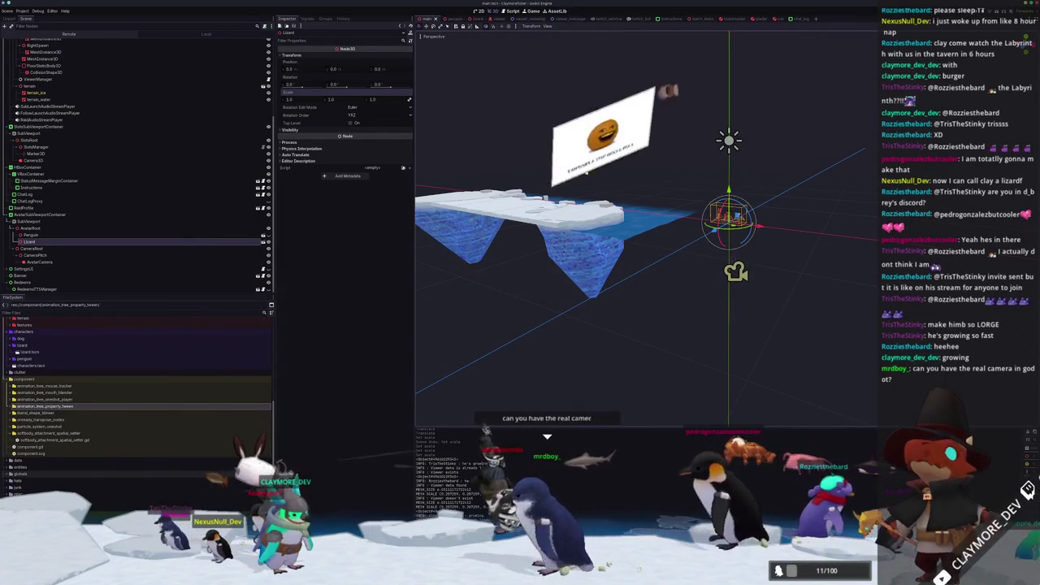
Stop the running game preview with F8.
scroll(657, 245, "up", 3)
scroll(657, 245, "down", 3)
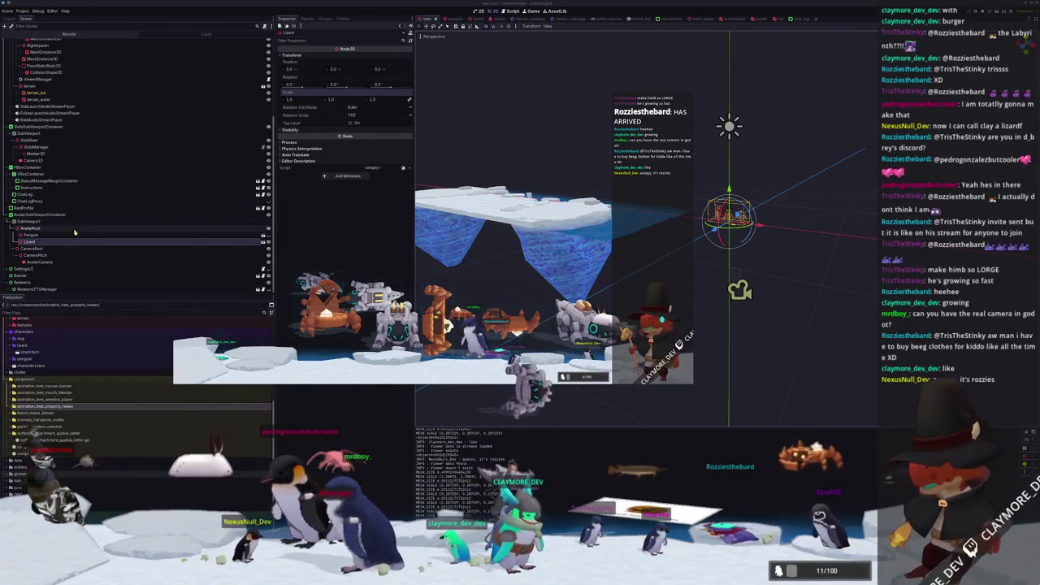
key("F8")
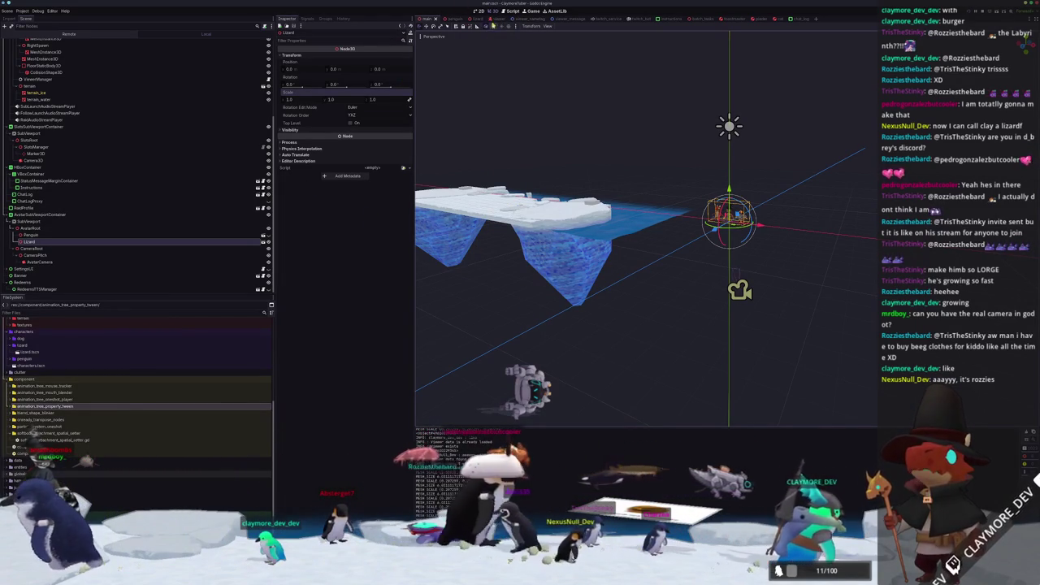
Open the lizard.tscn scene and select its SoftBody3D node to view its properties.
left_click(475, 18)
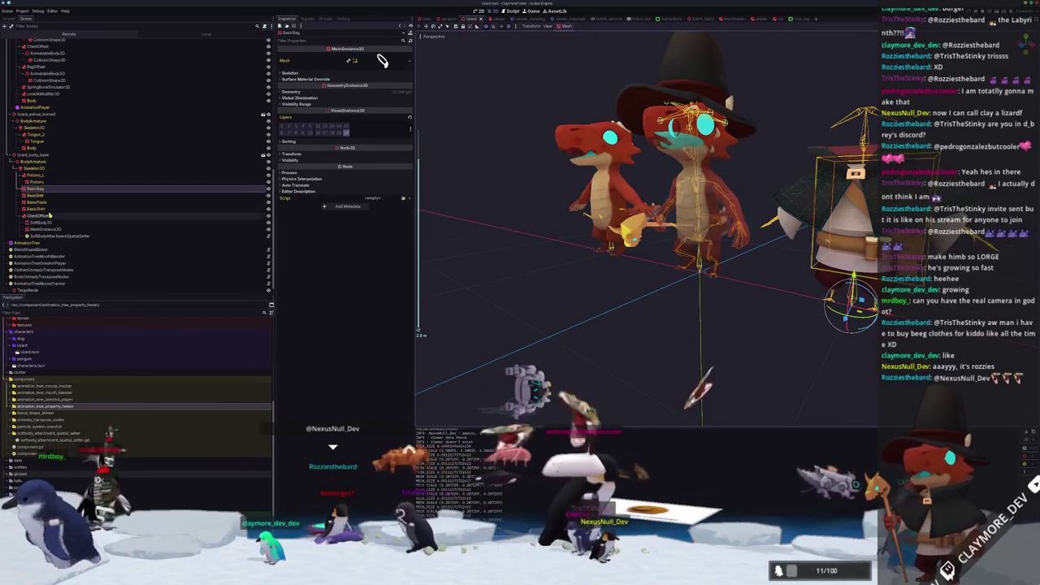
left_click(57, 223)
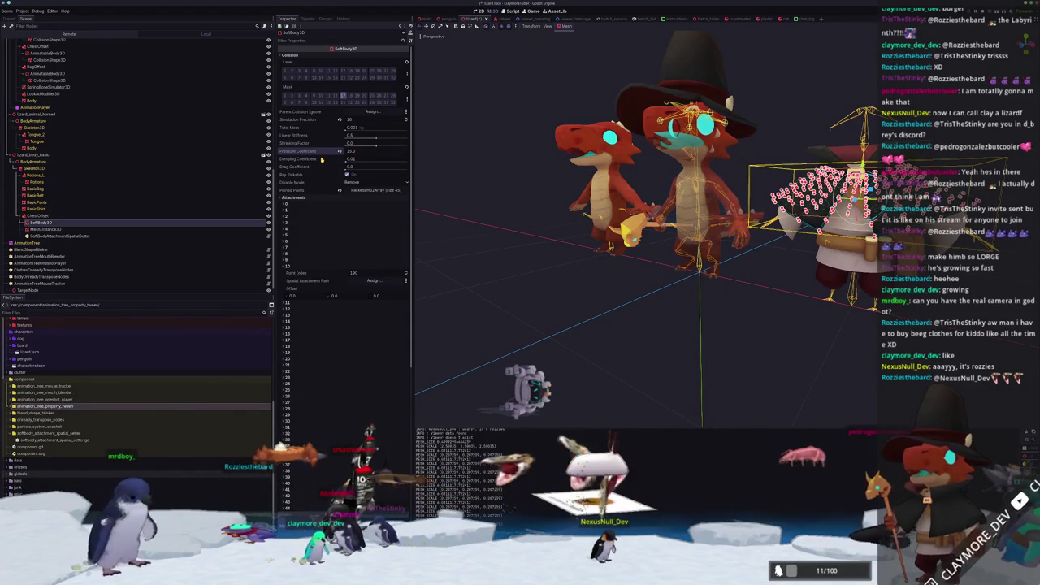
scroll(525, 264, "down", 3)
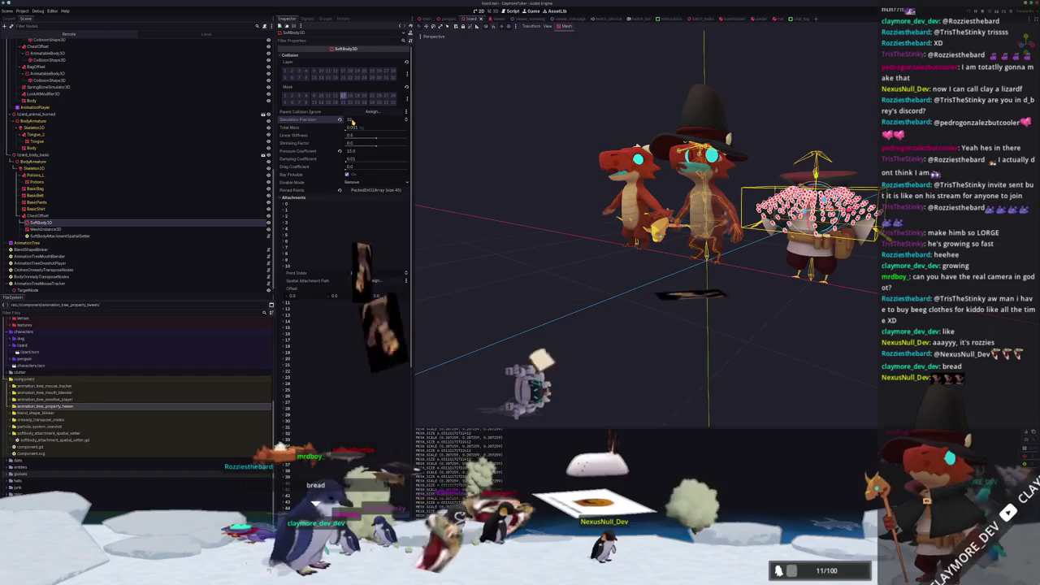
Run the project with F5 and switch the main area to the Game workspace.
key("F5")
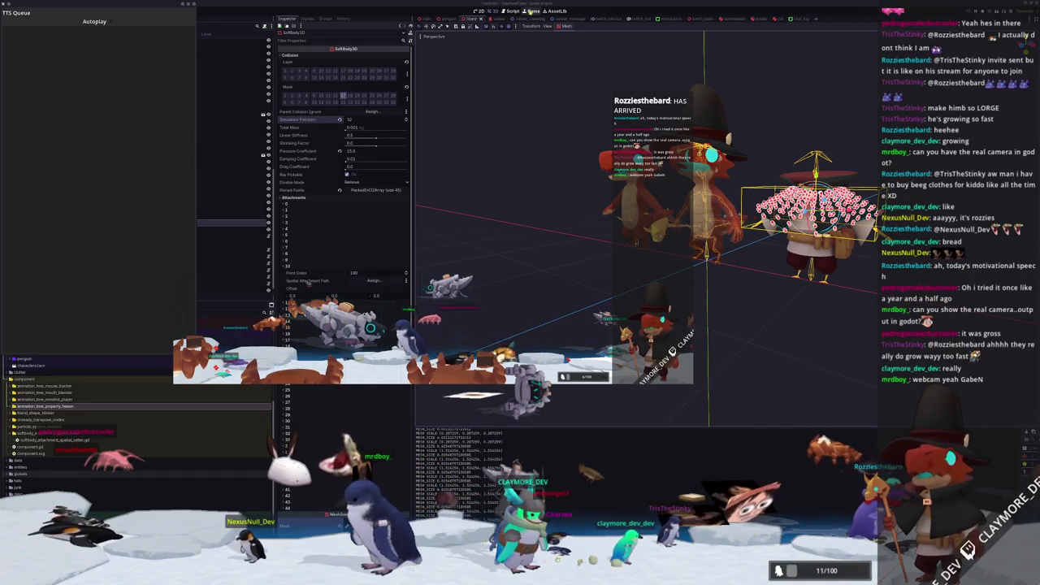
left_click(529, 12)
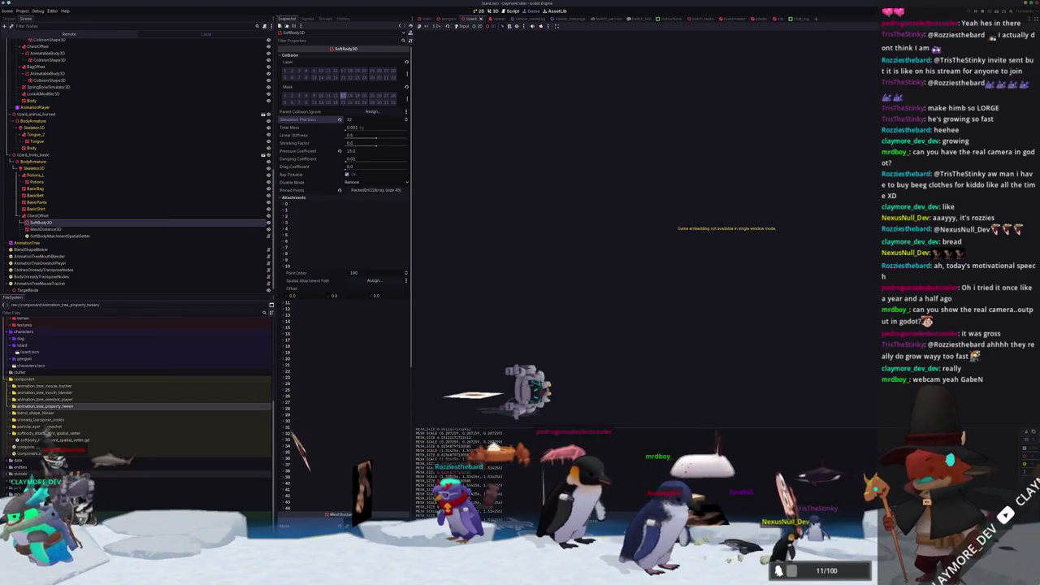
scroll(355, 379, "down", 5)
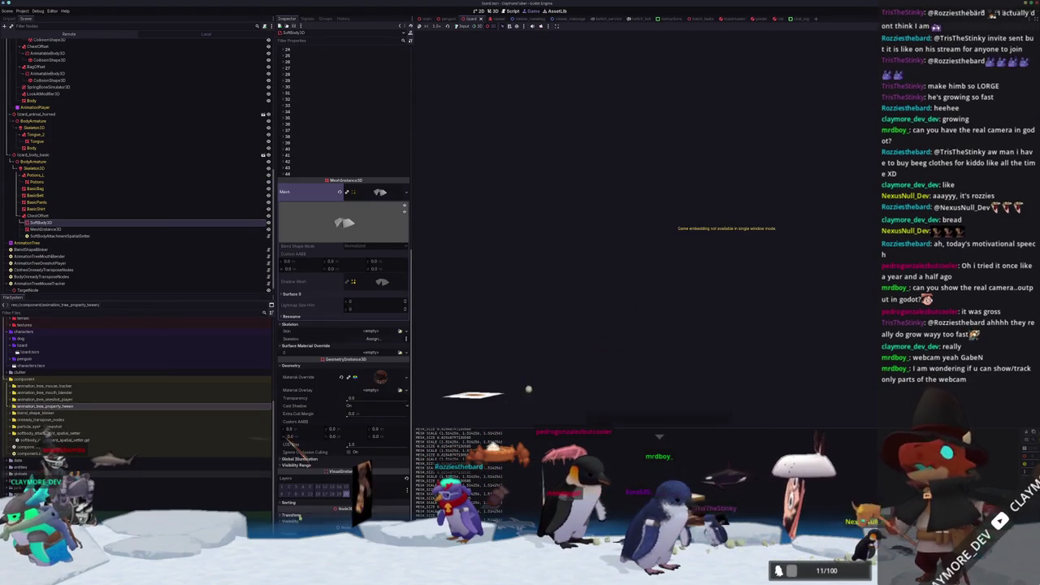
scroll(302, 522, "down", 3)
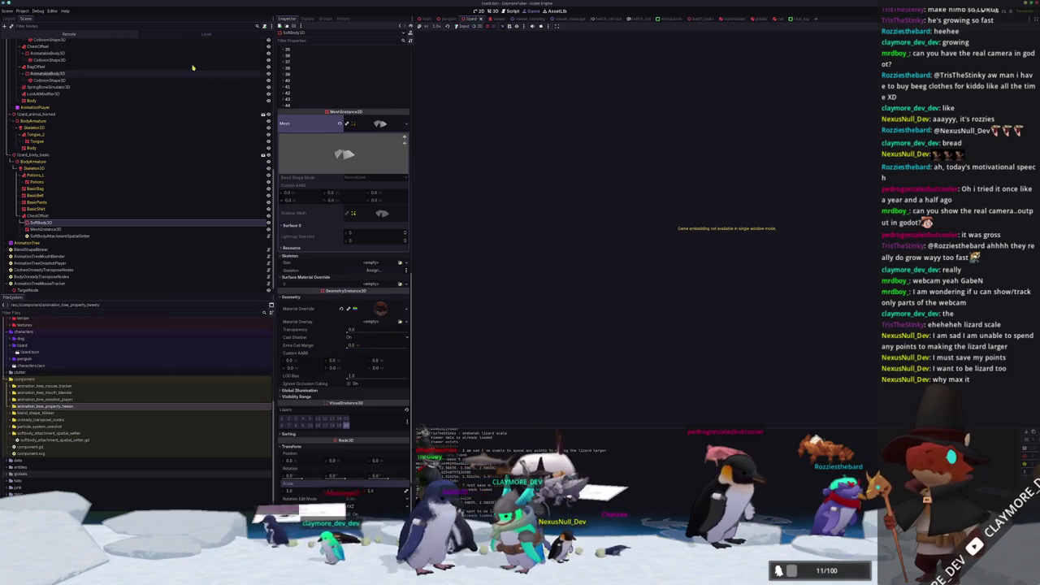
left_click(421, 18)
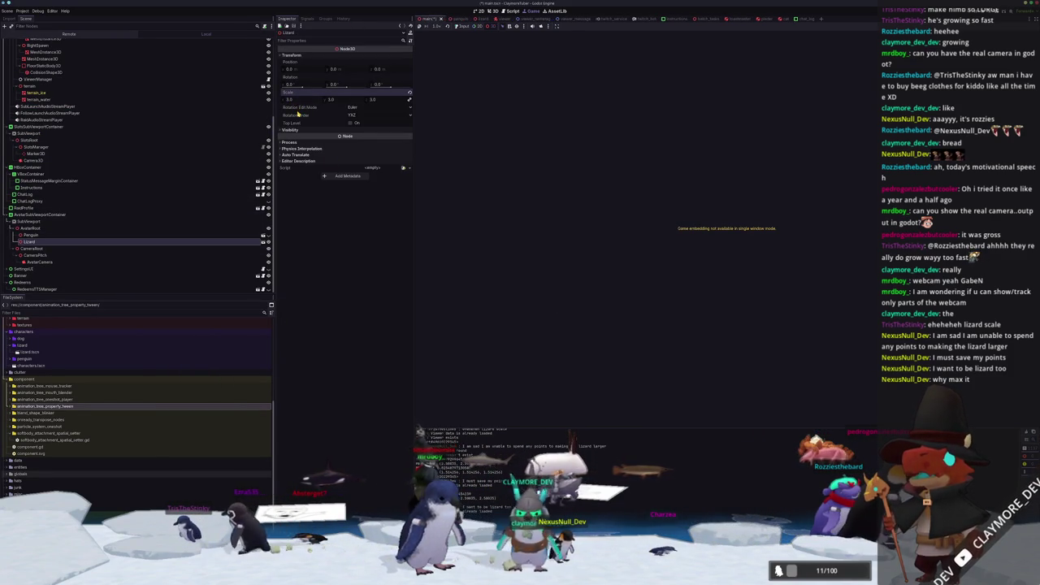
Set the main scene's Lizard node scale to 2.0 on all three axes.
key("alt+Tab")
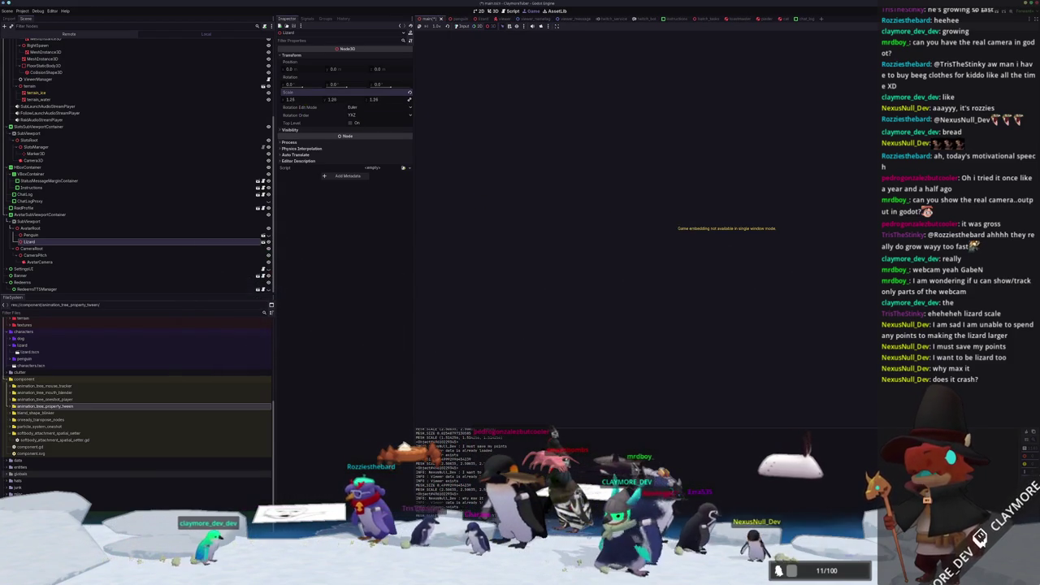
key("alt+Tab")
left_click(365, 251)
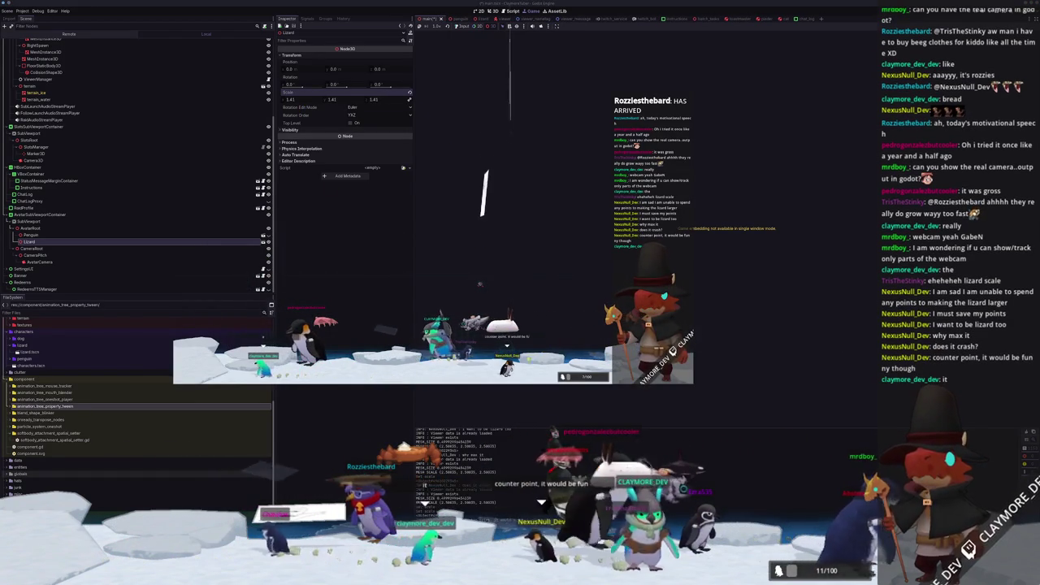
left_click(296, 100)
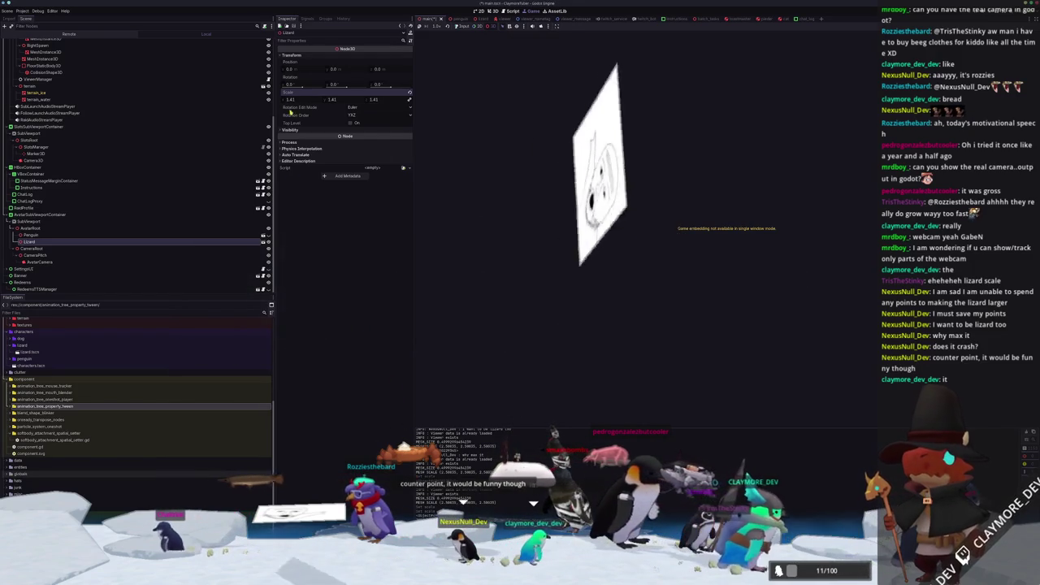
type("2")
key("Return")
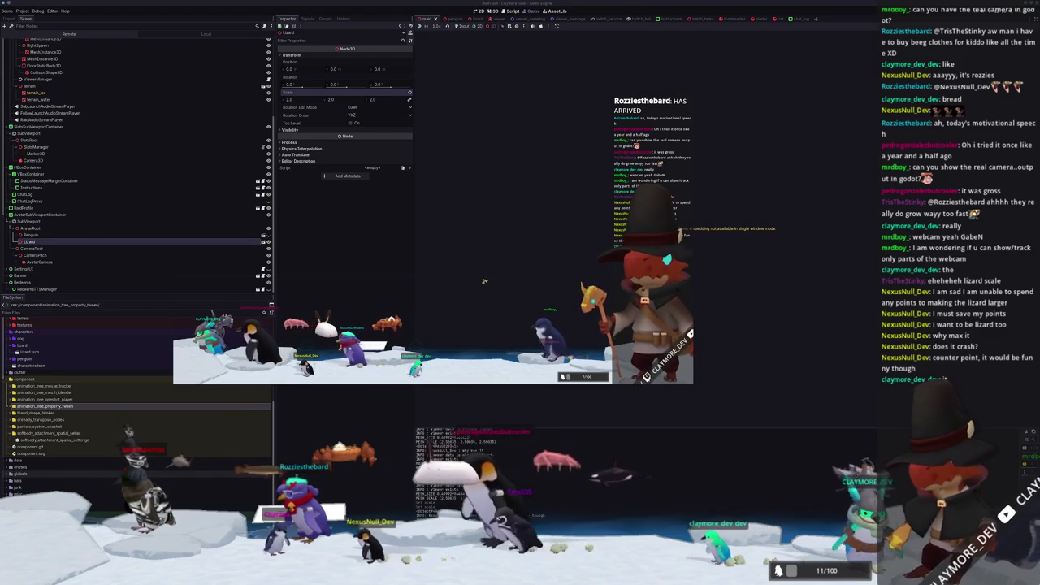
Open lizard_body_basic_standard_material.tres from the lizard's materials folder.
left_click(41, 376)
left_click(40, 375)
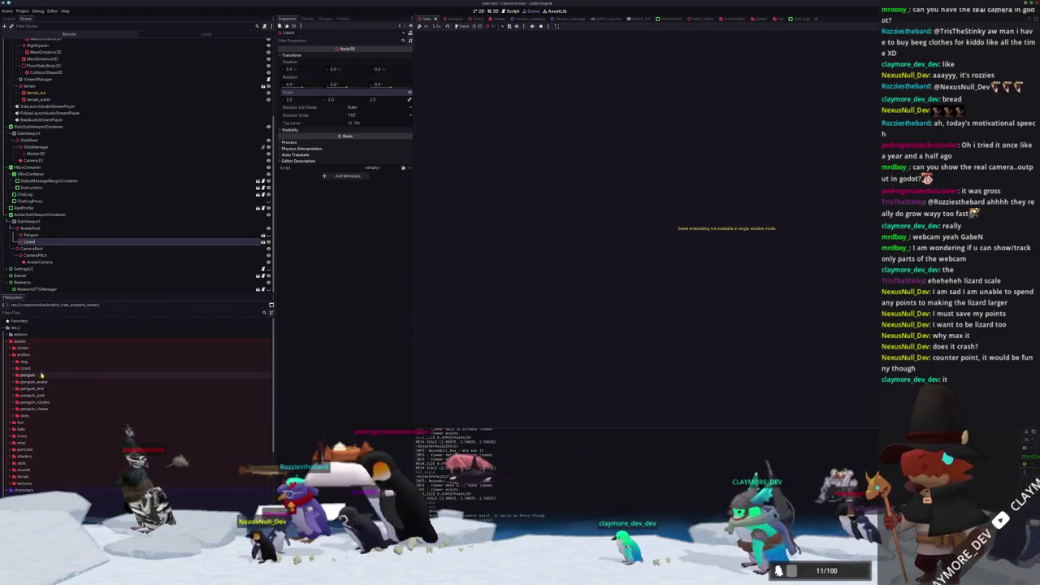
double_click(37, 369)
double_click(36, 382)
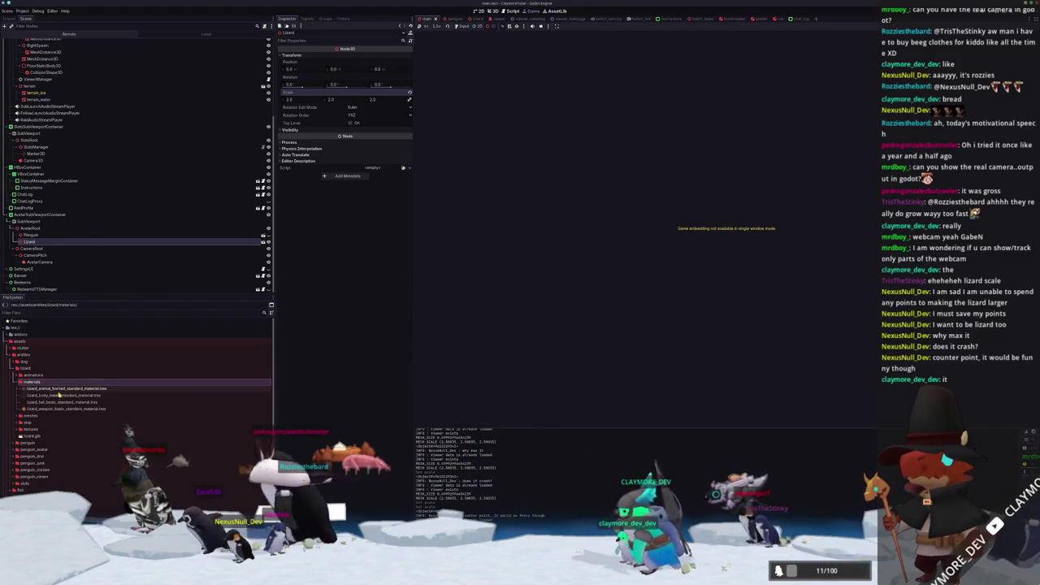
left_click(58, 394)
double_click(65, 396)
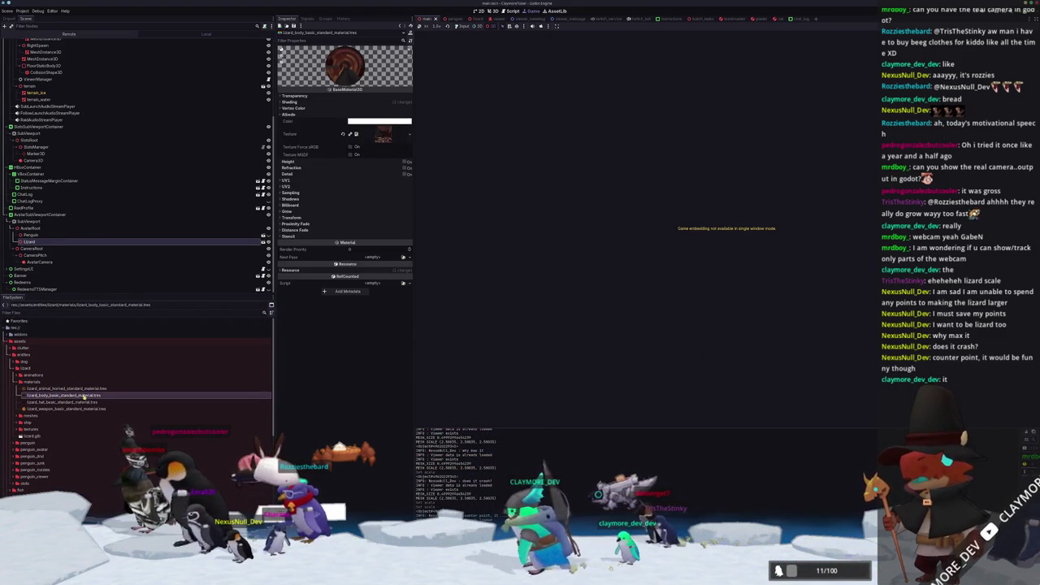
Set the material's Transparency Cull Mode to Disabled, then reselect the Lizard node.
left_click(290, 102)
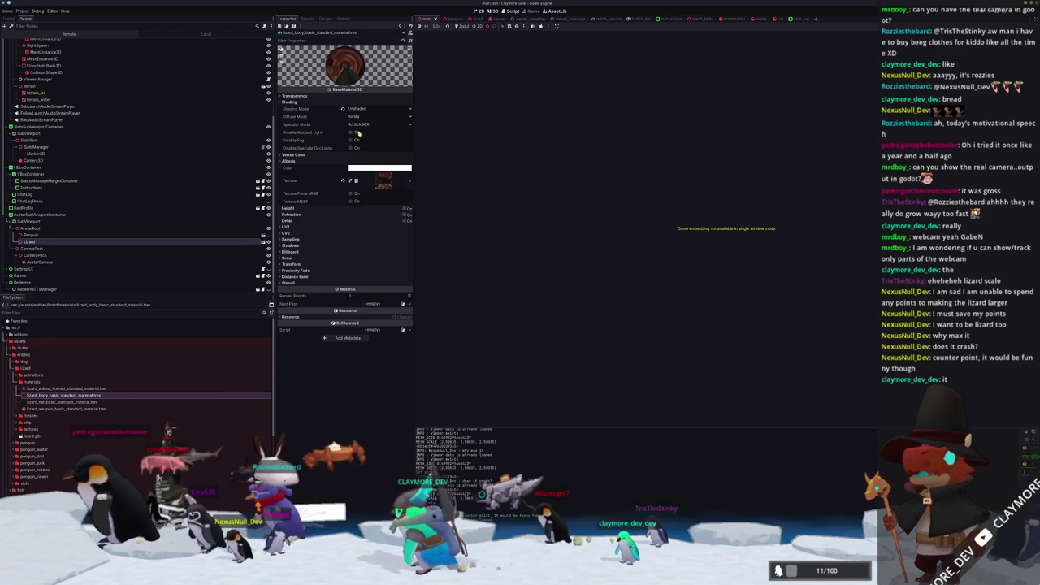
left_click(344, 95)
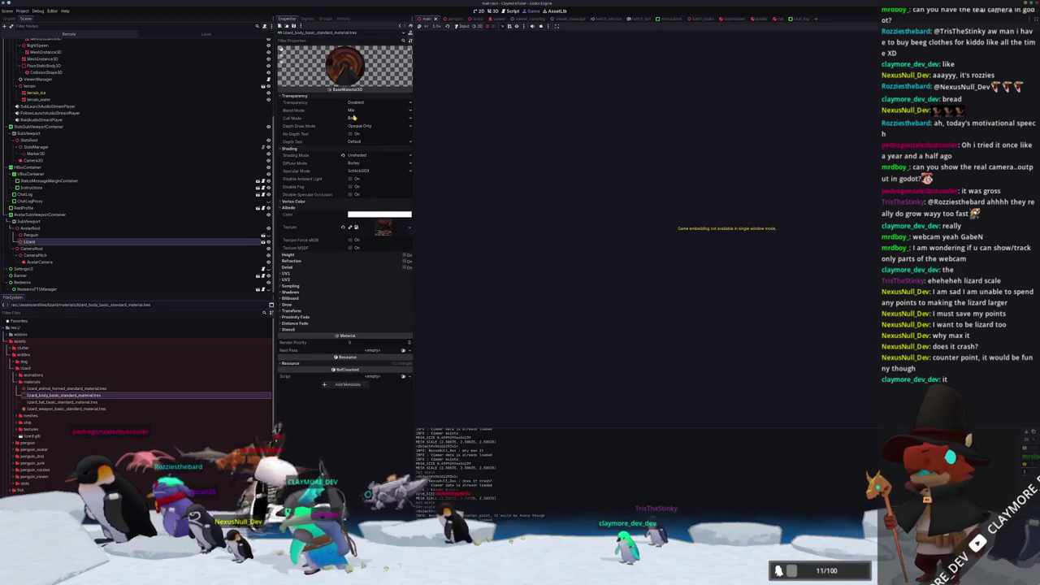
left_click(352, 118)
left_click(358, 139)
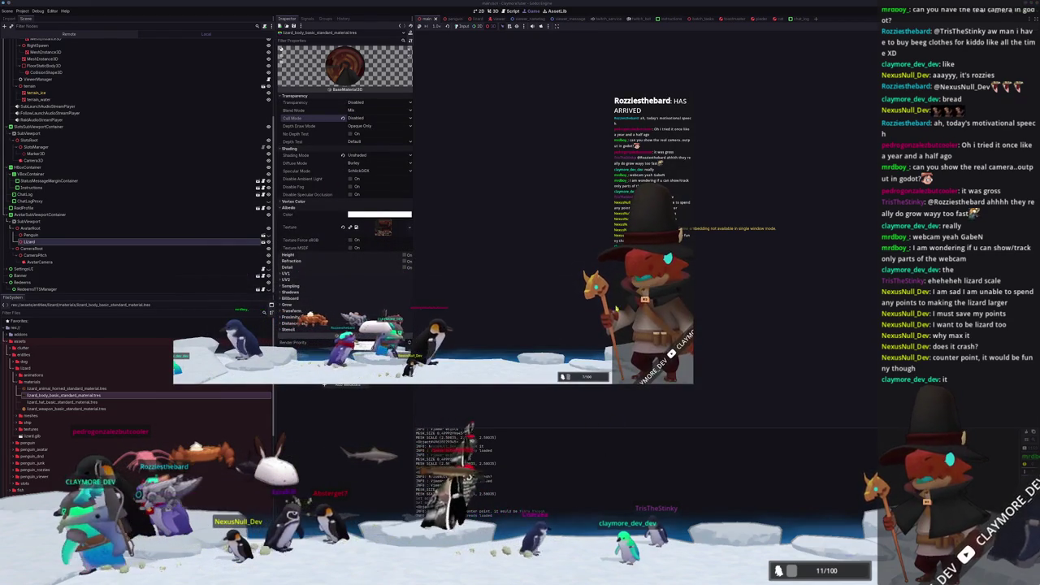
left_click(628, 404)
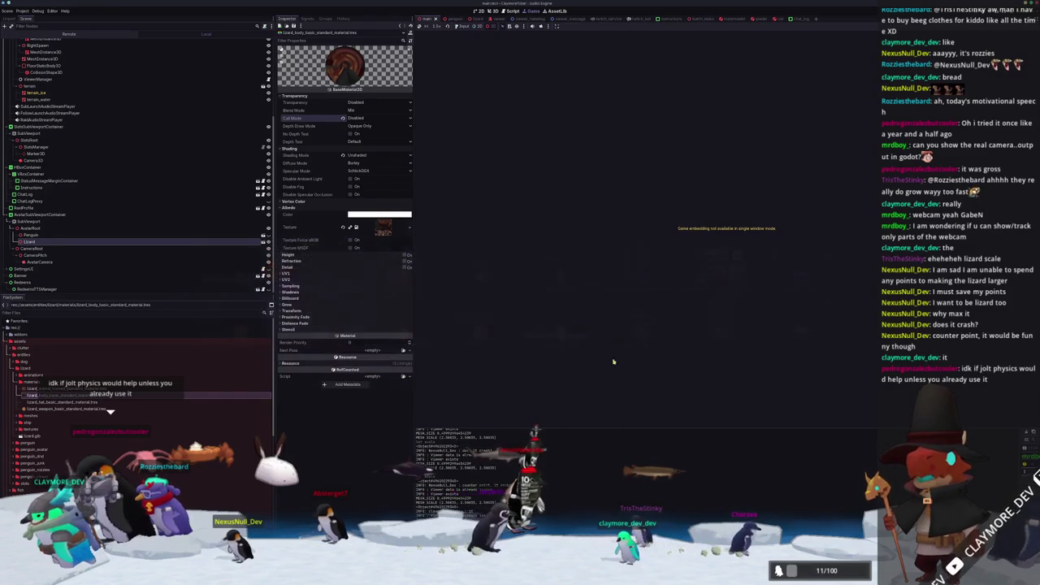
left_click(76, 242)
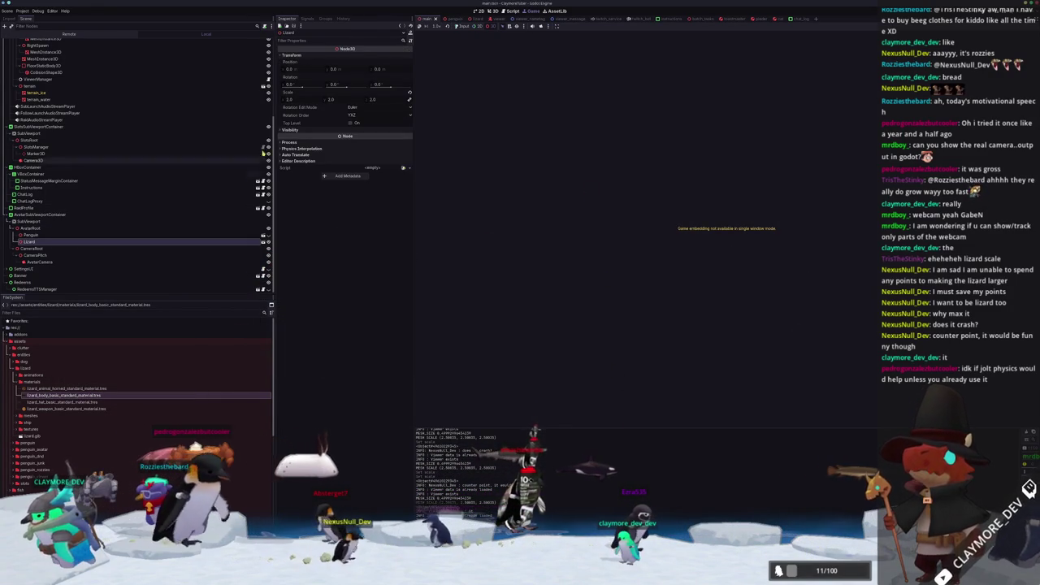
Show the lizard character scene in the 3D view.
left_click(479, 18)
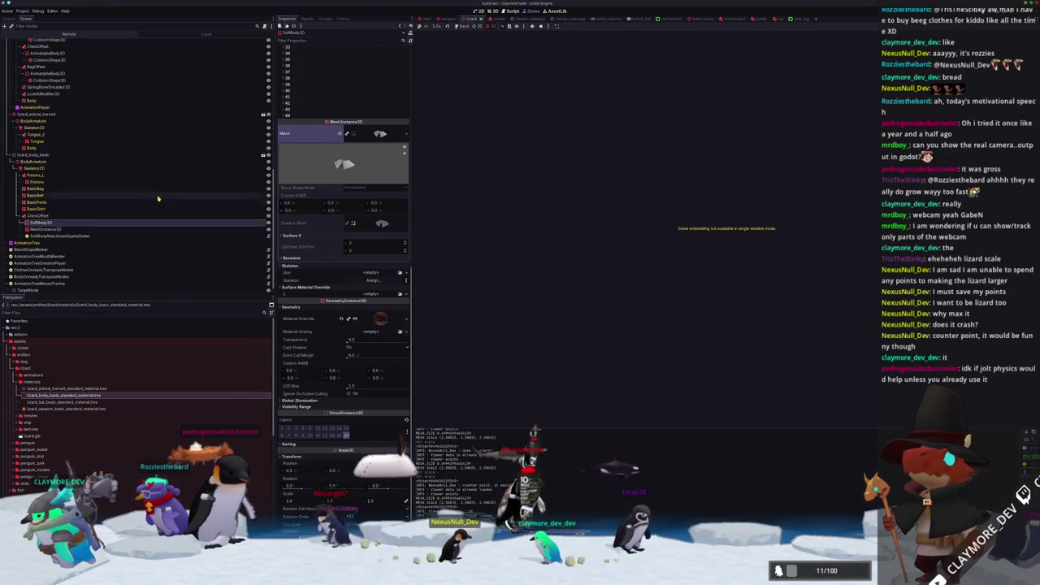
scroll(305, 292, "up", 3)
scroll(315, 302, "up", 3)
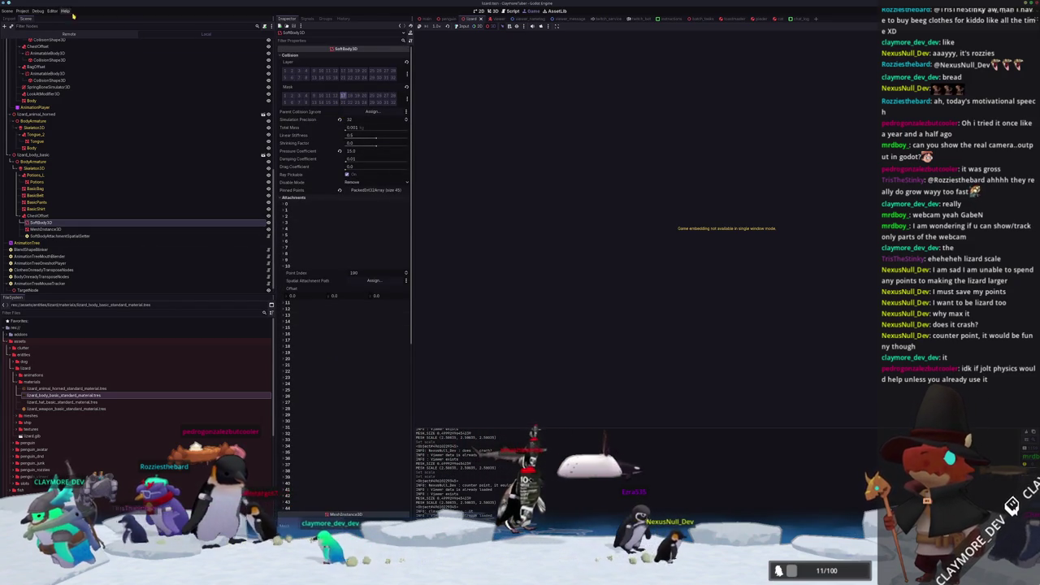
left_click(492, 11)
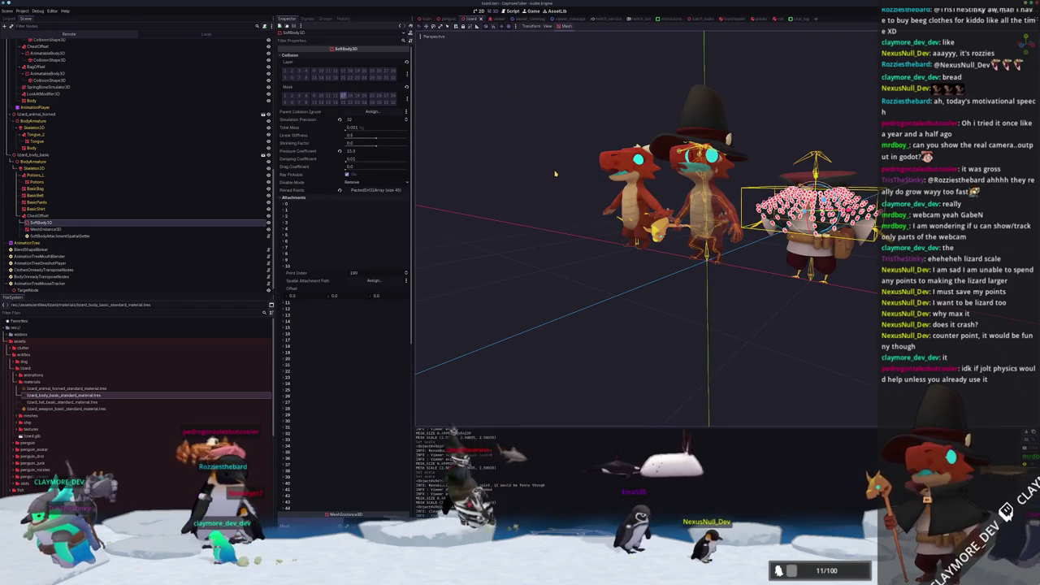
In Project Settings, look over the Physics 3D, common and Jolt Physics settings.
left_click(26, 11)
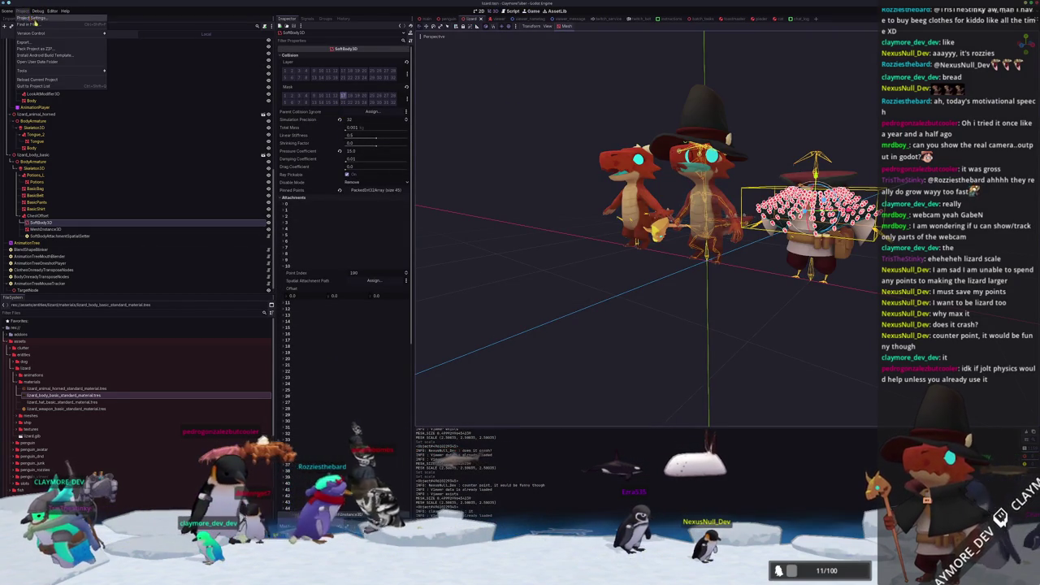
left_click(30, 18)
left_click(460, 186)
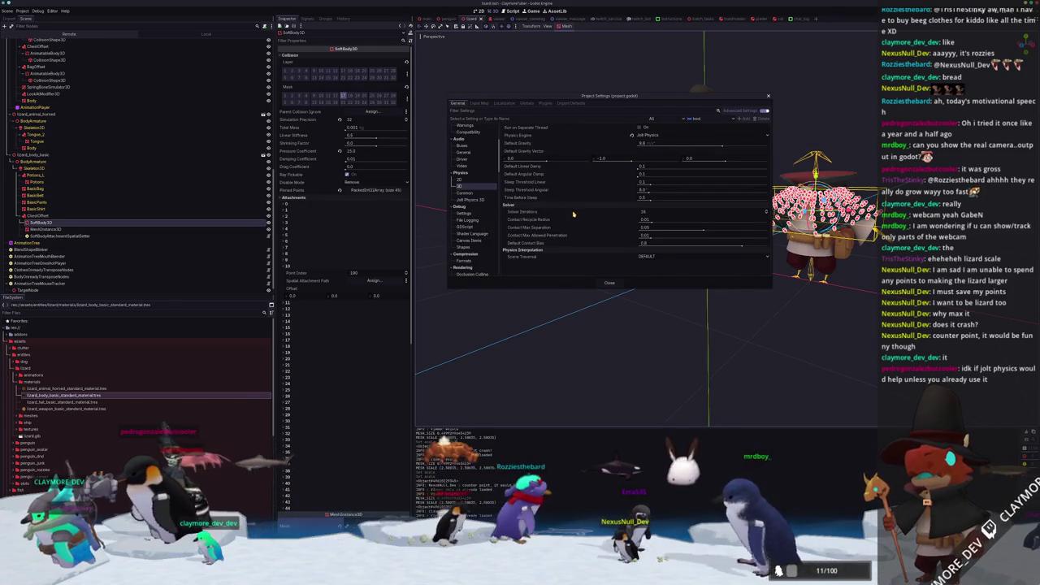
left_click(572, 212)
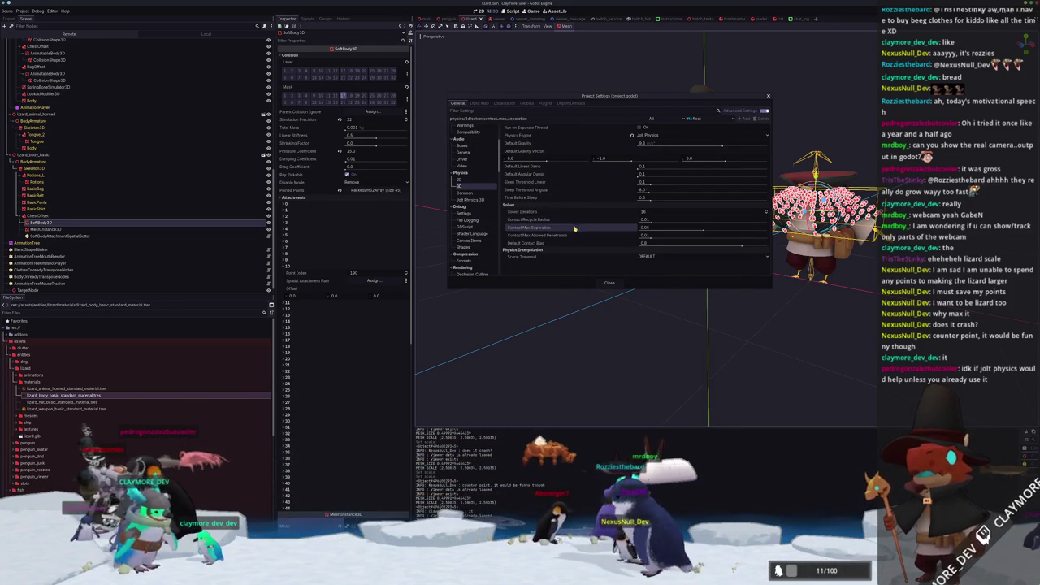
left_click(578, 235)
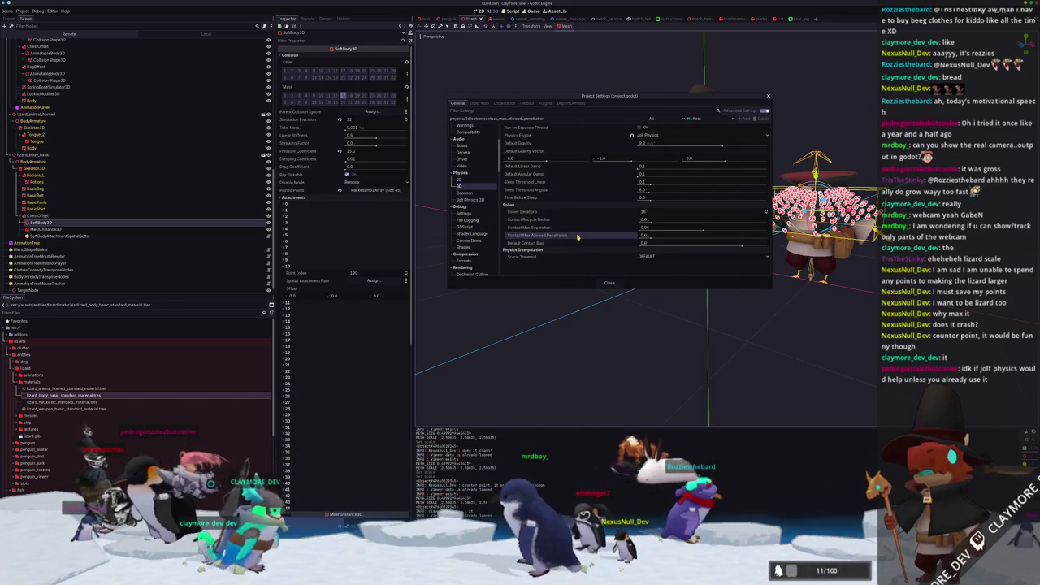
left_click(476, 194)
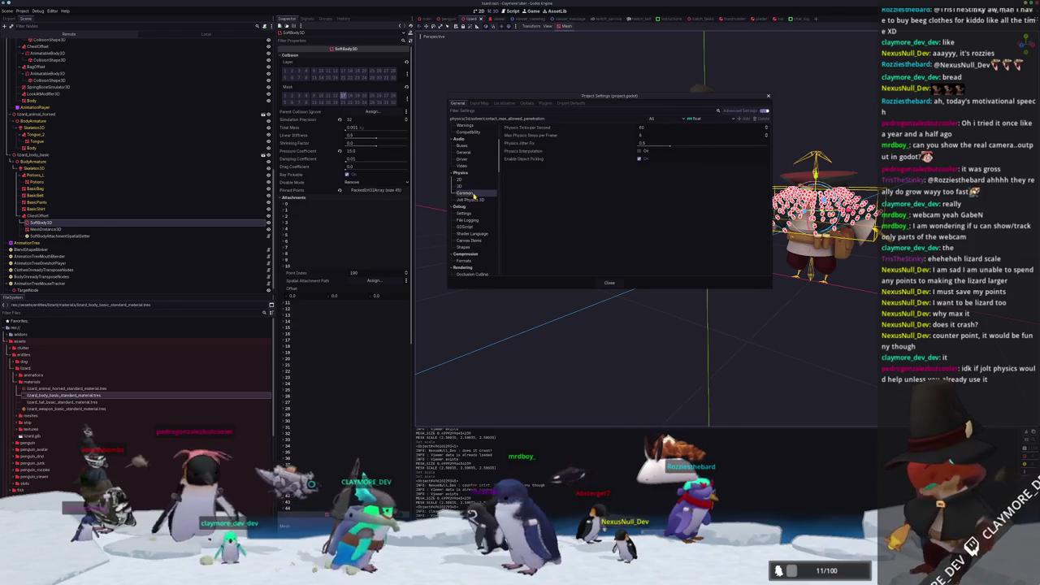
left_click(473, 199)
scroll(583, 219, "down", 3)
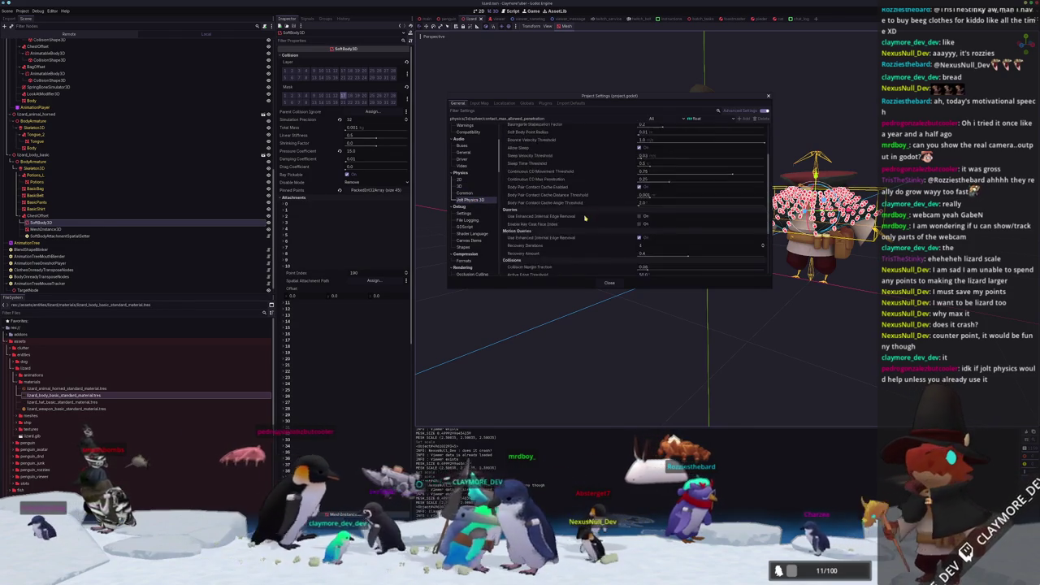
scroll(583, 219, "down", 2)
scroll(583, 219, "up", 1)
scroll(587, 219, "up", 2)
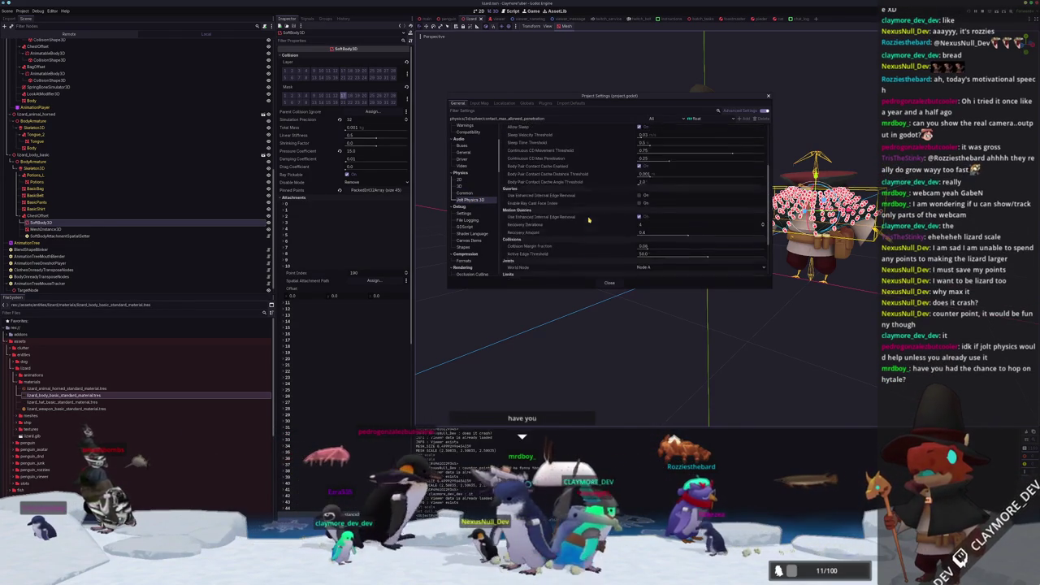
scroll(589, 219, "up", 2)
scroll(589, 219, "up", 1)
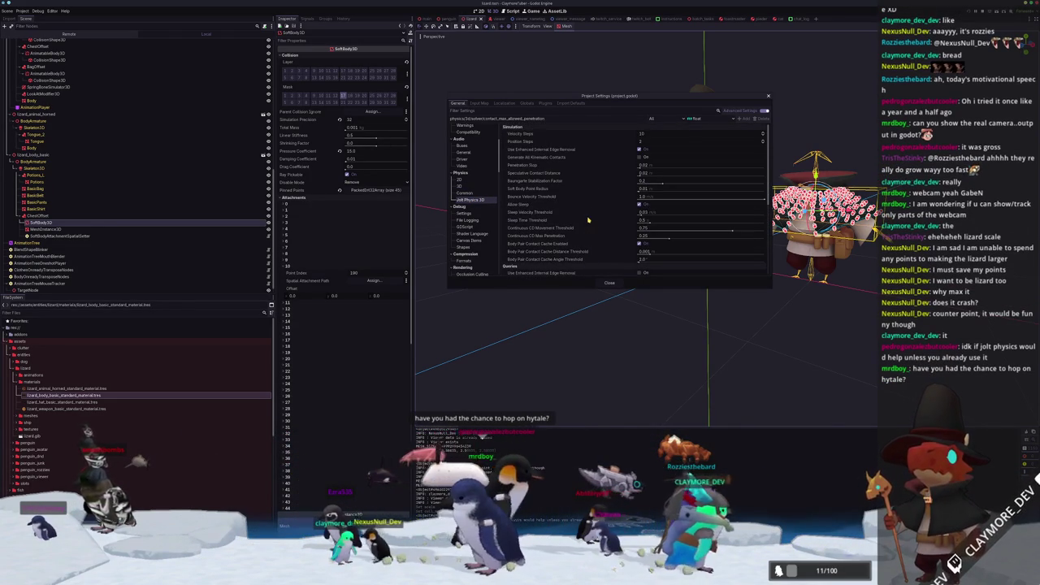
Set Physics > 3D Physics Engine to GodotPhysics3D and Save & Restart.
left_click(461, 186)
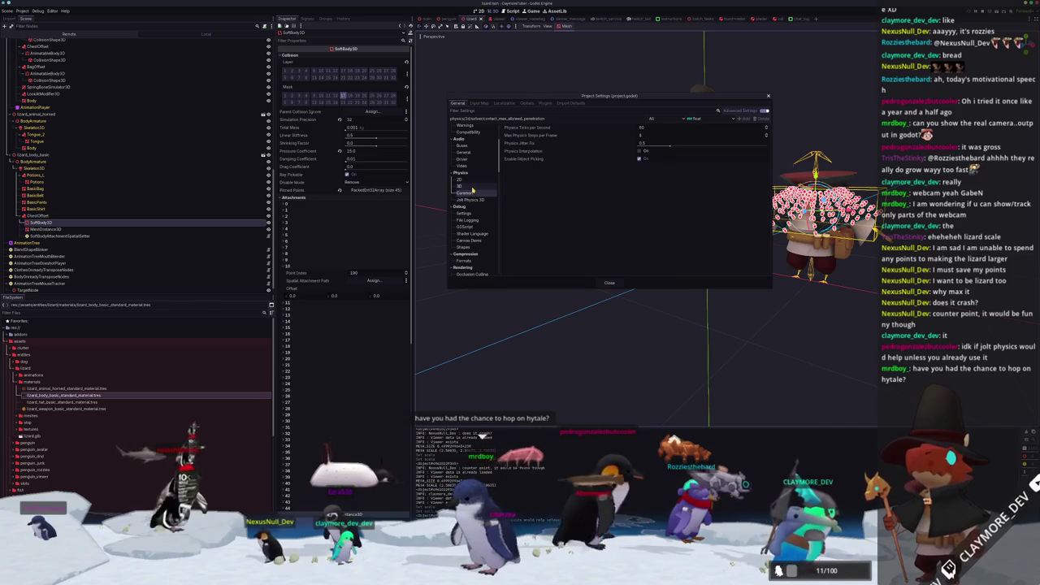
left_click(643, 137)
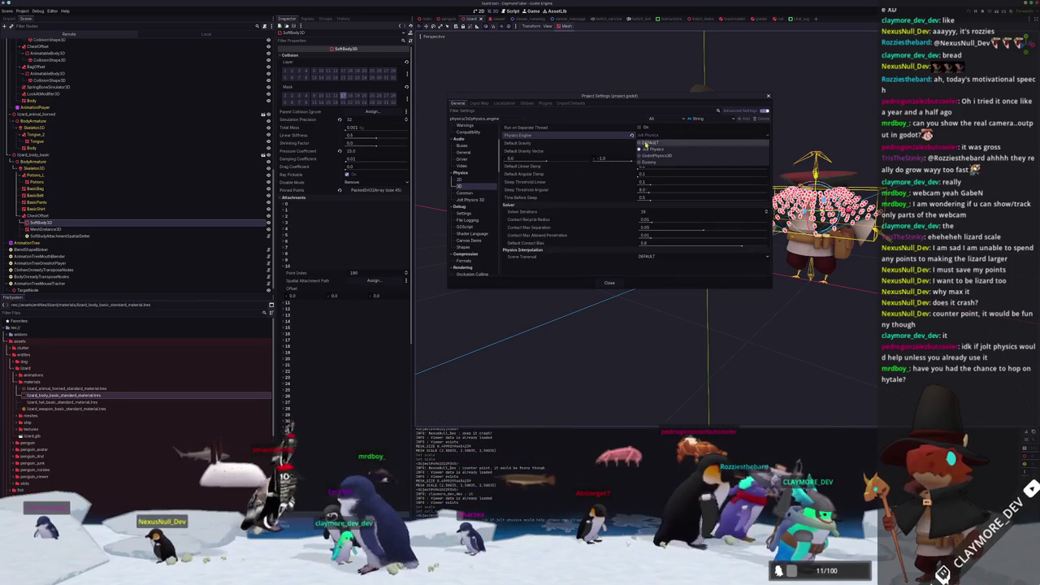
left_click(650, 153)
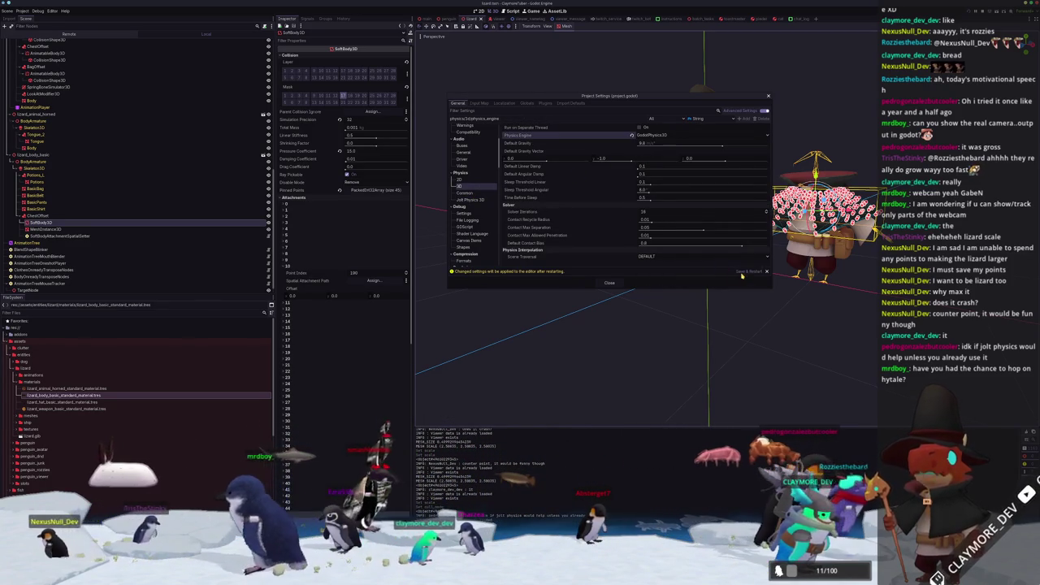
left_click(747, 270)
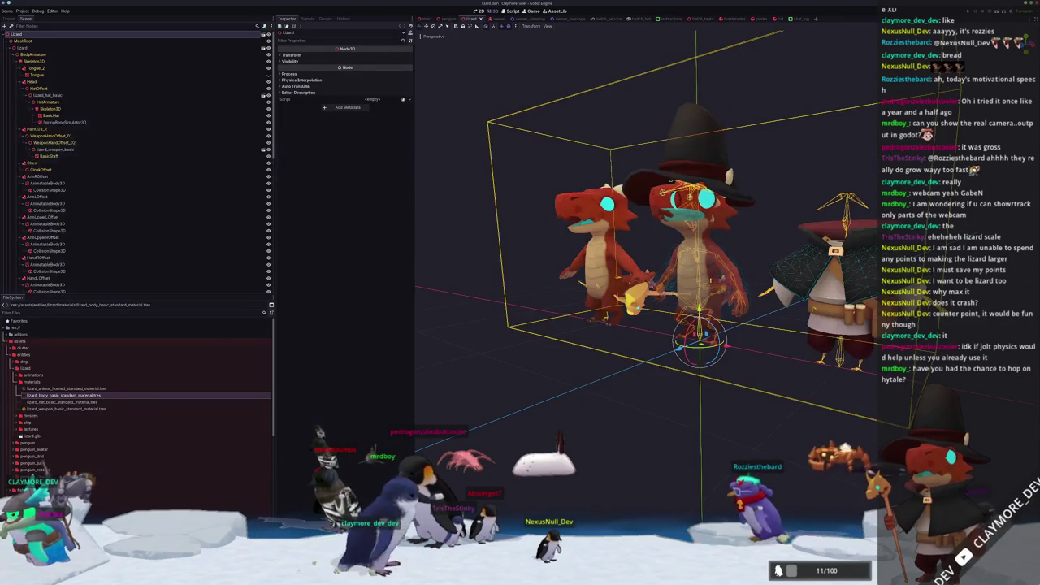
Orbit the view around the lizard and run the game with F5.
middle_click_drag(698, 244, 617, 252)
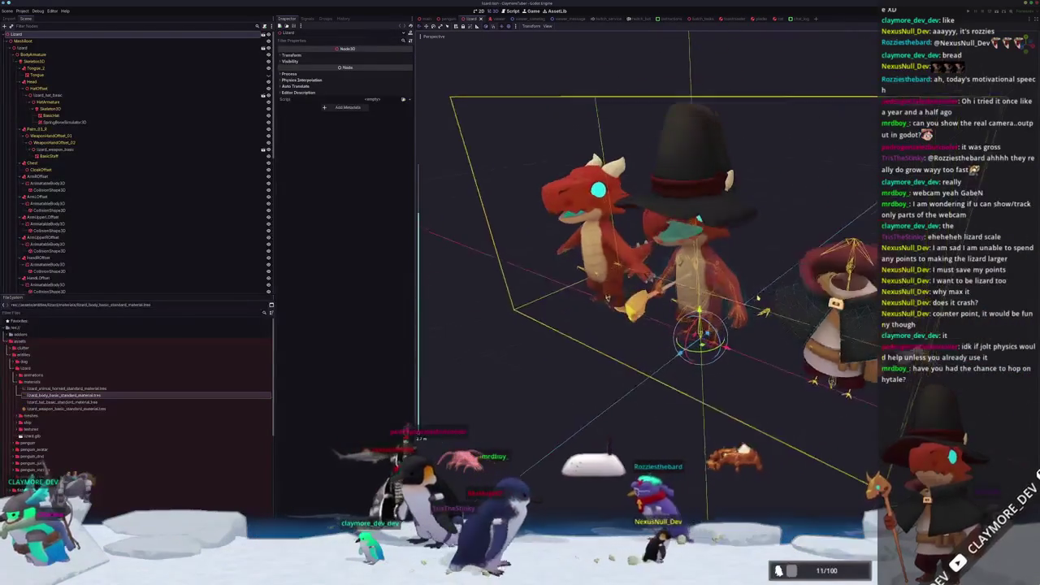
middle_click_drag(762, 291, 758, 283)
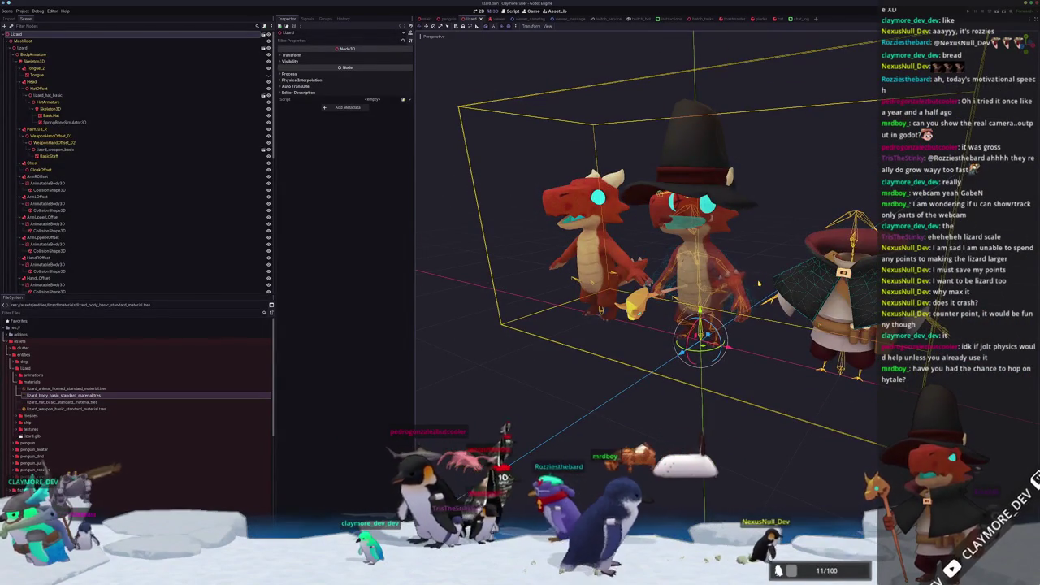
key("F5")
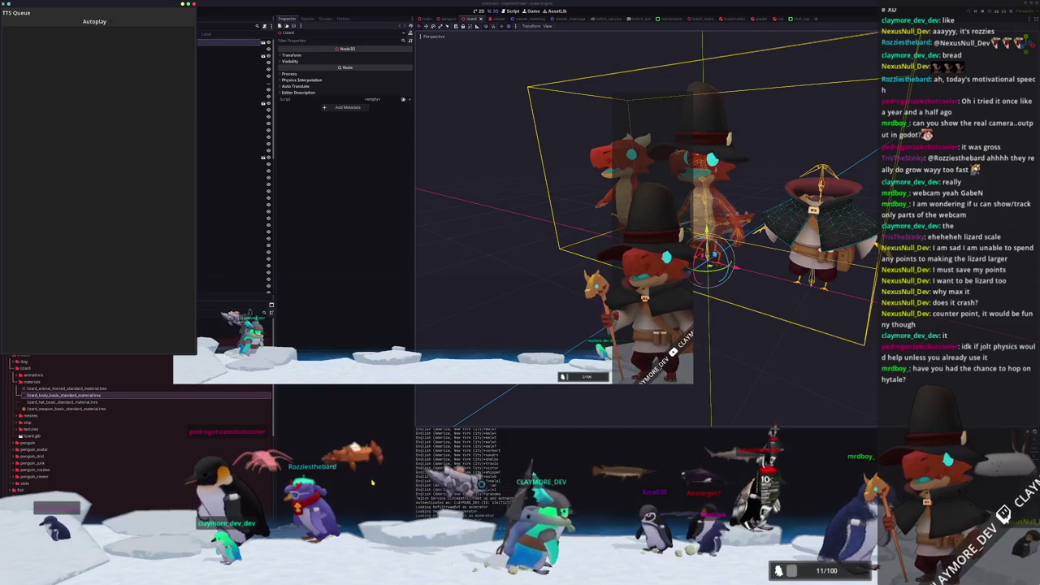
Drag the SoftBody3D's Pressure Coefficient to 0.0, then return to the remote scene tree.
scroll(92, 158, "down", 3)
scroll(87, 201, "down", 3)
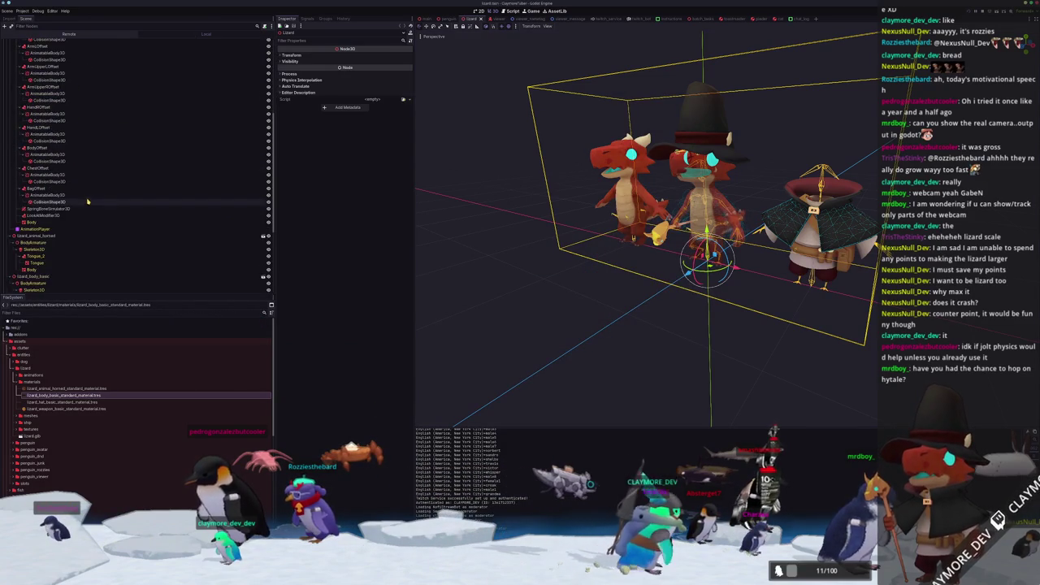
scroll(68, 222, "down", 3)
scroll(81, 218, "down", 2)
left_click(81, 215)
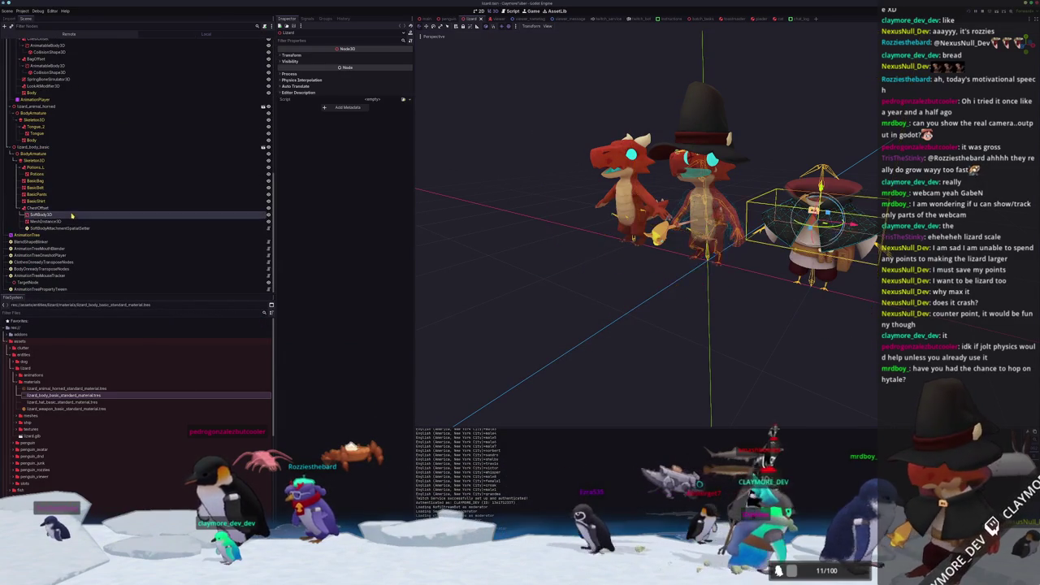
left_click_drag(361, 148, 331, 160)
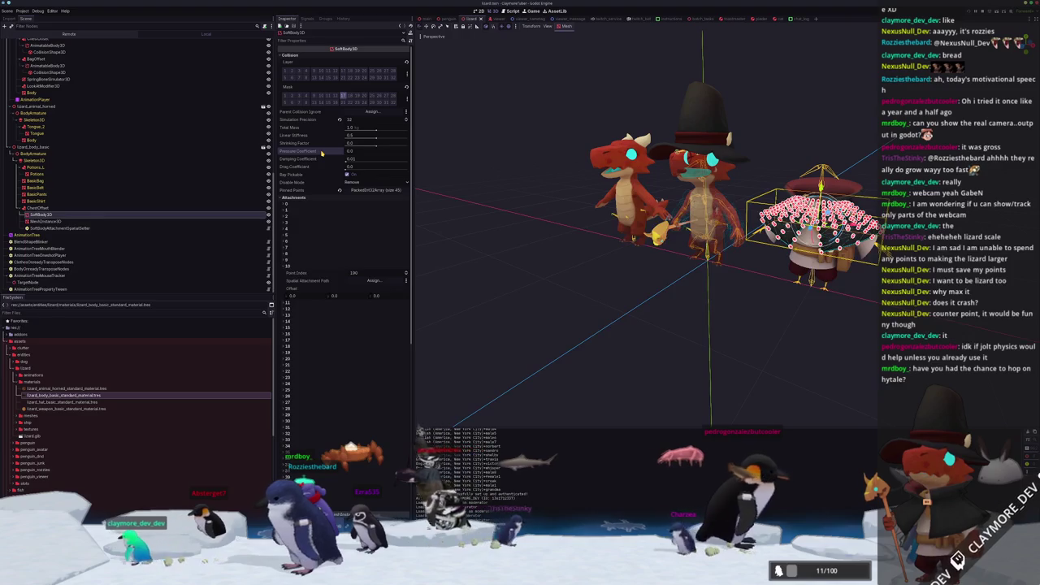
key("alt+Tab")
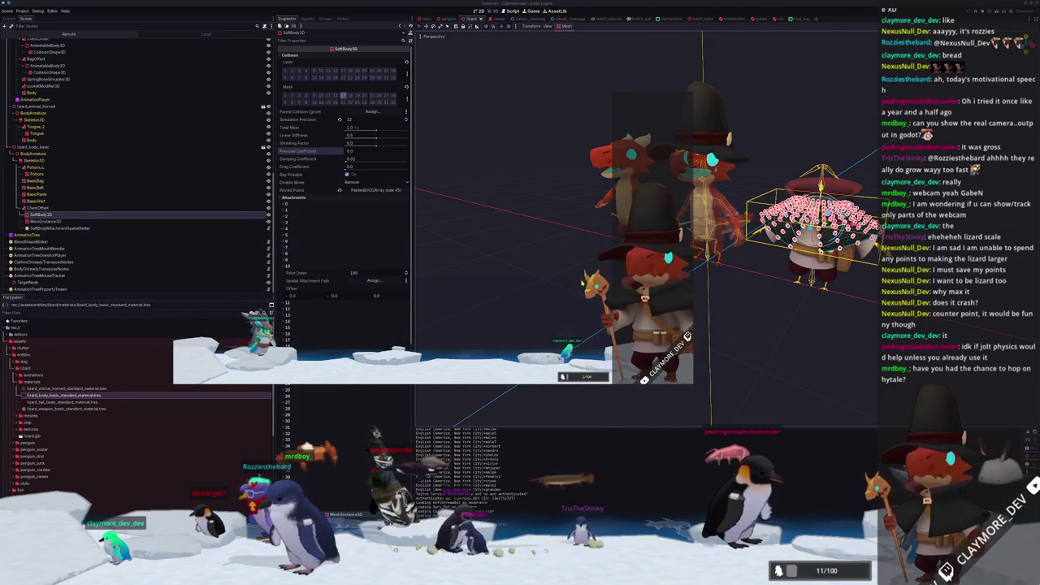
left_click(63, 95)
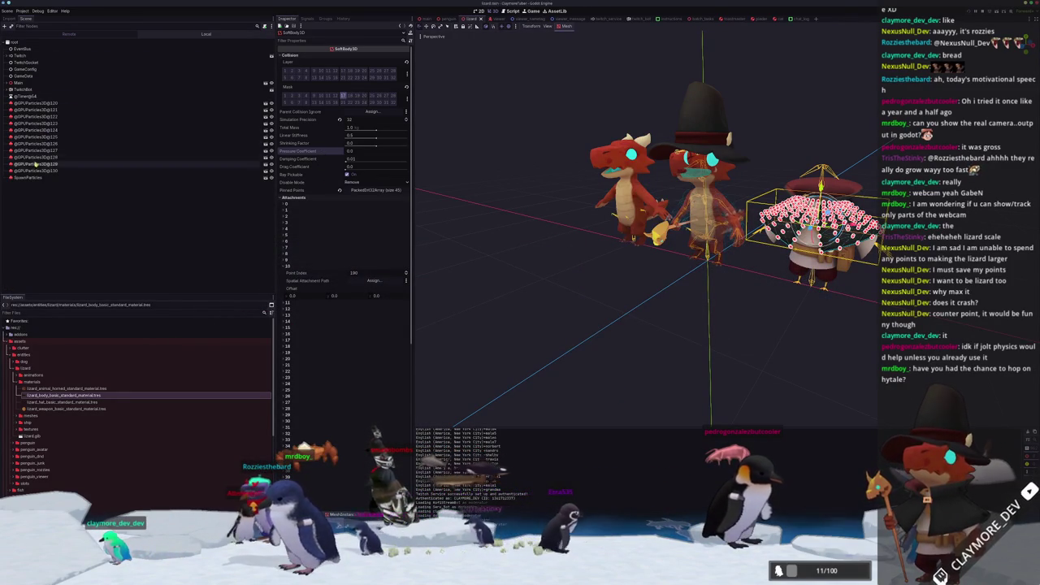
Expand the remote tree from Main through AvatarRoot, Lizard and BodyArmature down to Skeleton3D.
left_click(34, 84)
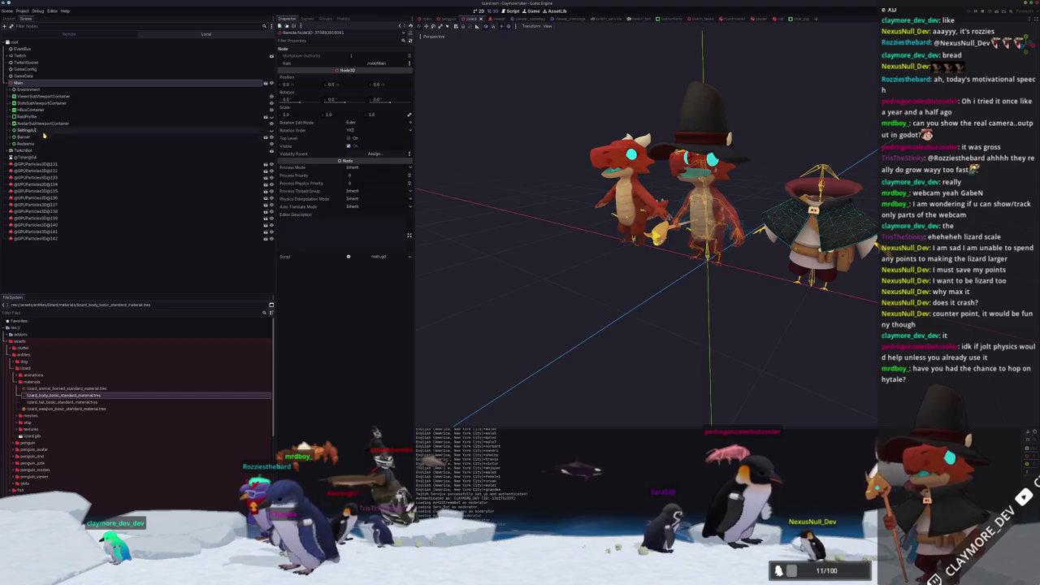
left_click(42, 123)
left_click(32, 130)
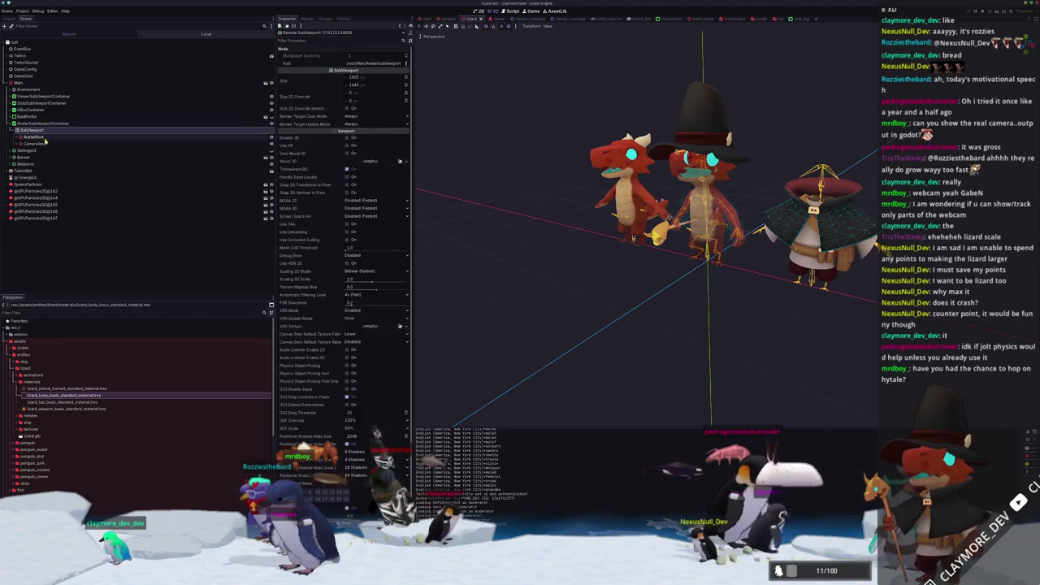
left_click(46, 137)
left_click(23, 150)
left_click(37, 157)
left_click(27, 156)
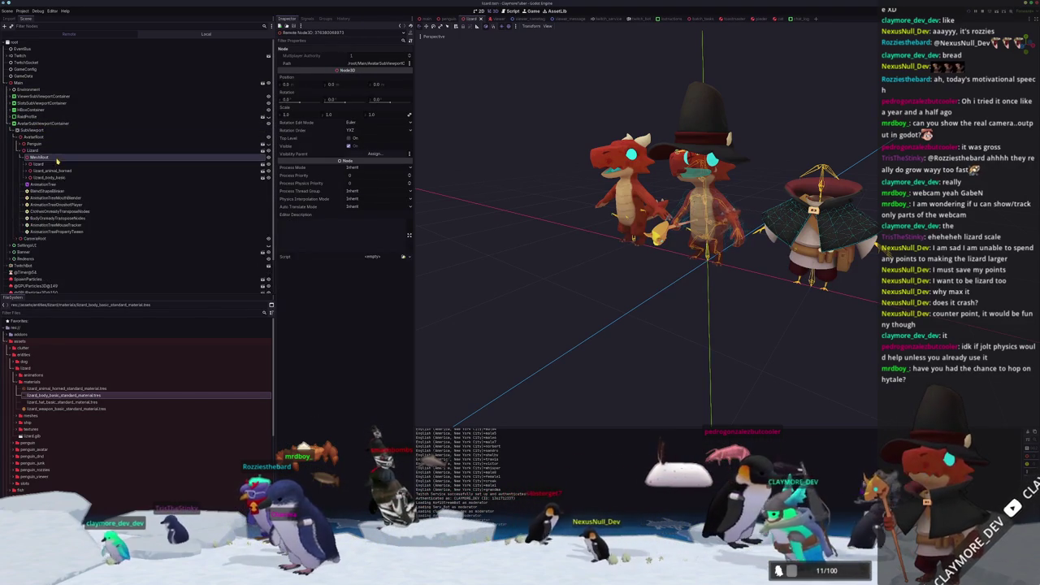
left_click(27, 163)
left_click(47, 171)
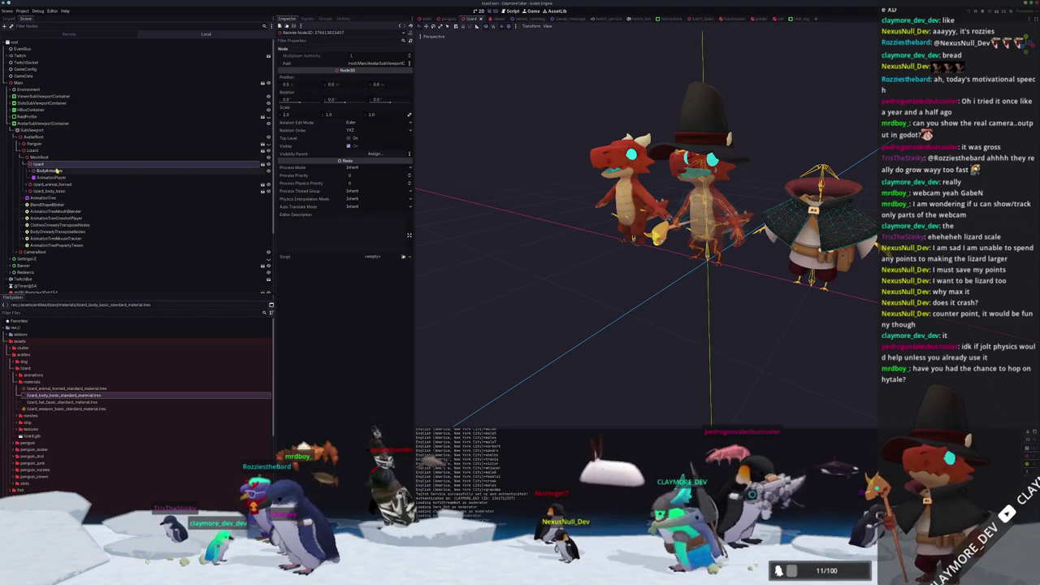
left_click(32, 170)
left_click(59, 177)
left_click(33, 177)
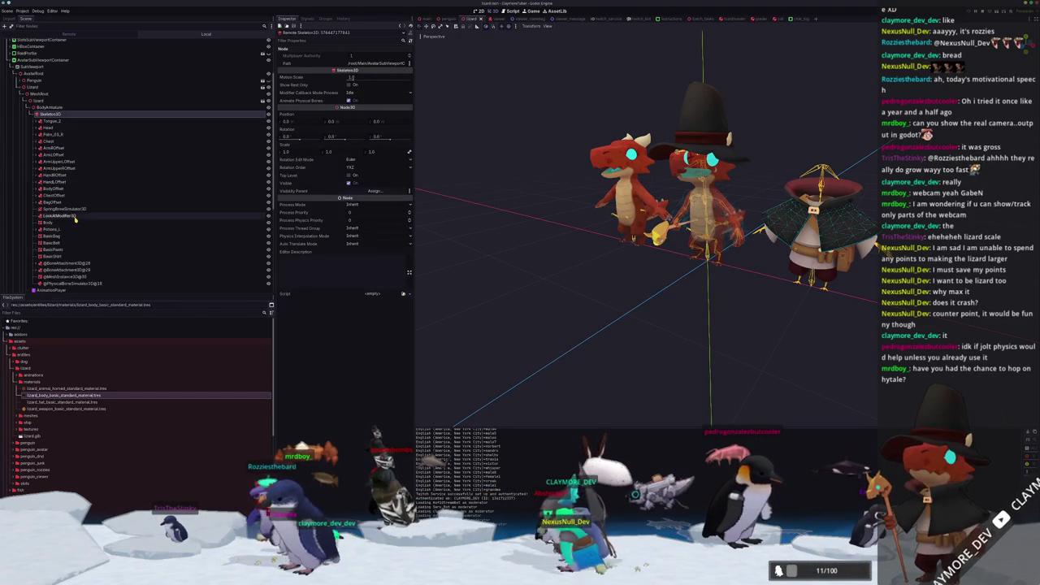
Inspect the SoftBody3D under BoneAttachment3D, then select the Lizard node.
scroll(122, 179, "down", 3)
left_click(66, 220)
left_click(65, 206)
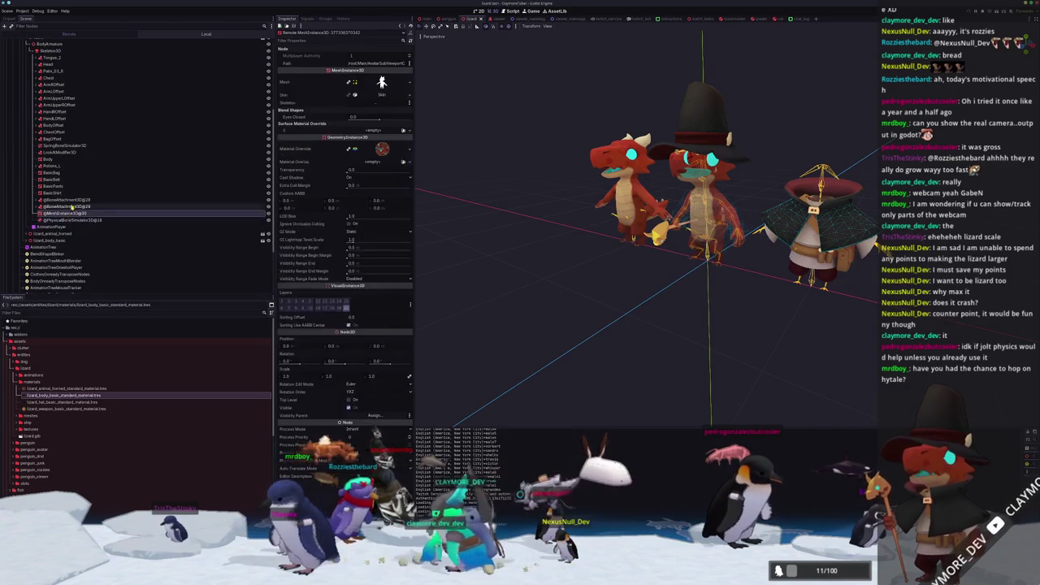
left_click(38, 207)
left_click(38, 199)
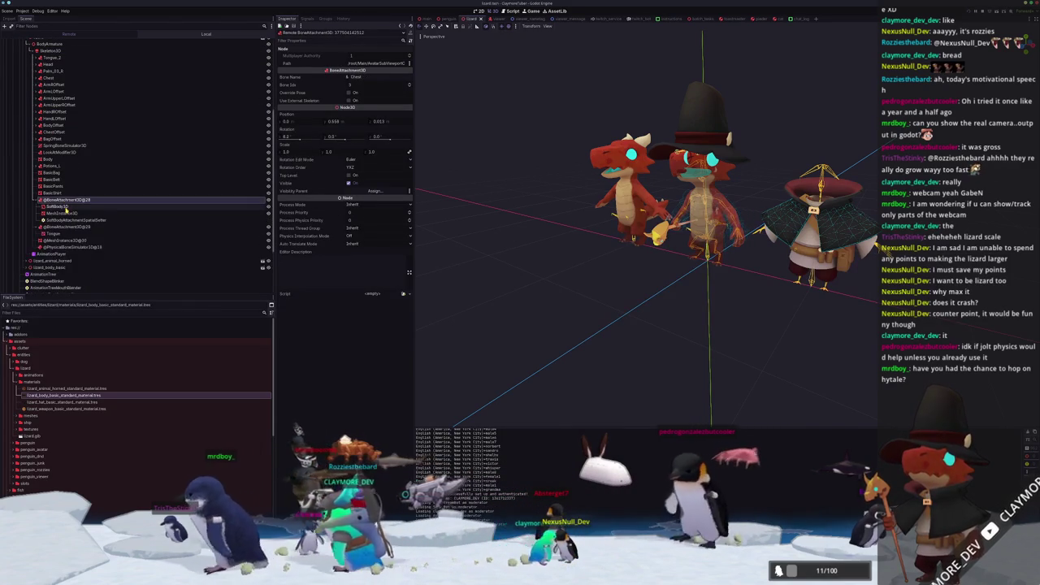
left_click(57, 206)
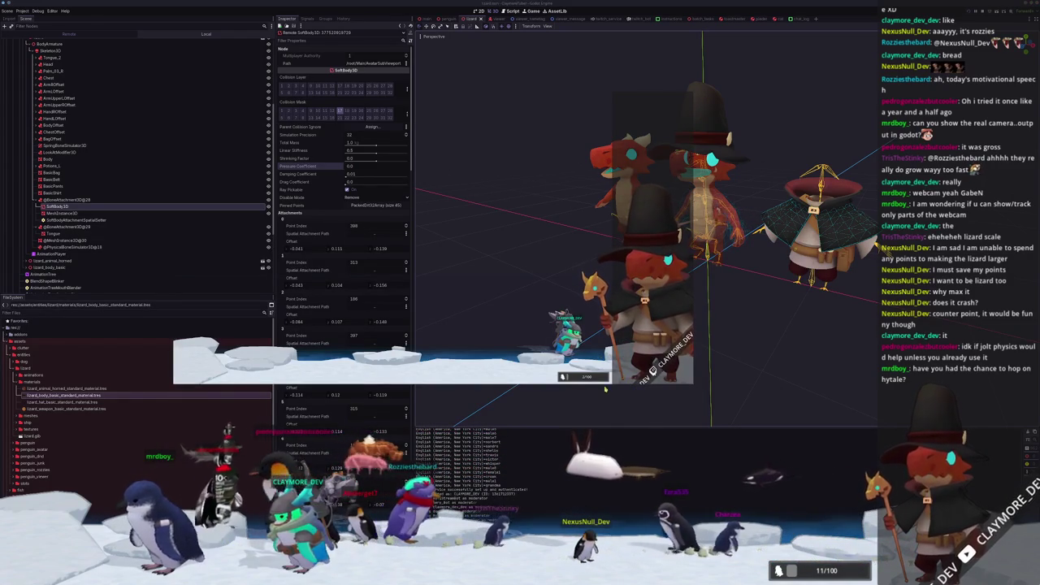
scroll(64, 87, "up", 5)
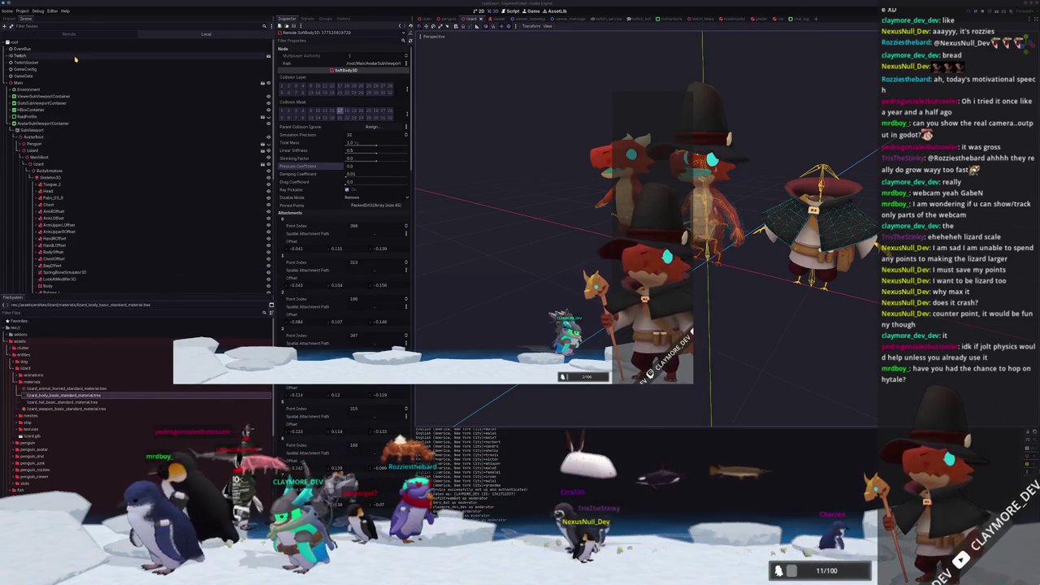
left_click(36, 151)
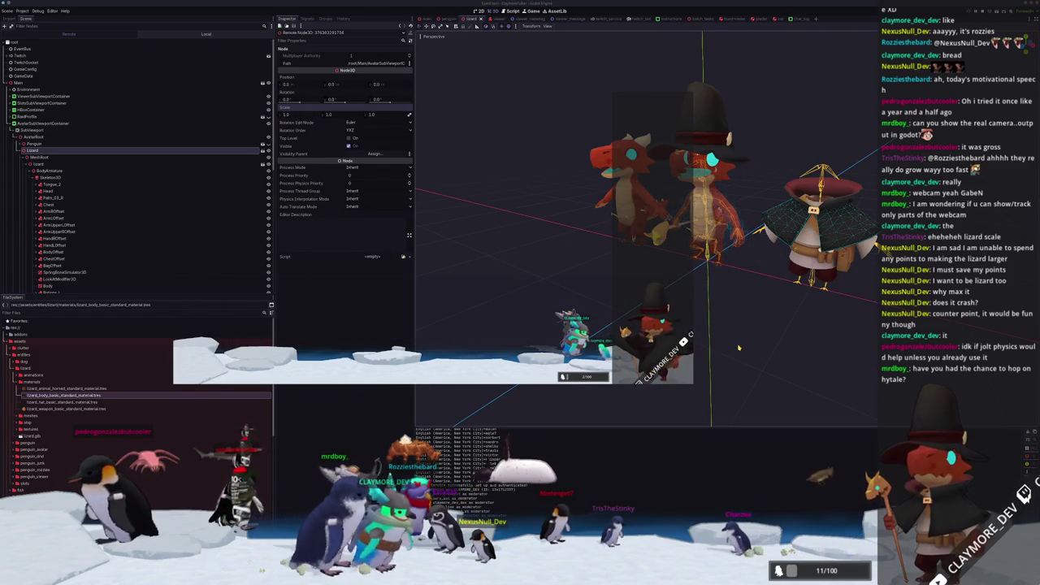
Change the Physics 3D engine from GodotPhysics3D back to Jolt Physics and Save & Restart.
left_click(25, 11)
left_click(48, 29)
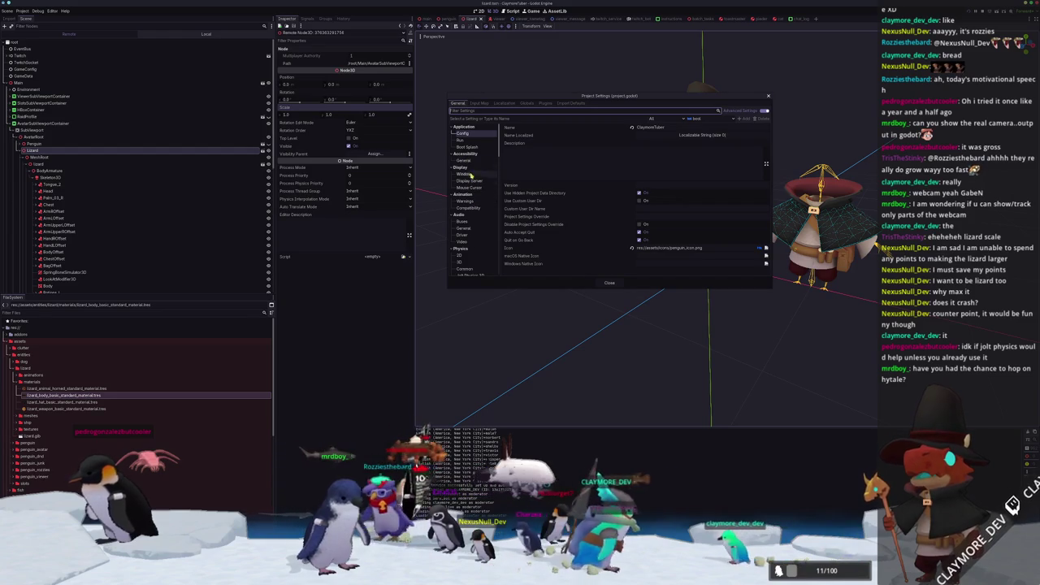
scroll(484, 219, "down", 3)
left_click(464, 212)
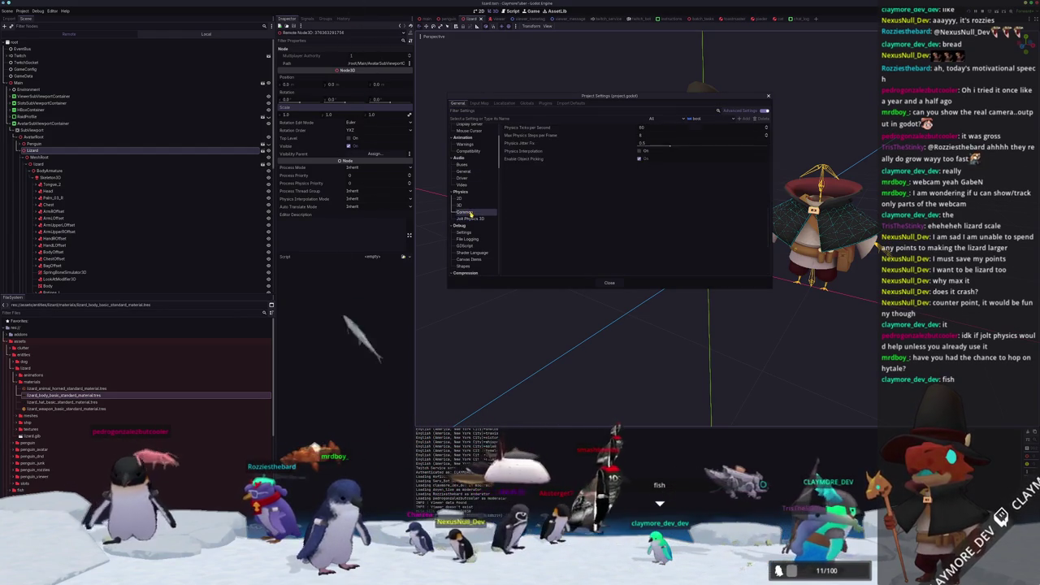
left_click(473, 206)
left_click(650, 135)
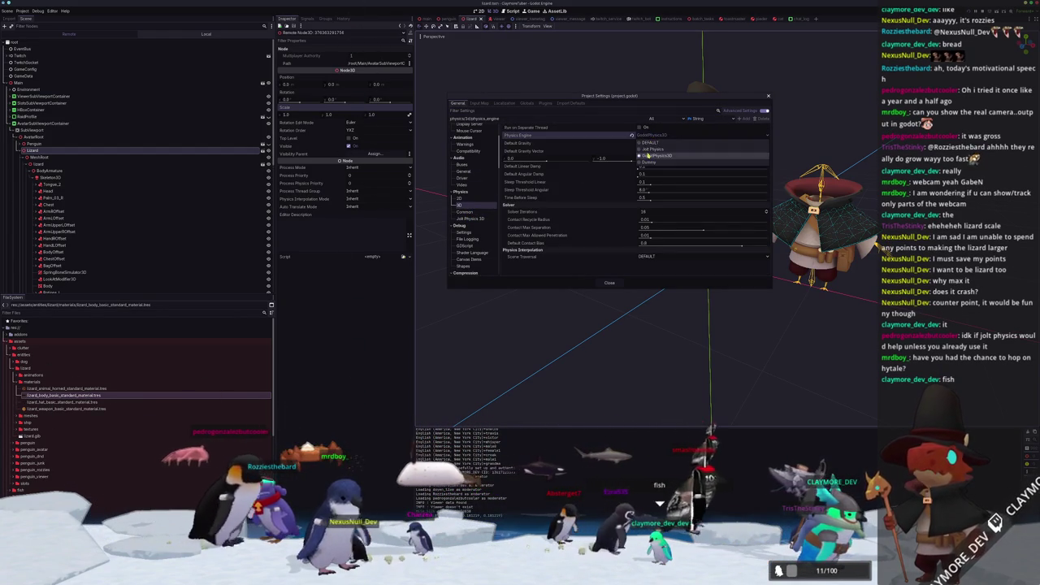
left_click(651, 150)
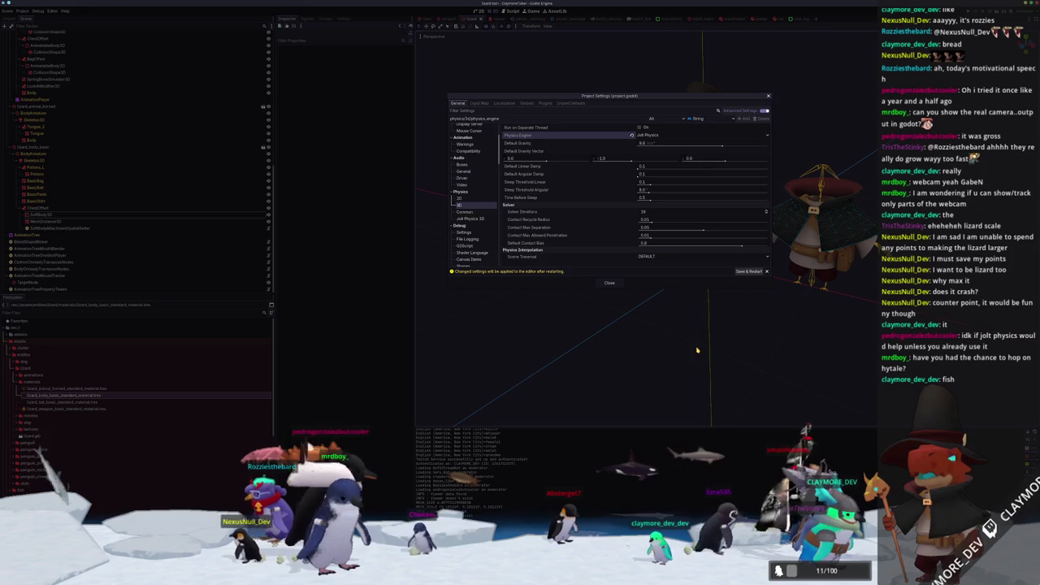
key("super+2")
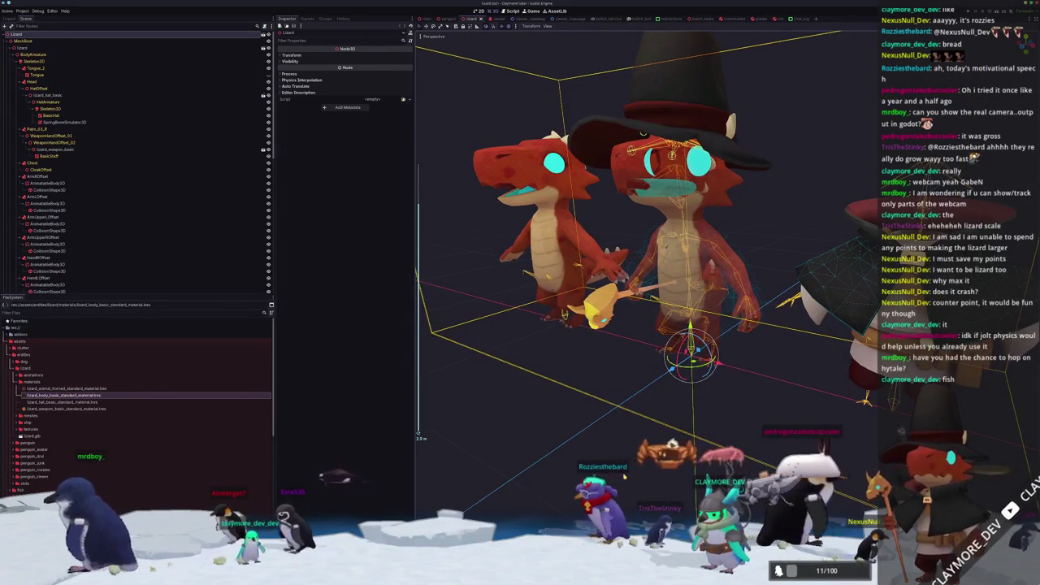
Orbit around both lizards, selecting the soft-body hat to inspect it and then deselecting it.
left_click(666, 412)
scroll(666, 412, "up", 5)
scroll(642, 285, "down", 5)
middle_click_drag(642, 284, 569, 301)
left_click(634, 325)
middle_click_drag(634, 325, 421, 460)
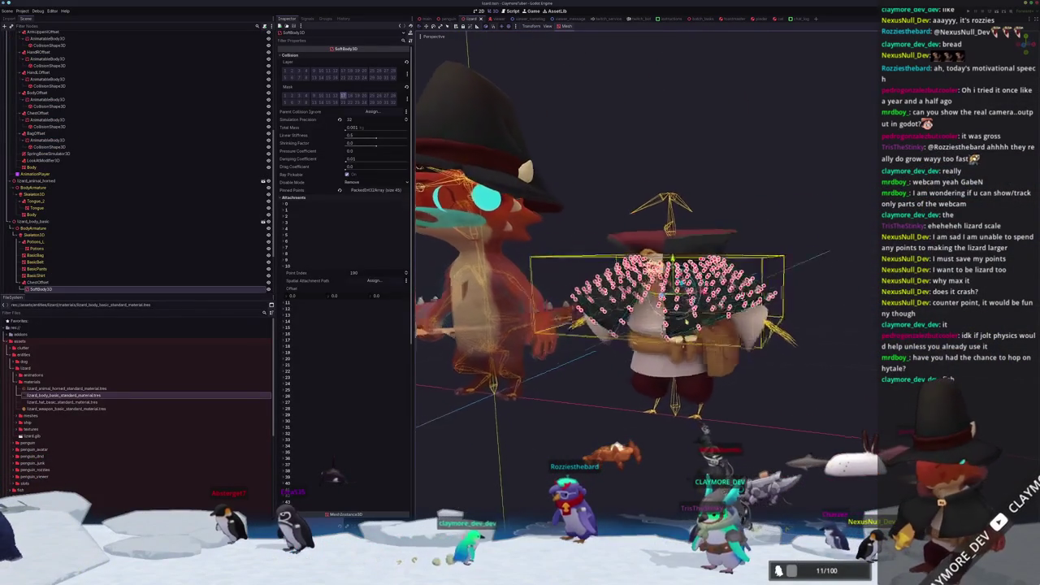
scroll(421, 460, "up", 2)
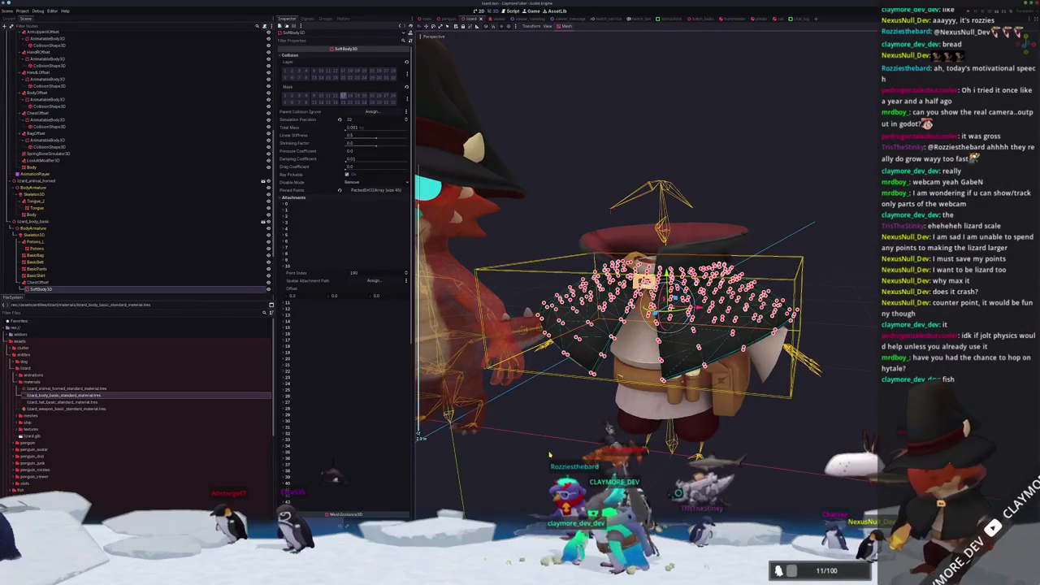
left_click(542, 457)
scroll(541, 458, "down", 5)
middle_click_drag(541, 458, 487, 455)
scroll(601, 325, "down", 3)
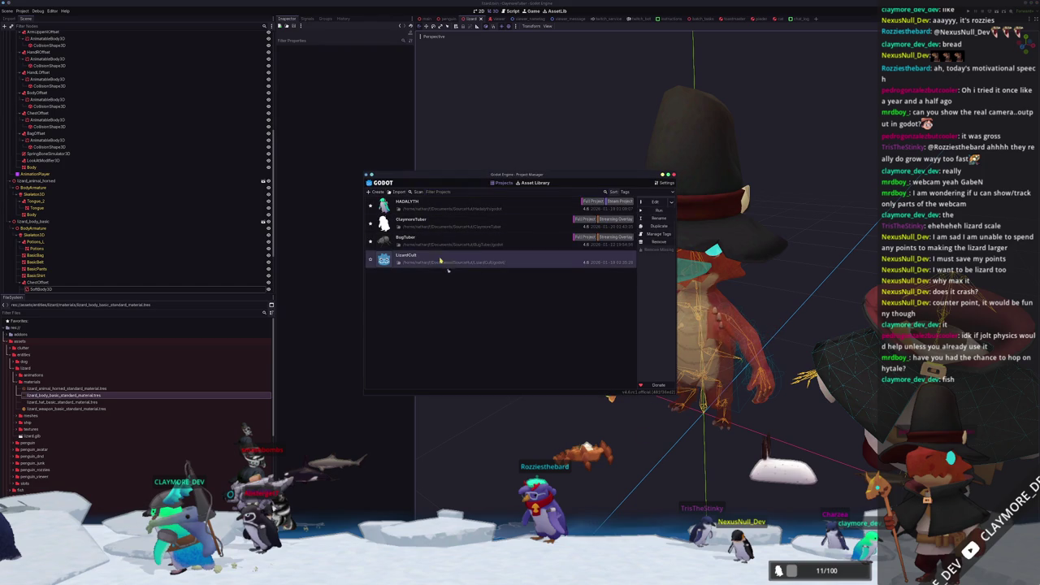
Set the Lizard node's scale in main.tscn back to 1.0 and deselect the hat.
left_click(515, 227)
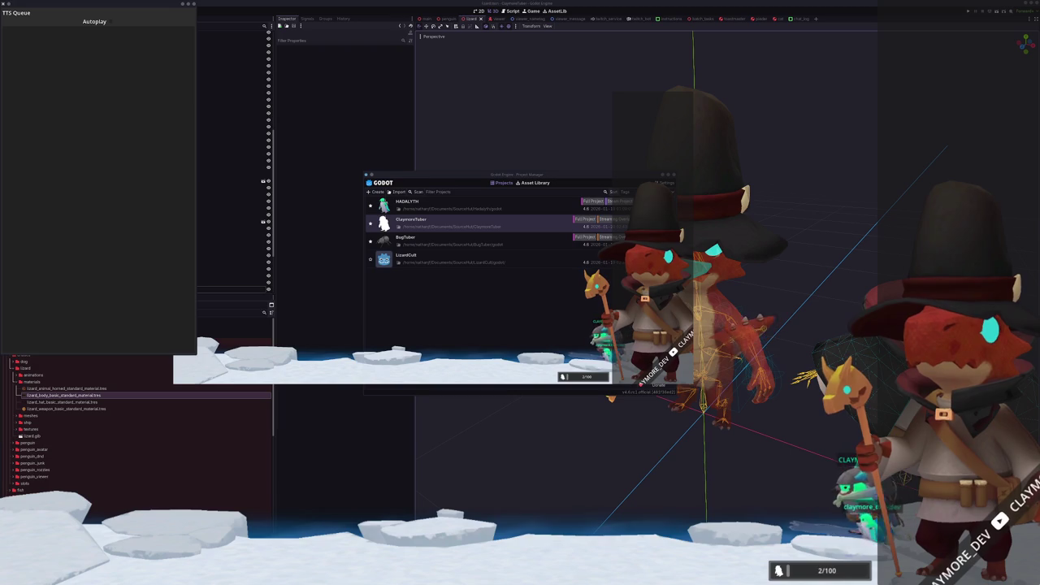
left_click(426, 18)
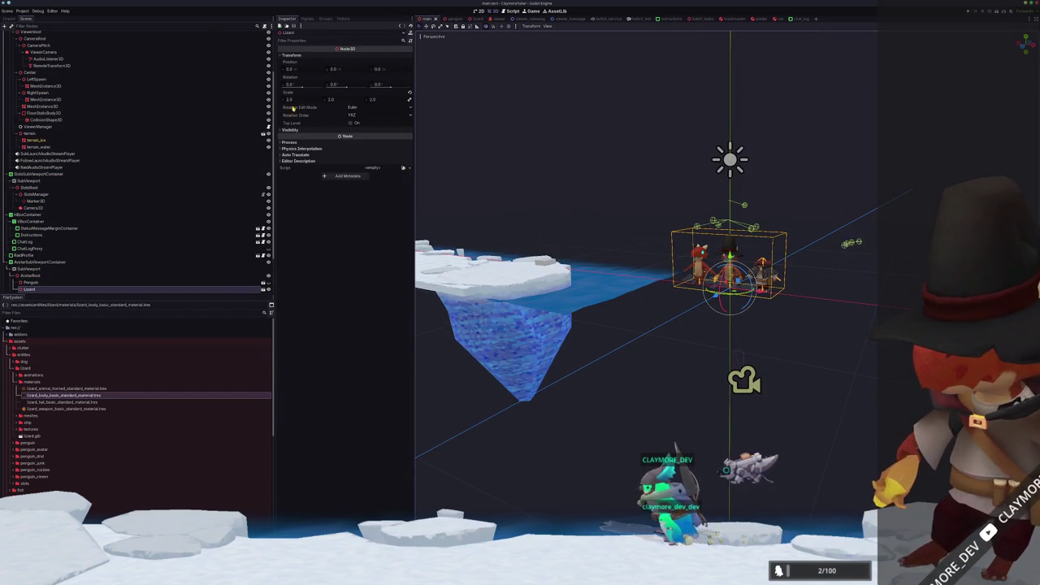
left_click(410, 92)
scroll(587, 166, "up", 3)
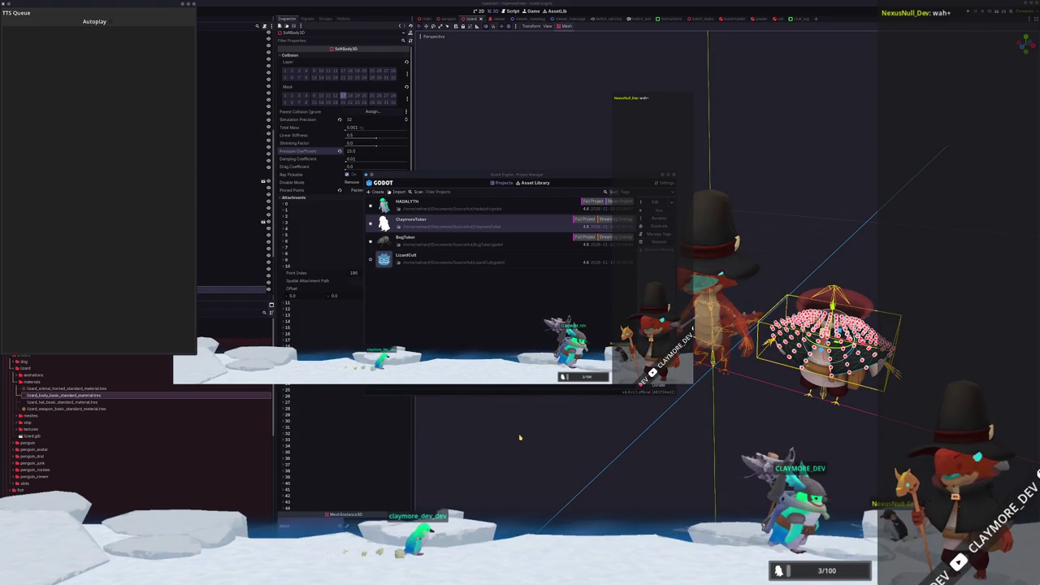
left_click(561, 423)
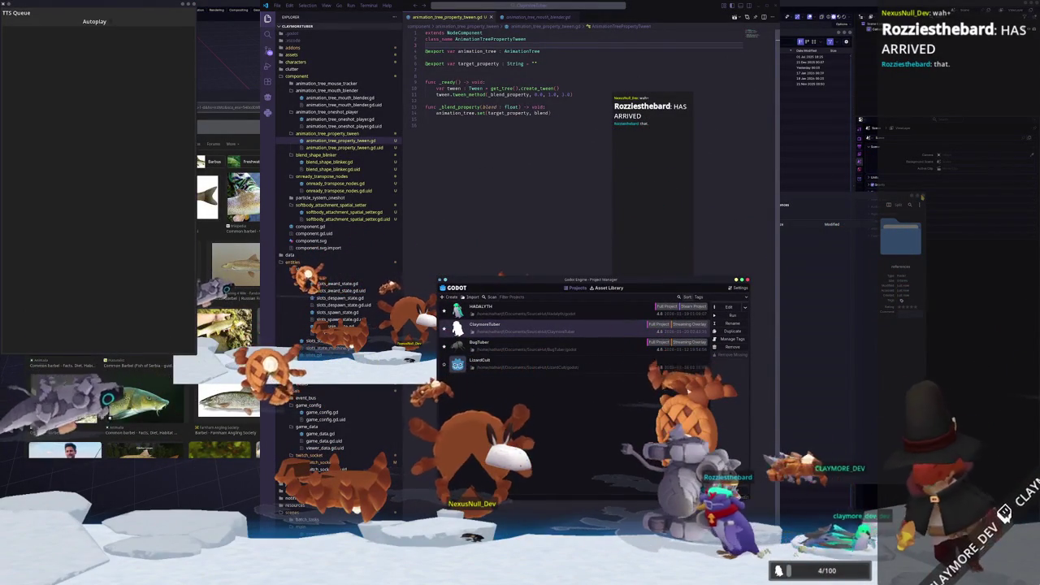
Close the references file manager and Project Manager, and move Dolphin beside the image results.
left_click(922, 195)
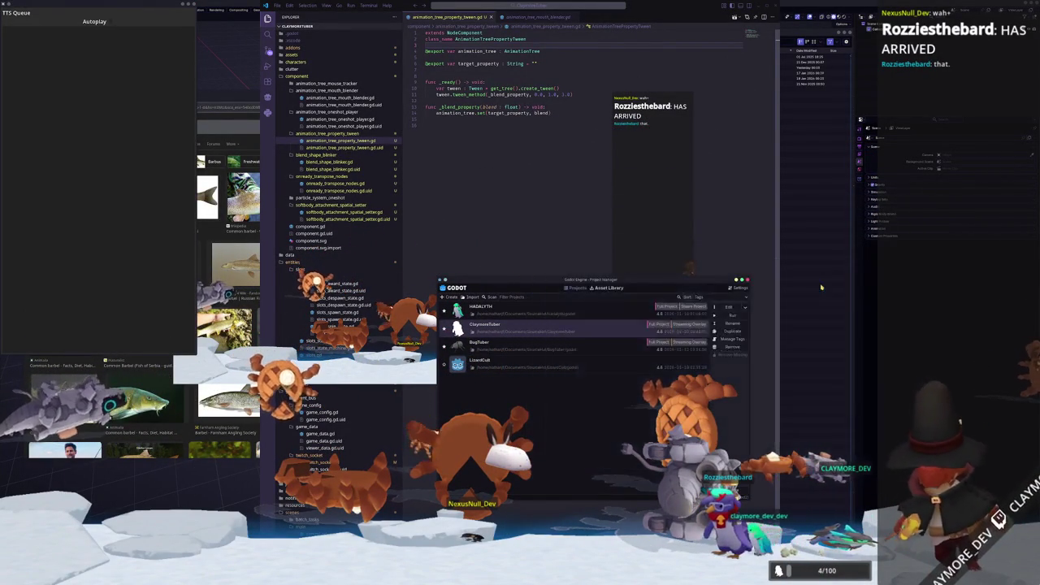
double_click(597, 358)
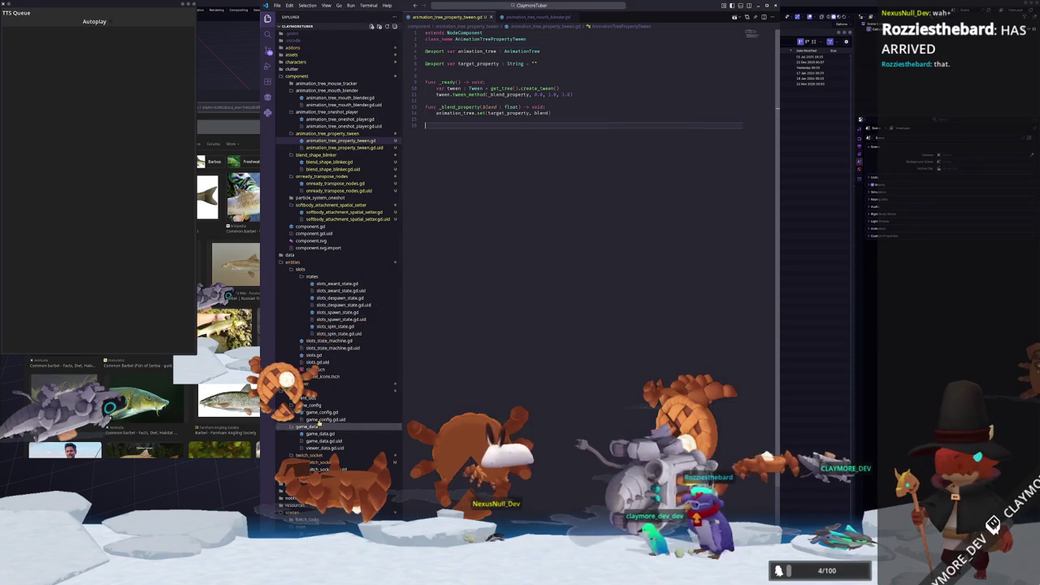
key("alt+Tab")
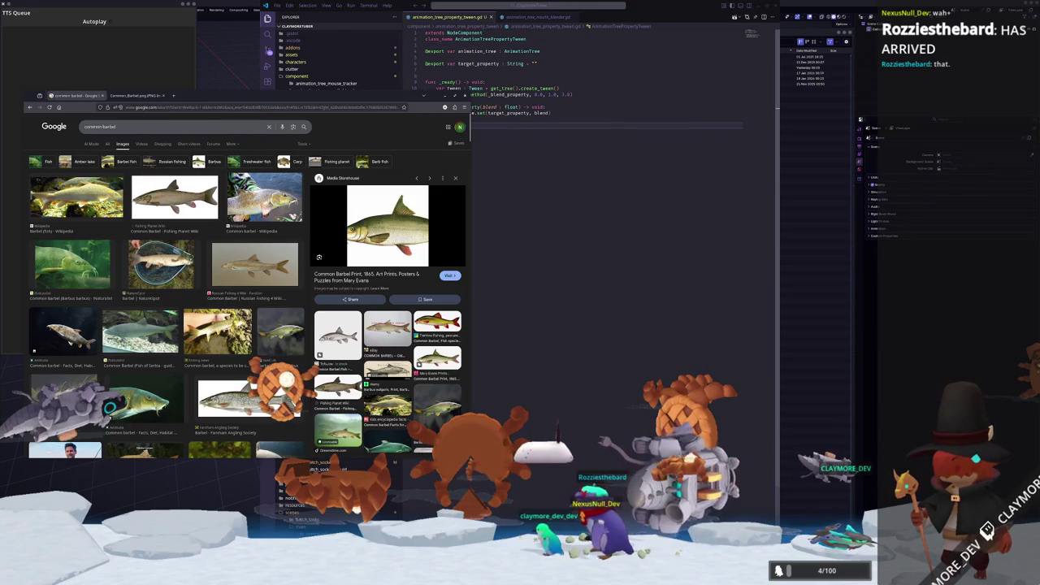
key("alt+Tab")
left_click_drag(471, 201, 809, 236, "super")
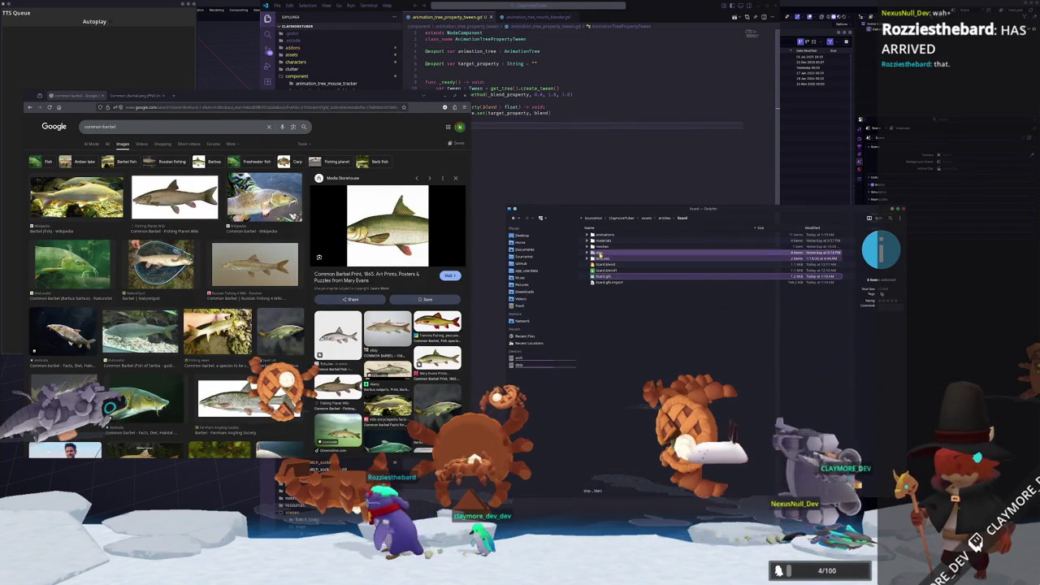
left_click(605, 310)
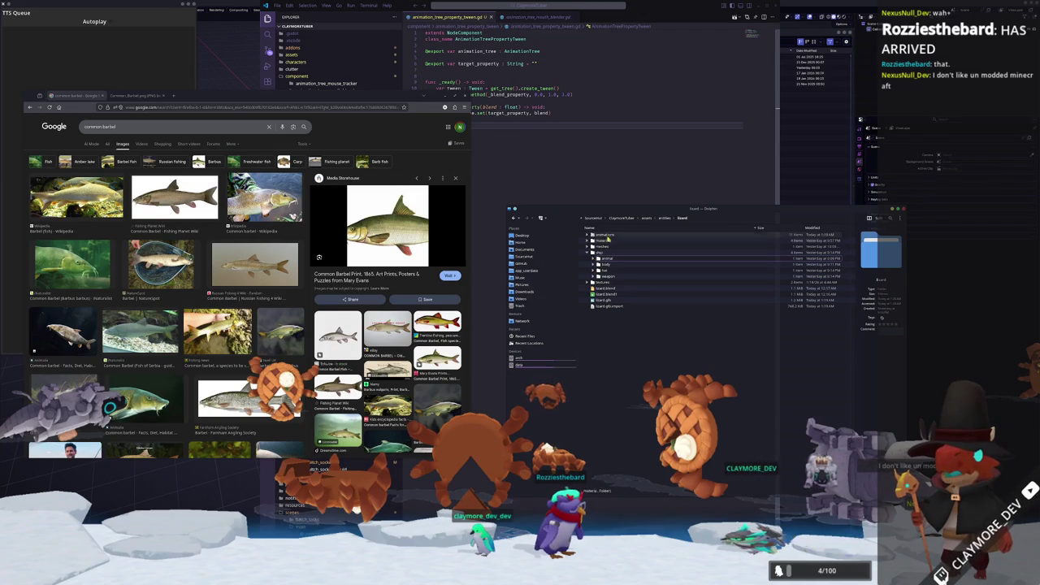
Navigate Dolphin to the Hadalyth project folder and minimise the code editor.
left_click(594, 218)
double_click(599, 258)
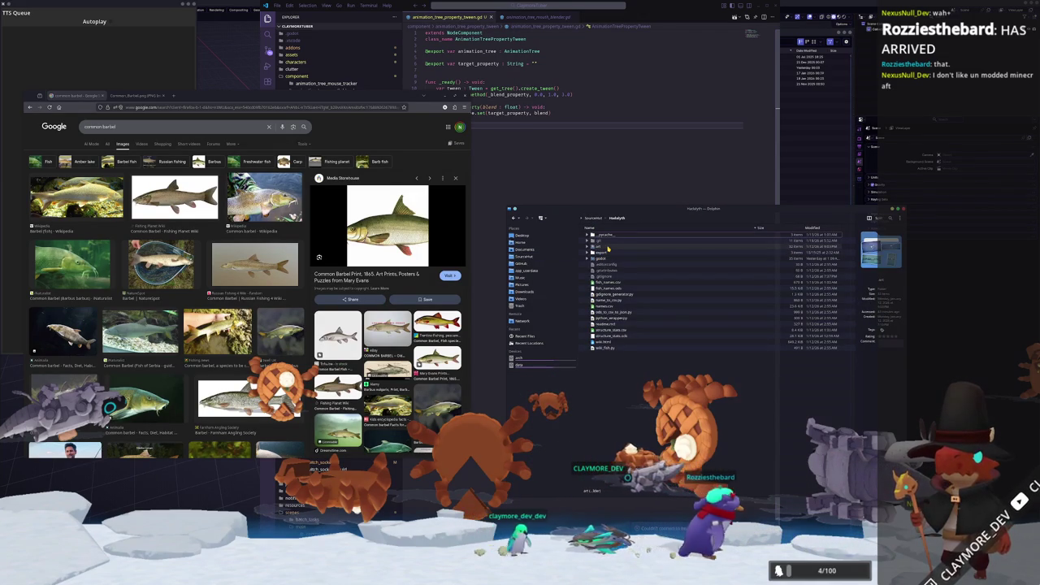
key("alt+Tab")
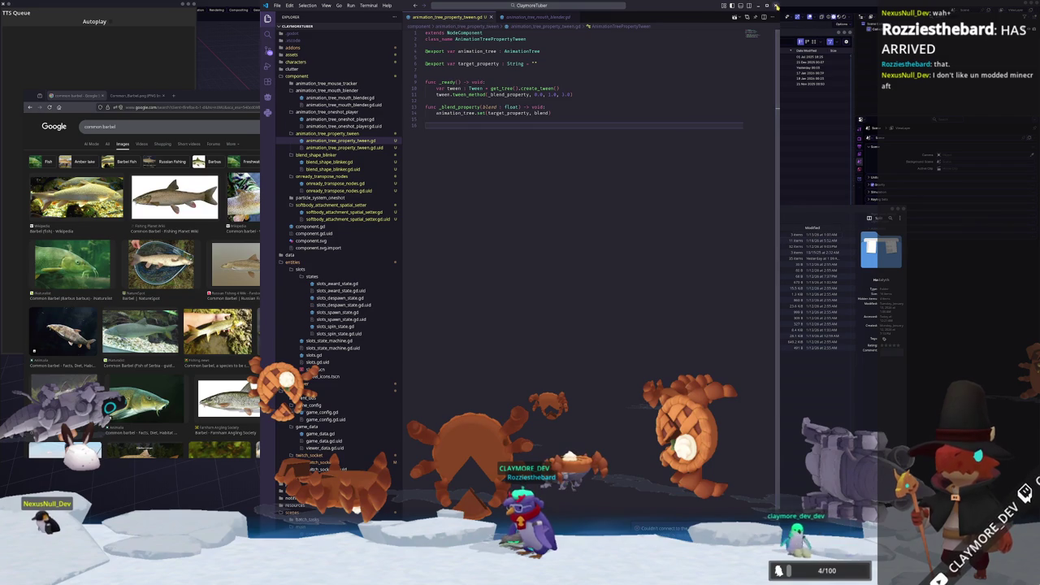
left_click(776, 5)
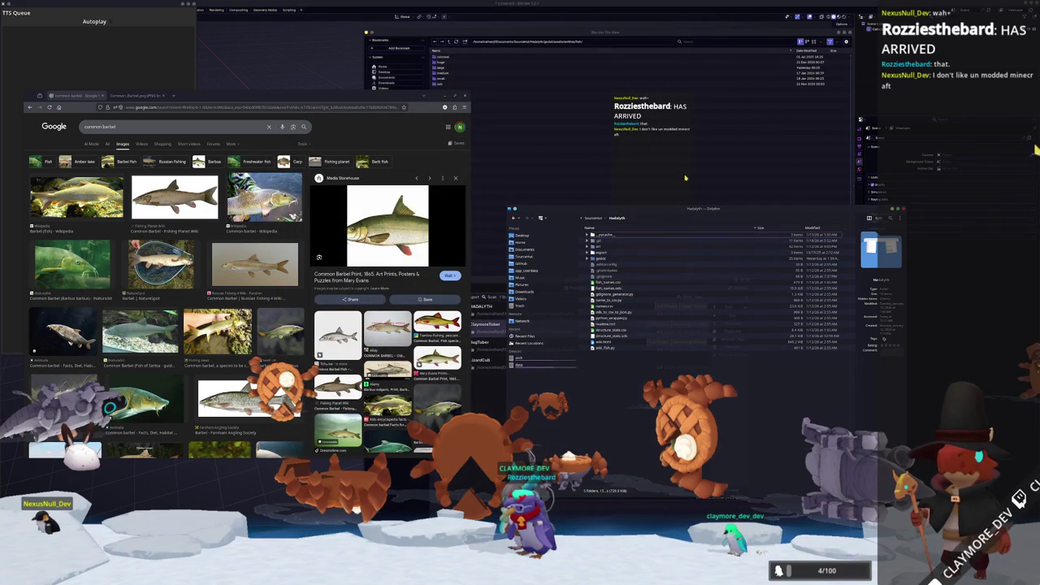
Bring up Blender's save dialog and place Dolphin's reference folder beside it.
left_click(713, 36)
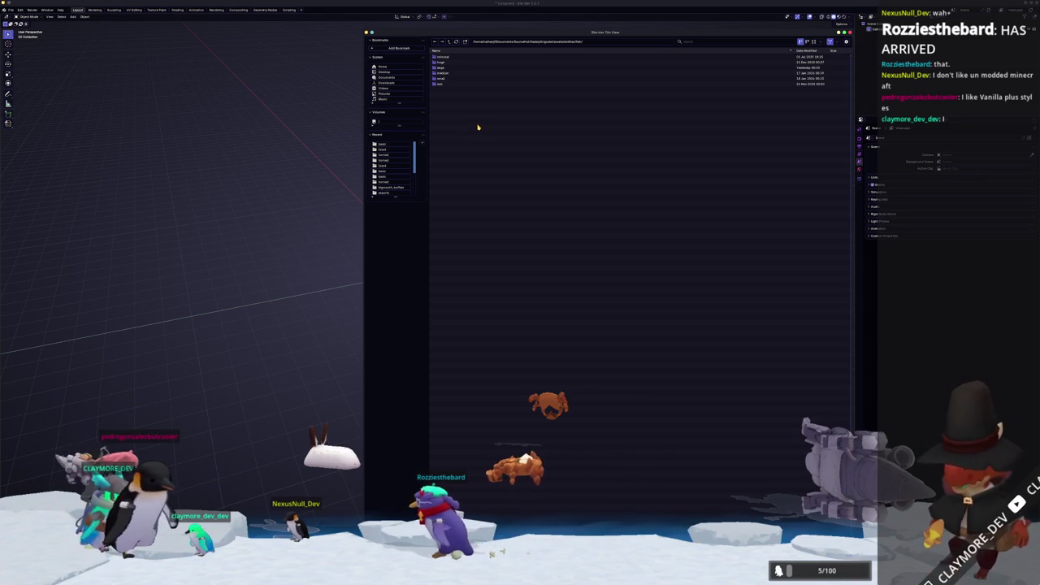
double_click(449, 78)
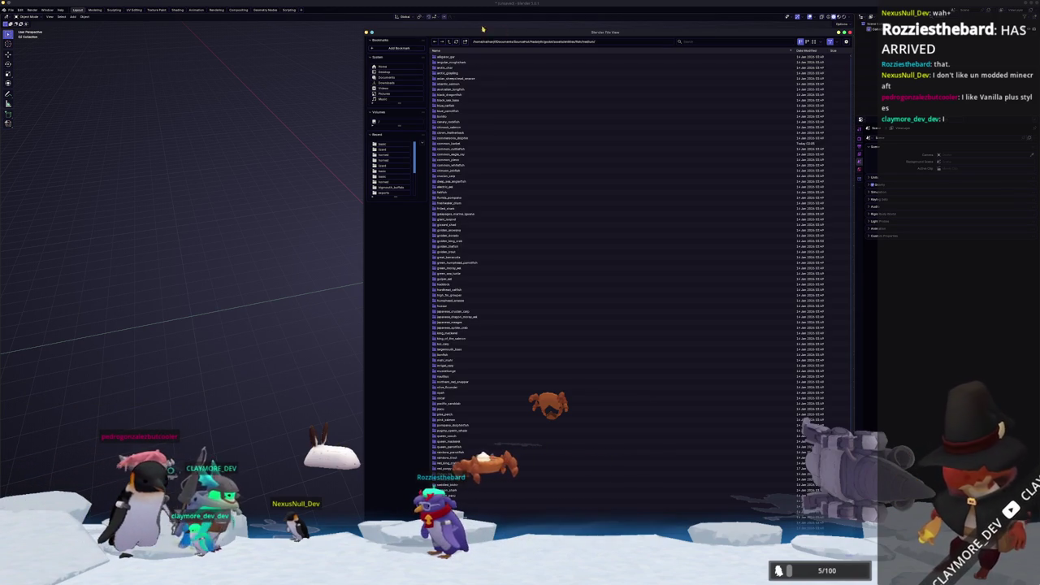
double_click(463, 145)
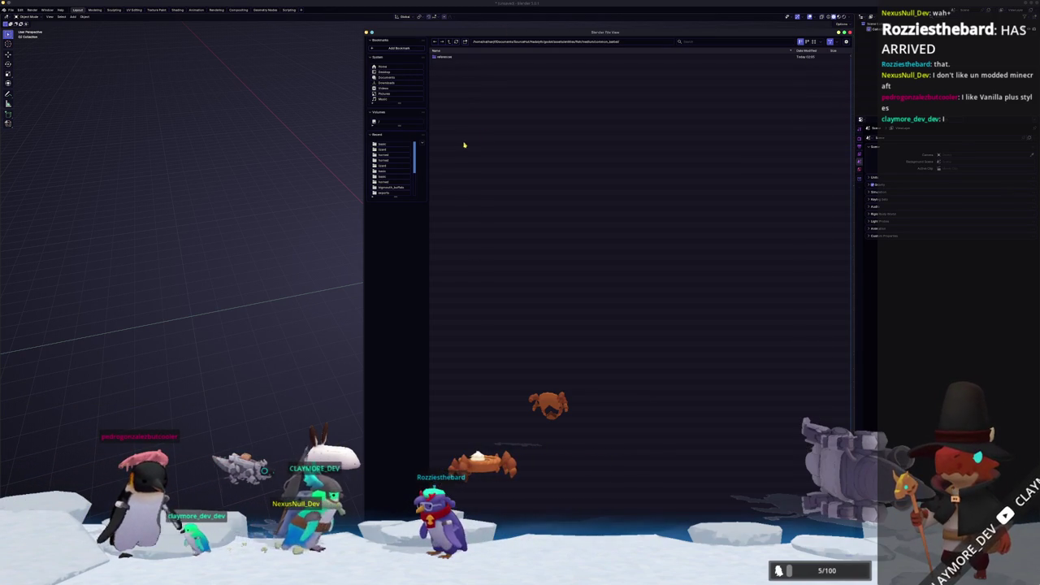
double_click(445, 57)
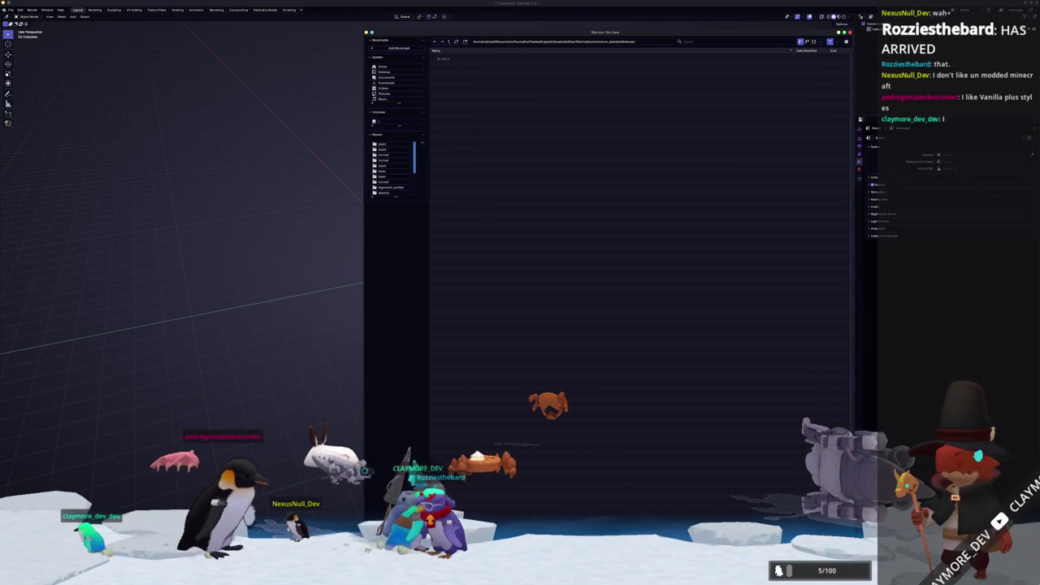
mouse_move(685, 216)
left_mouse_down()
mouse_move(556, 216)
mouse_move(203, 172)
left_mouse_up()
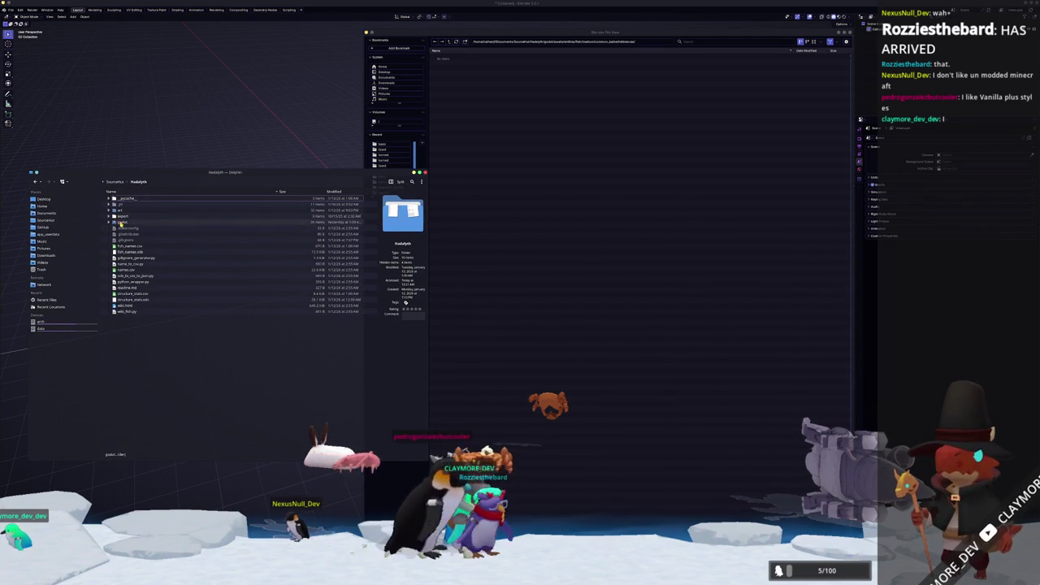
Save the scene as common_barbel.blend in godot/assets/entities/fish/medium/common_barbel.
double_click(120, 222)
double_click(122, 217)
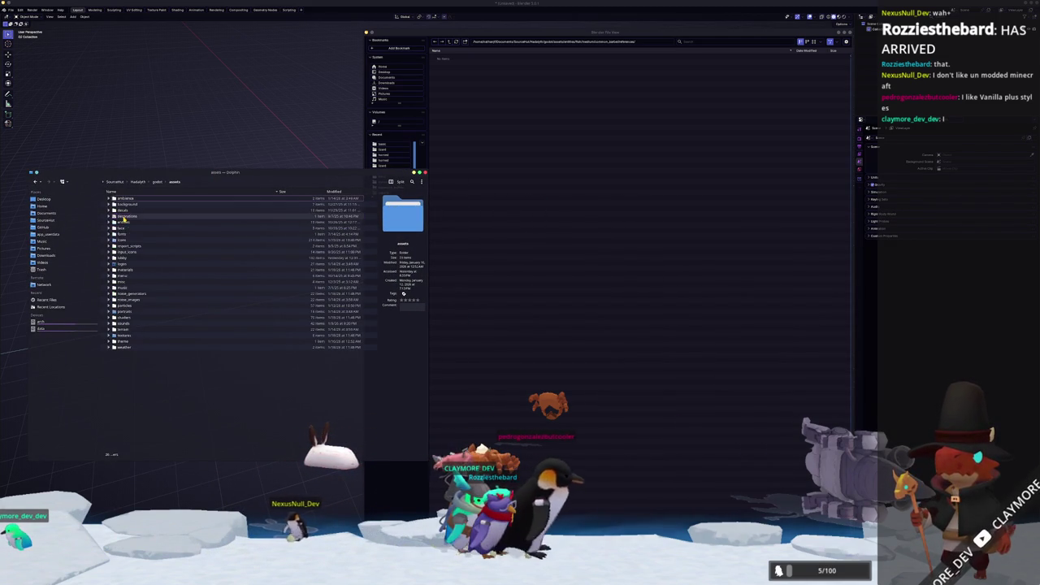
double_click(126, 218)
double_click(123, 205)
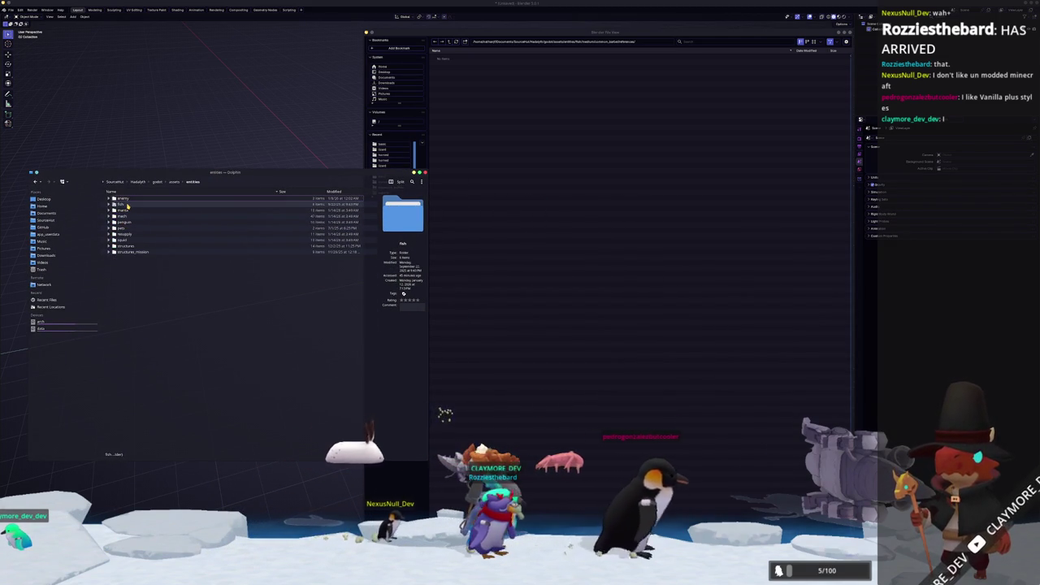
double_click(127, 215)
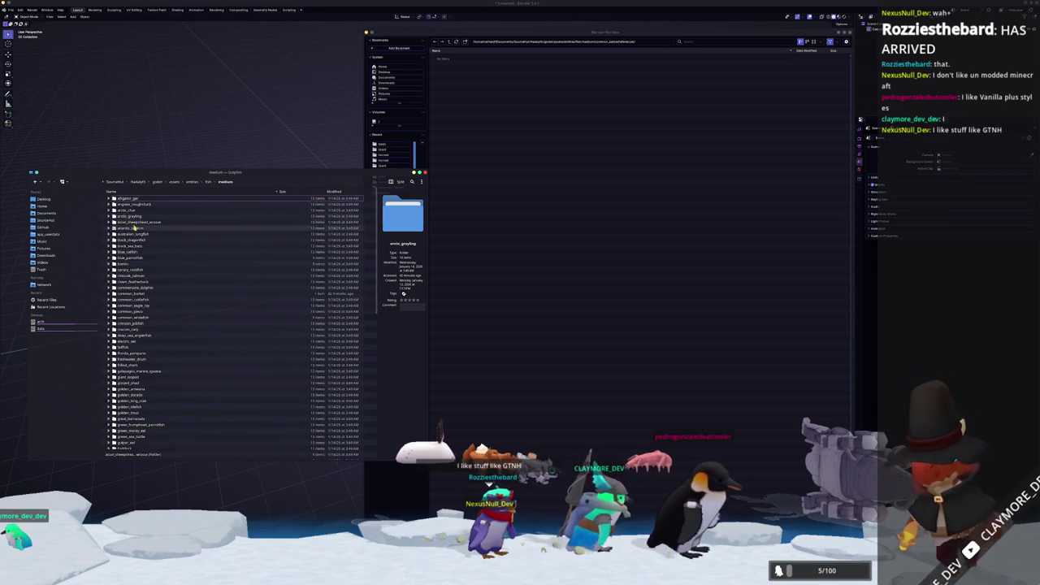
double_click(138, 293)
left_click(516, 112)
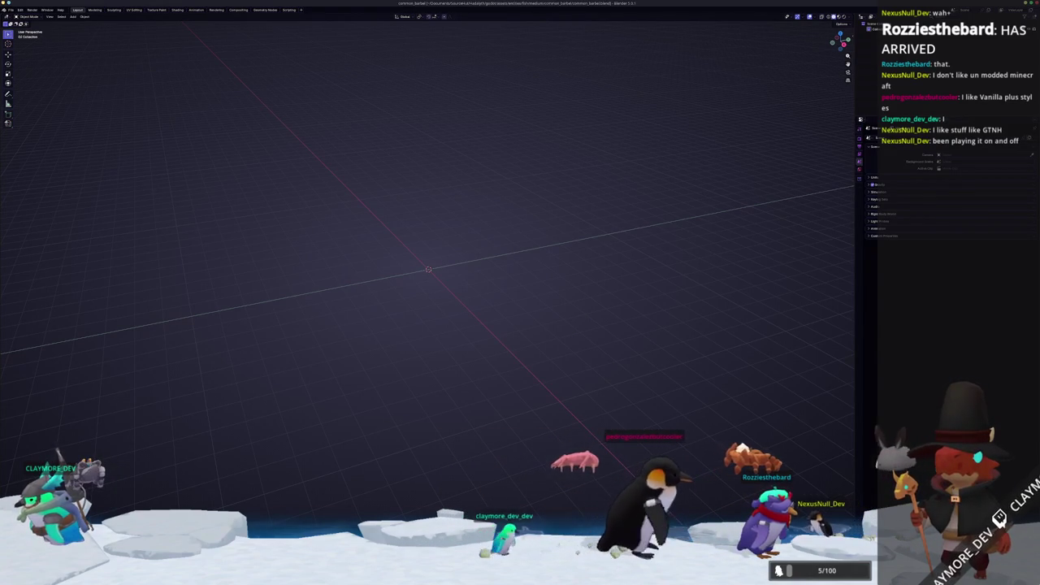
key("alt+Tab")
key("alt+Tab")
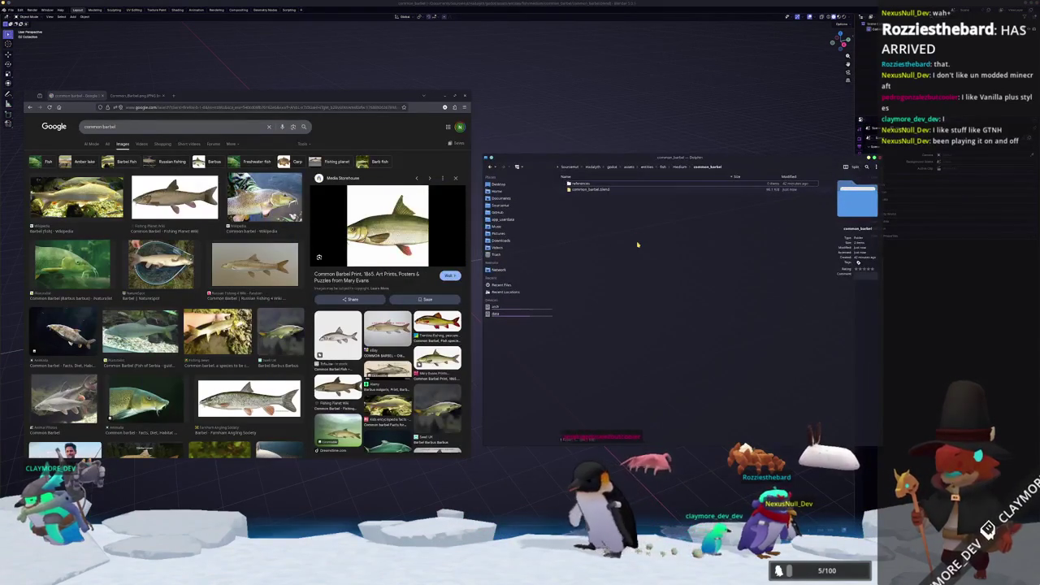
left_click(255, 264)
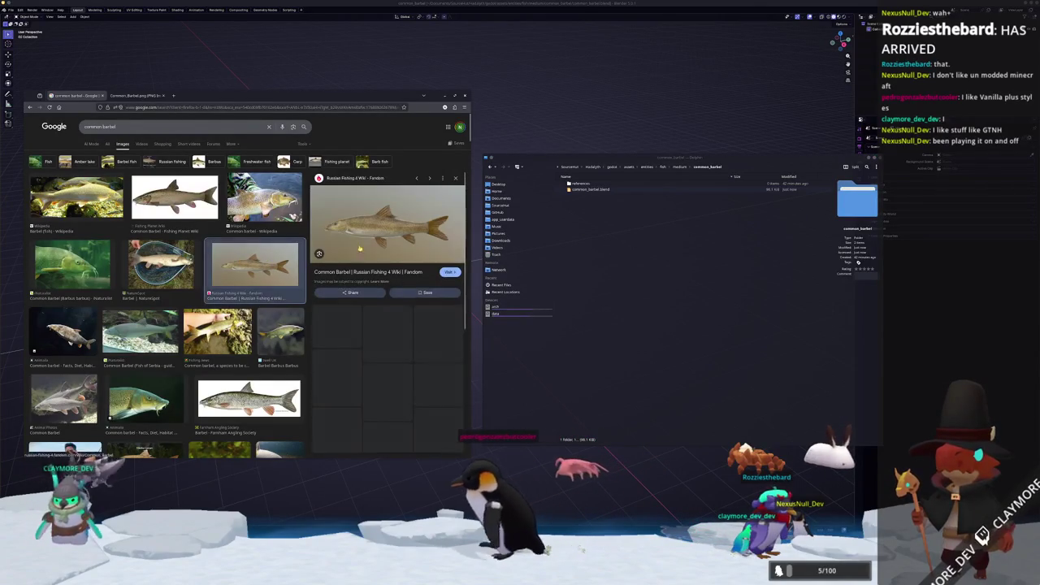
Open the Russian Fishing 4 barbel image and the Wikipedia barbel photo in new tabs.
right_click(389, 242)
left_click(410, 314)
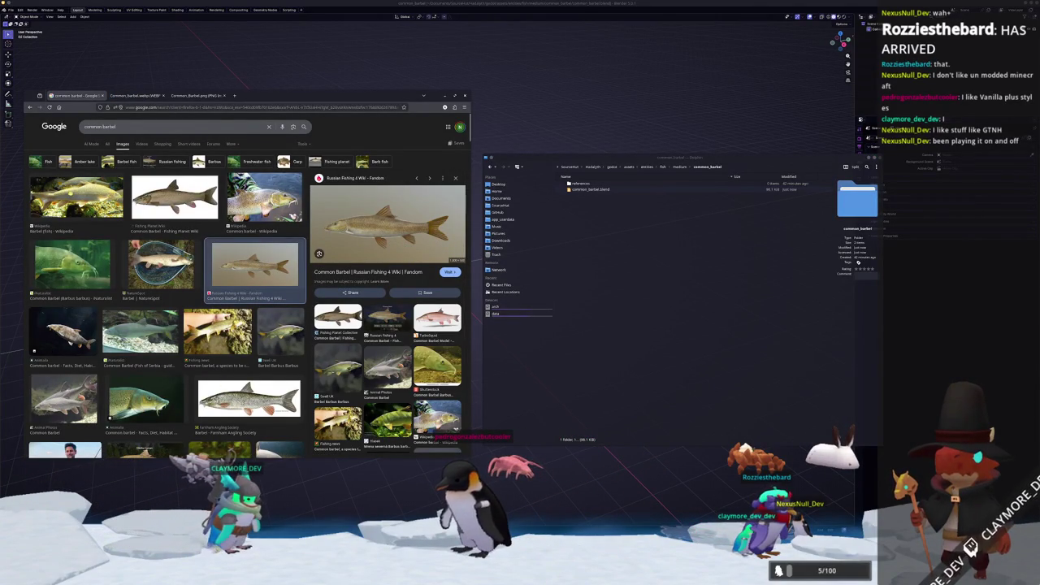
left_click(77, 195)
right_click(377, 229)
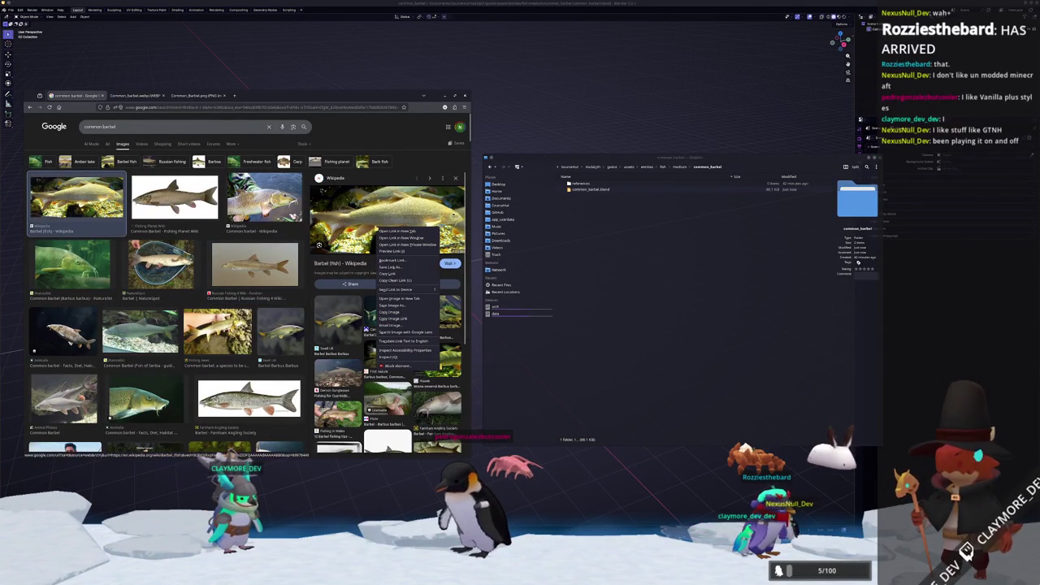
left_click(401, 298)
Download the webp barbel image and Barbel.jpg into the common_barbel folder.
left_click(134, 95)
mouse_move(244, 285)
left_mouse_down()
mouse_move(553, 307)
mouse_move(681, 270)
left_mouse_up()
left_click(715, 285)
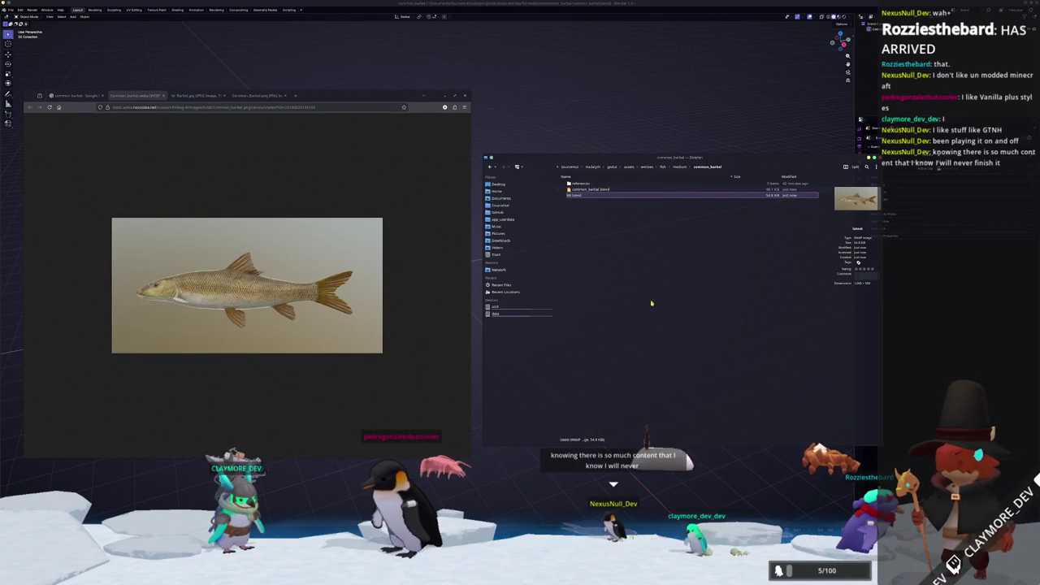
left_click(195, 95)
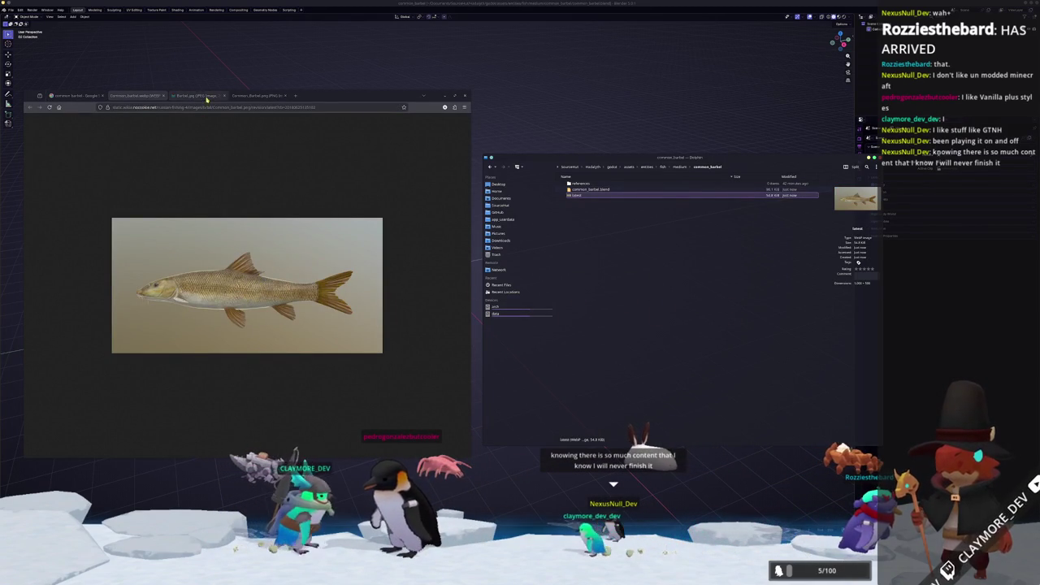
left_click_drag(244, 284, 696, 264)
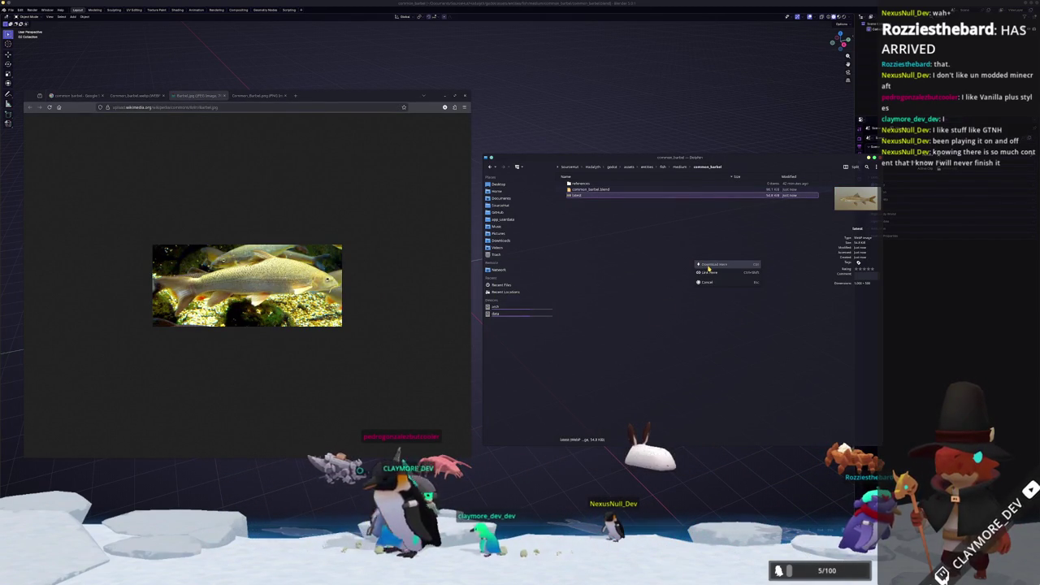
left_click(707, 265)
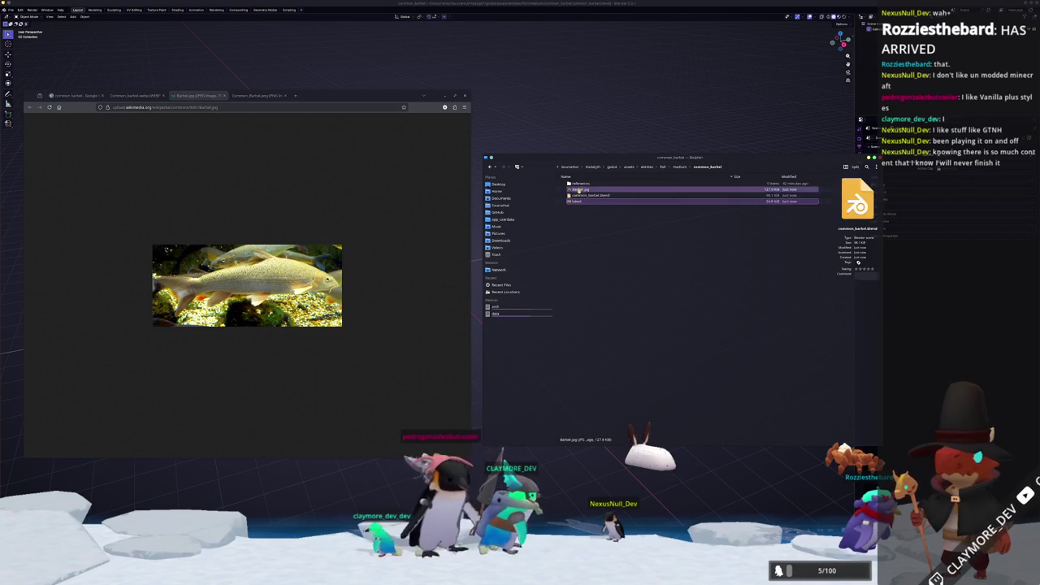
Move Barbel.jpg into references and drop Common_Barbel.png into that folder.
left_click_drag(576, 190, 579, 184)
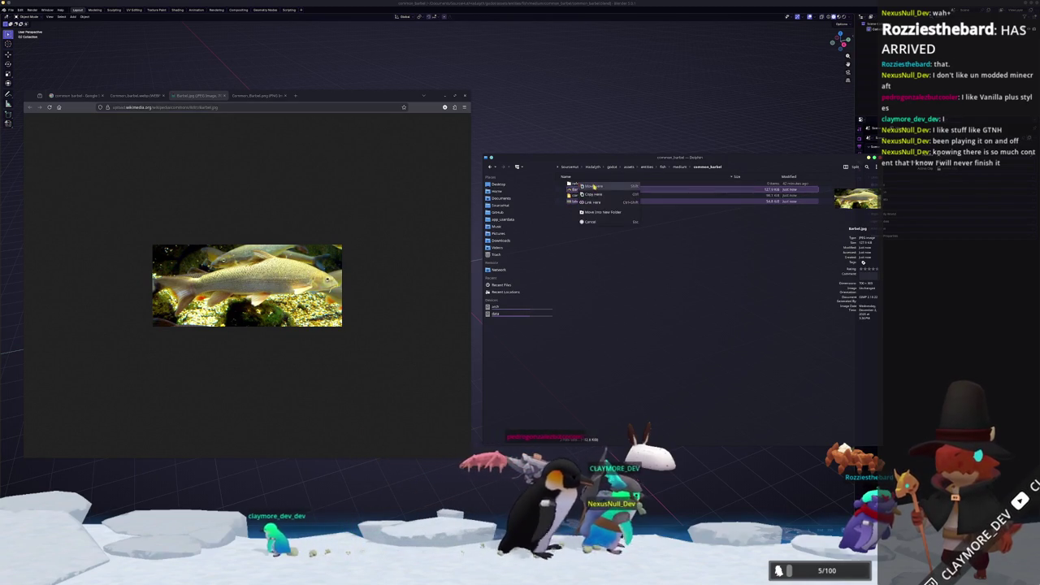
left_click(593, 186)
double_click(575, 183)
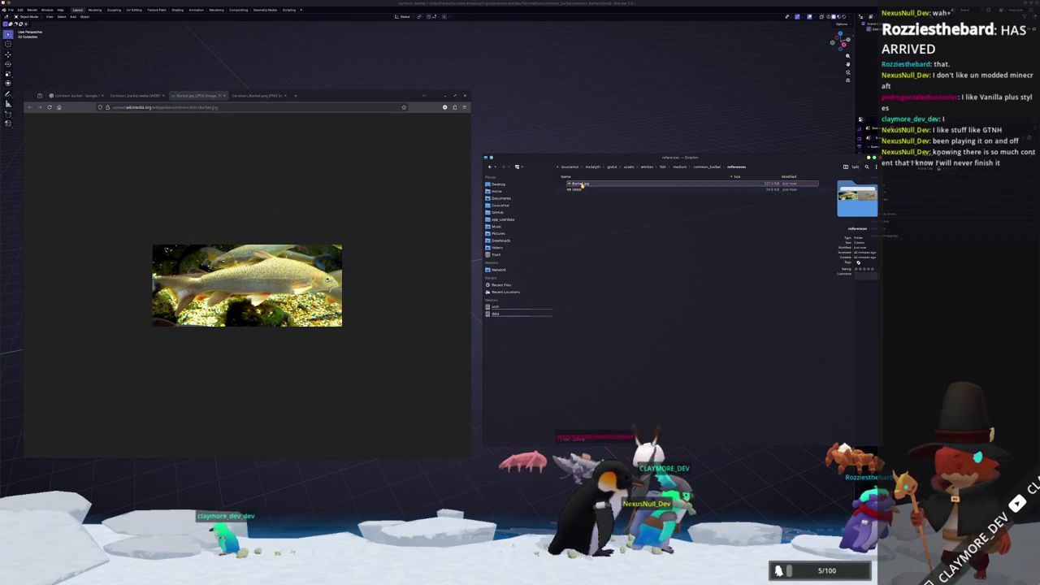
left_click(256, 95)
left_click_drag(247, 285, 685, 260)
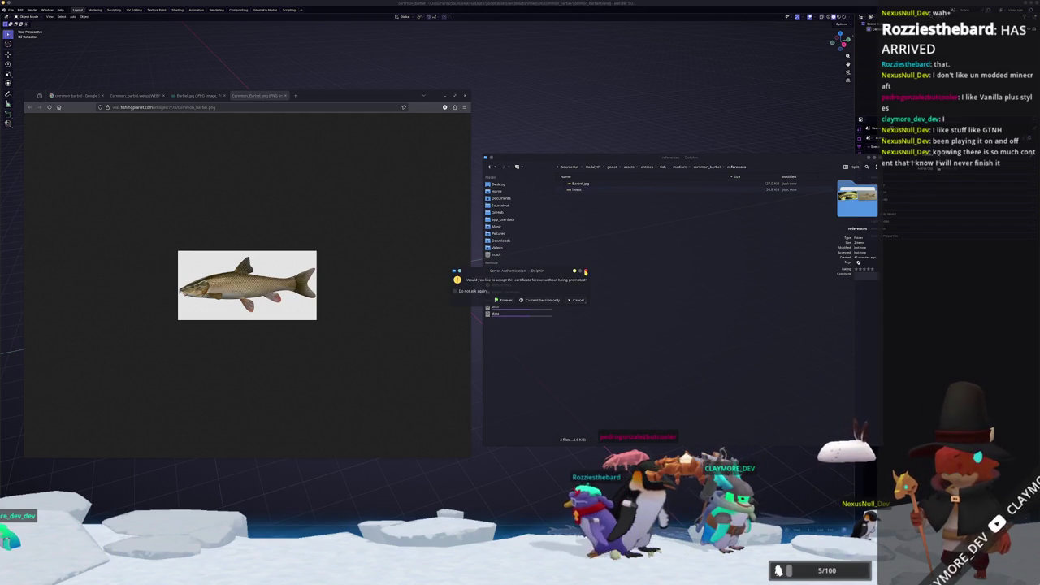
Finish downloading the fish image as Common_Barbel (1).png, resolving the name clash and certificate prompts.
left_click(585, 271)
left_click_drag(246, 301, 671, 319)
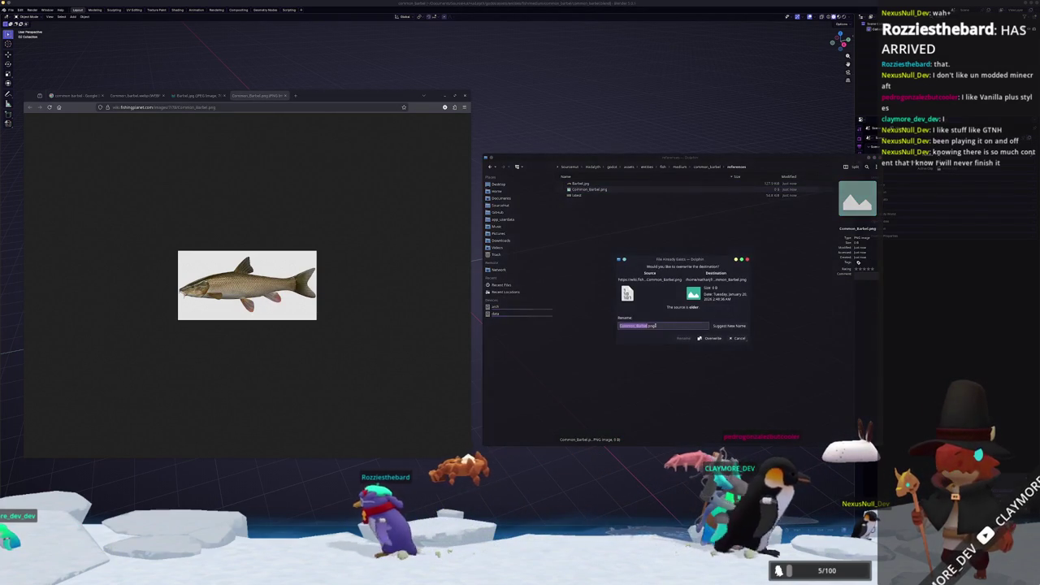
left_click(710, 338)
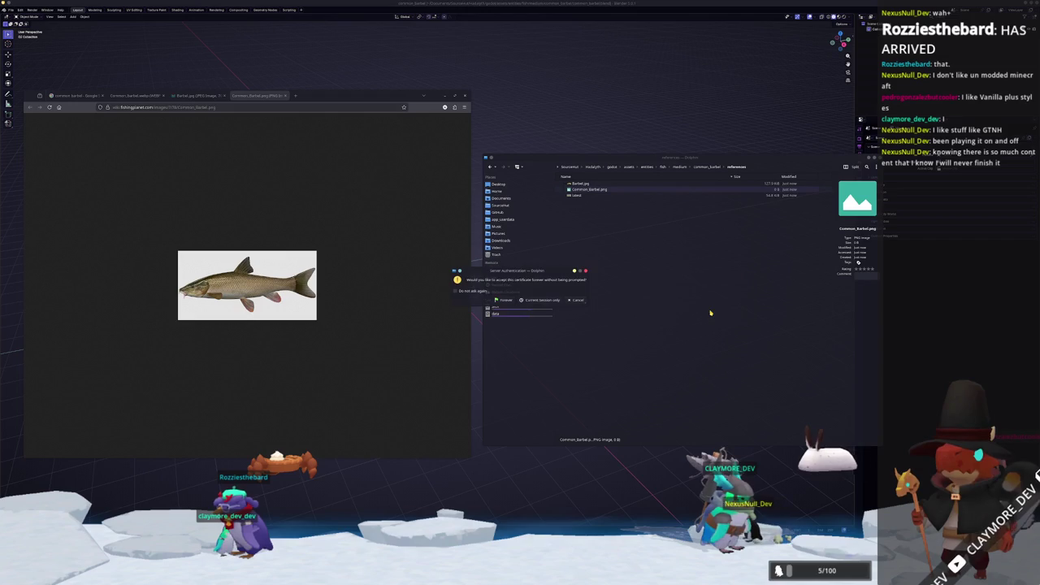
left_click(546, 300)
Delete the old Common_Barbel.png and give the latest file an image extension.
key("Up")
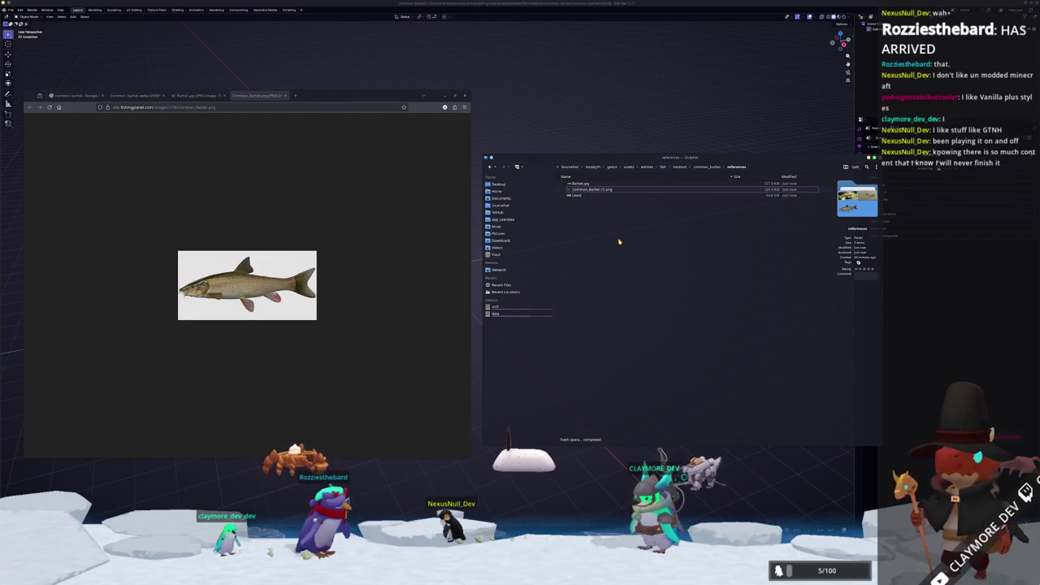
key("Delete")
key("Down")
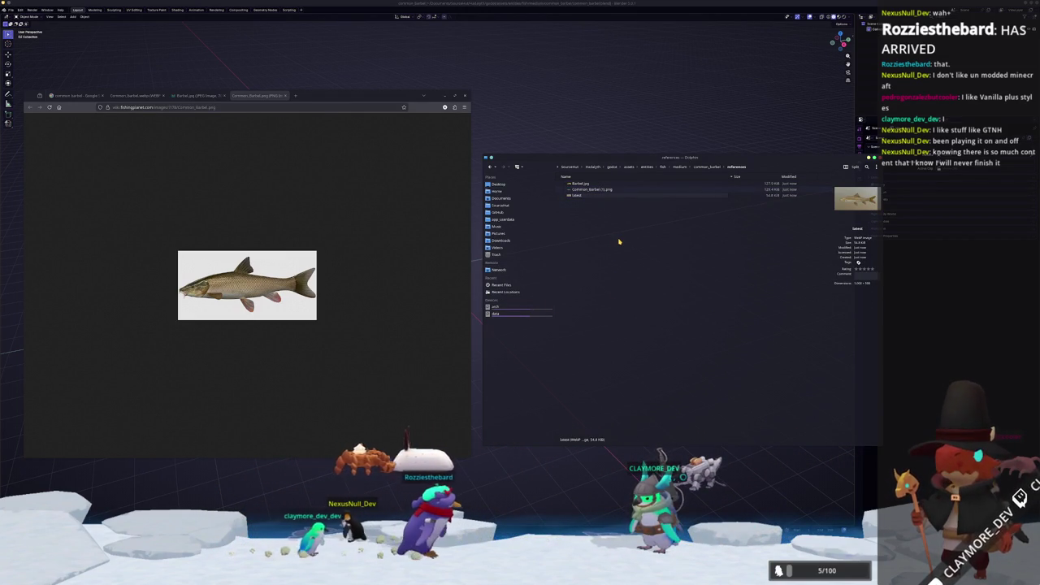
type(".png")
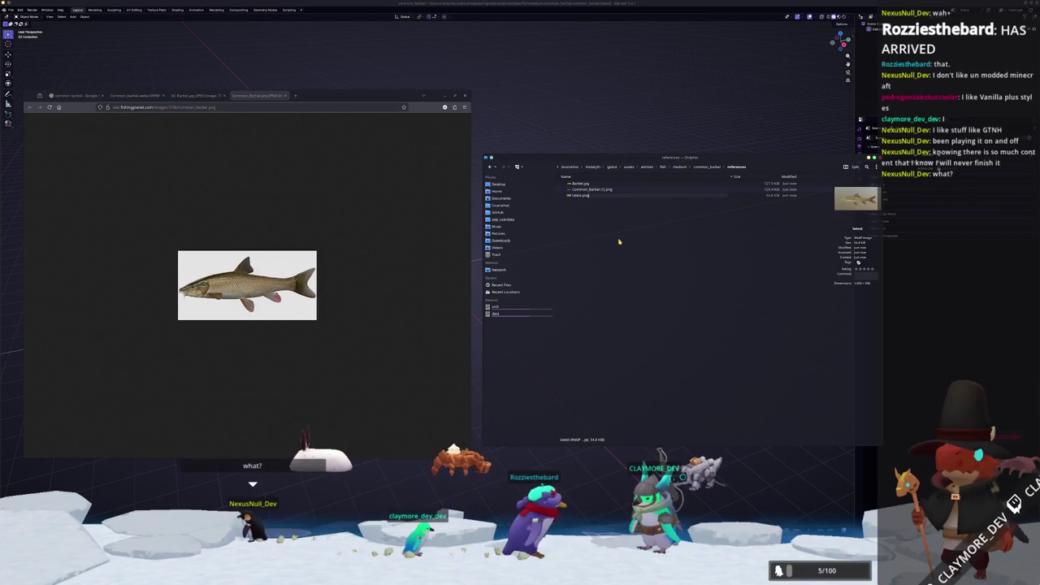
key("Return")
key("Escape")
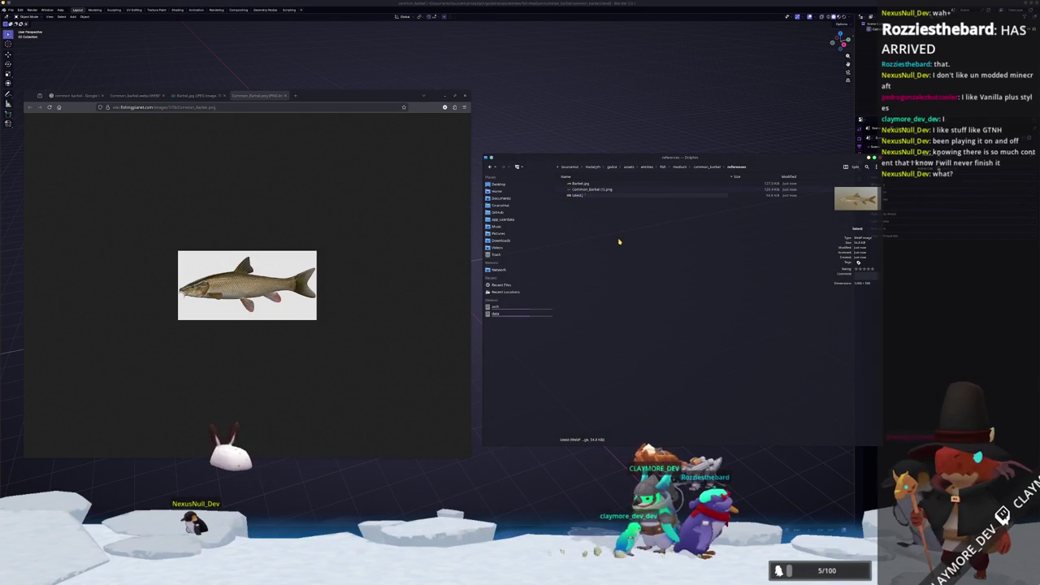
left_click(445, 96)
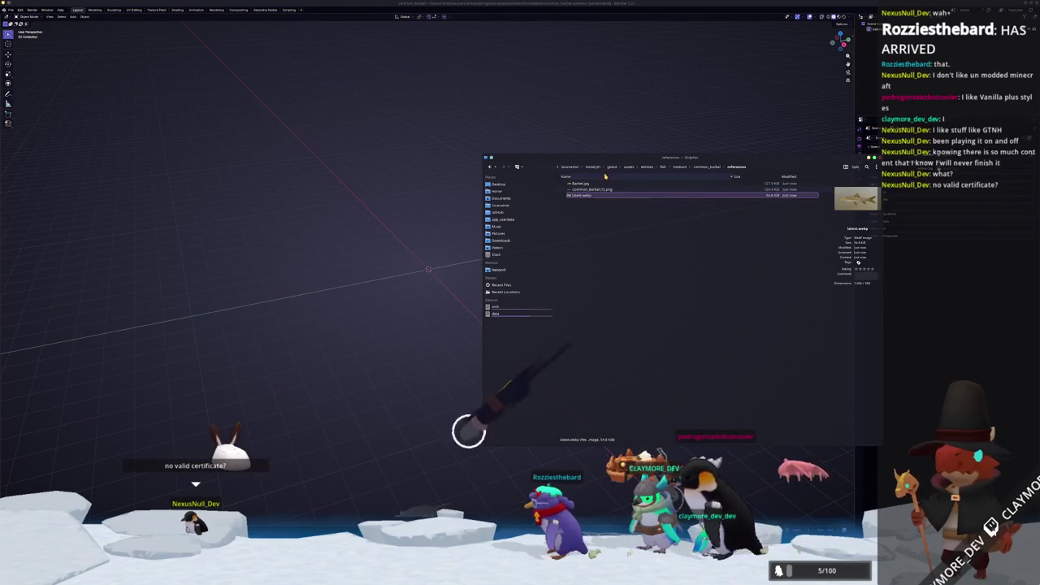
Import Barbel.jpg, Common_Barbel (1).png and latest.webp into the scene and frame them all.
left_click_drag(638, 276, 780, 266)
key("alt+Tab")
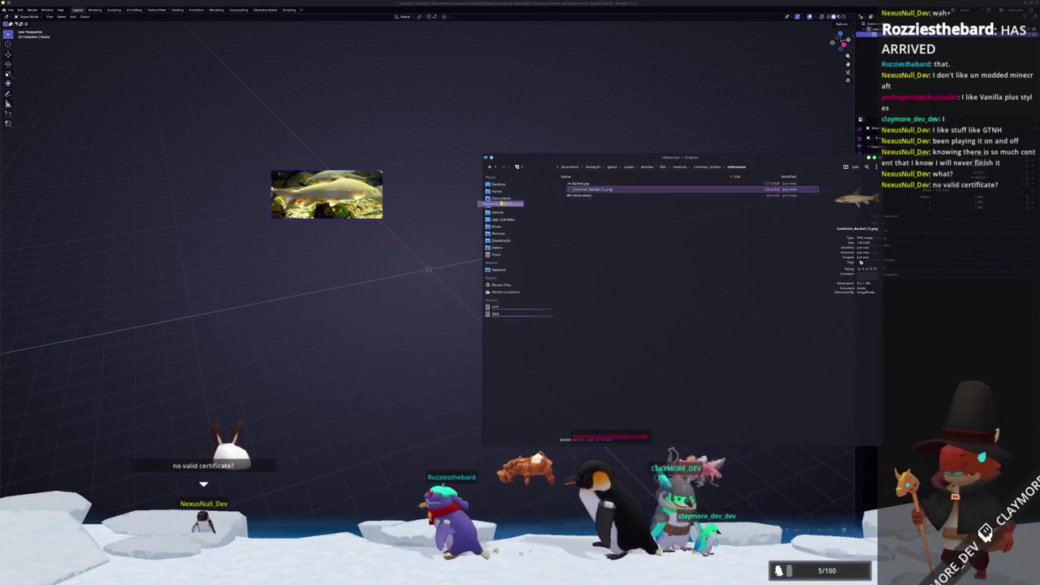
left_click_drag(592, 189, 431, 193)
key("alt+Tab")
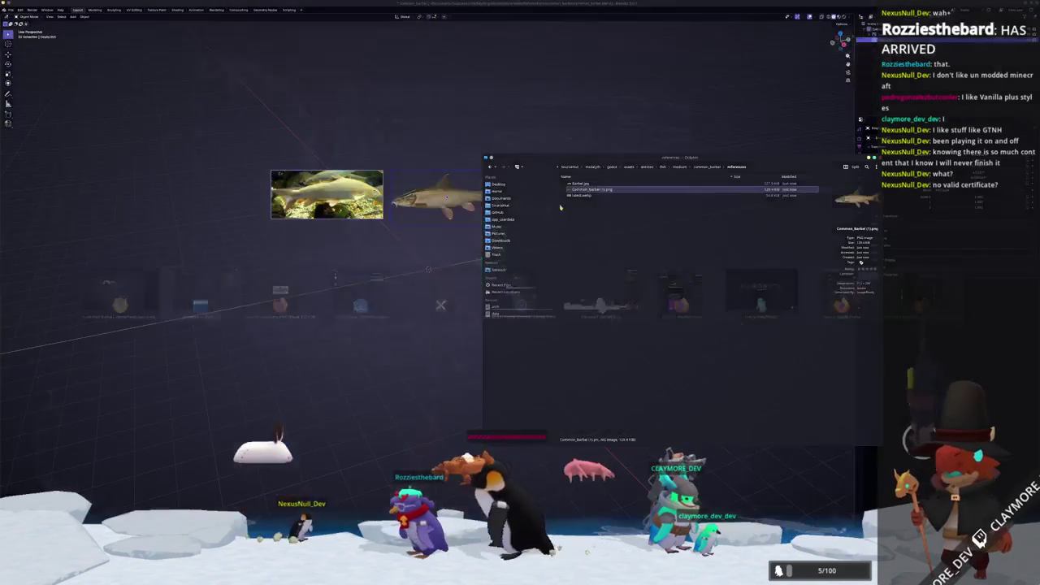
left_click_drag(585, 197, 565, 196)
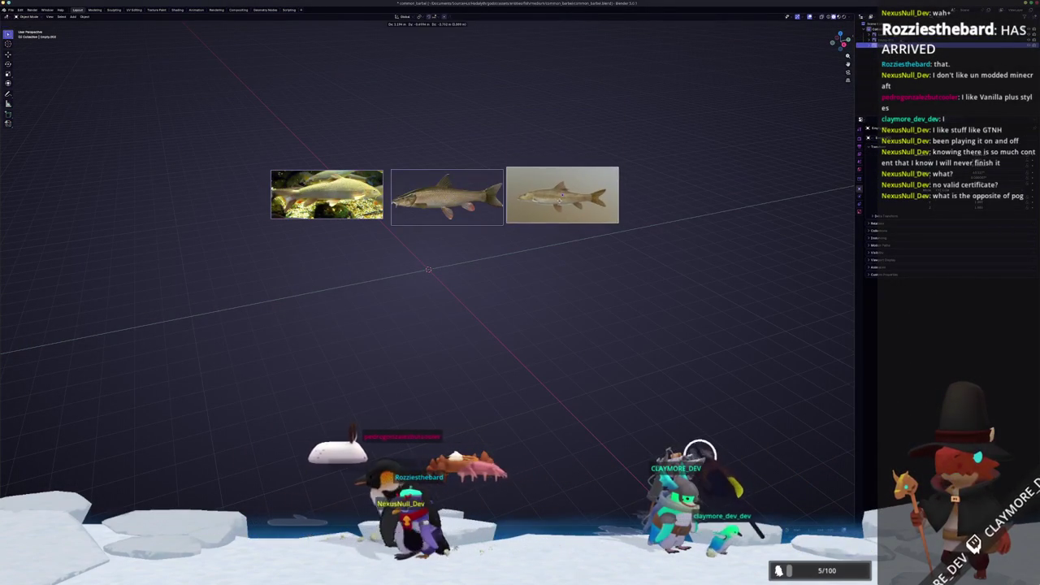
key("Home")
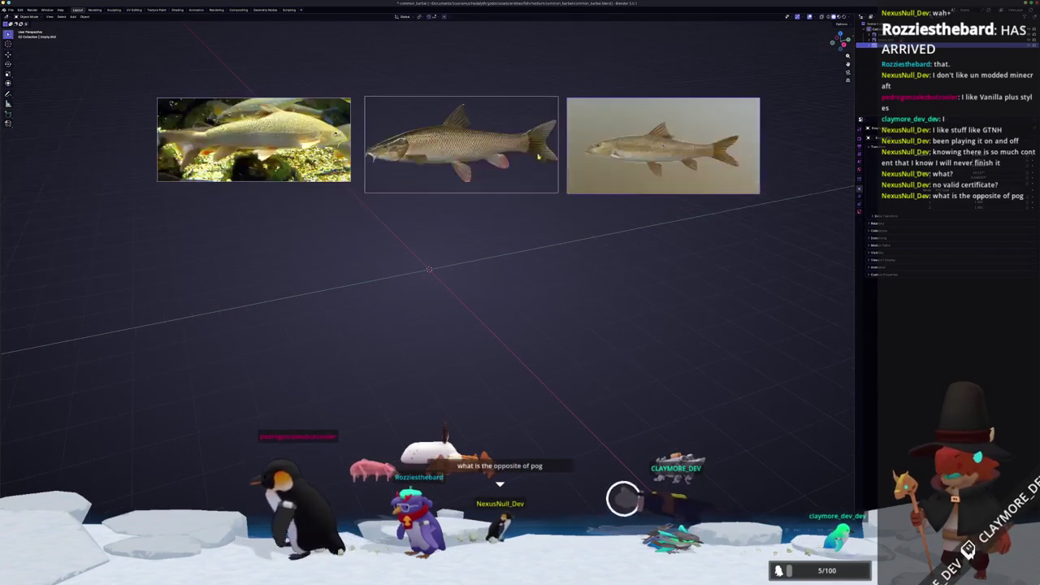
scroll(583, 279, "up", 1)
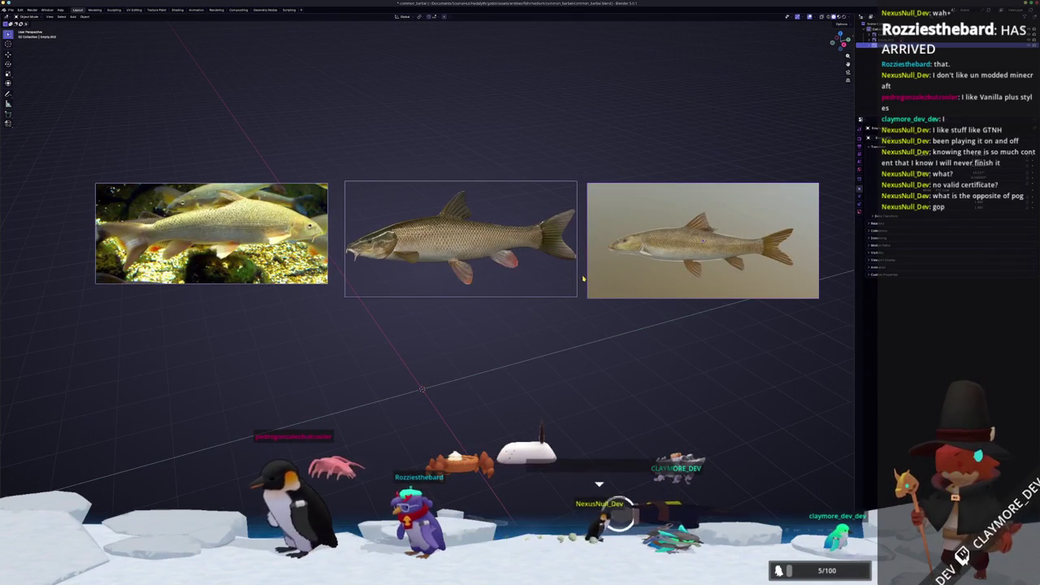
scroll(583, 278, "down", 2)
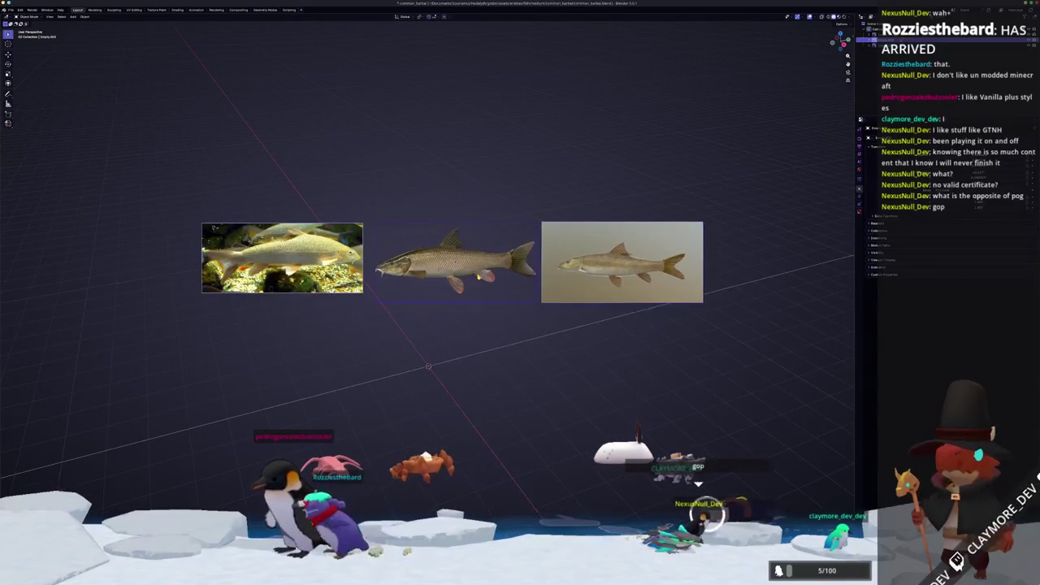
scroll(507, 295, "up", 1)
Rotate the side-view fish photo and move it down along Z beside the origin.
key("r")
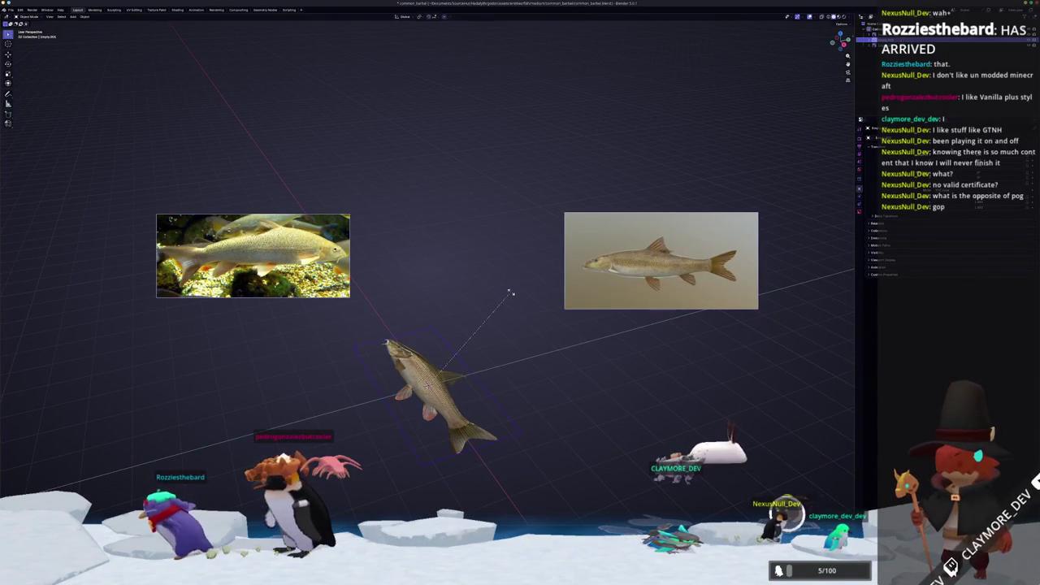
key("z")
key("y")
key("x")
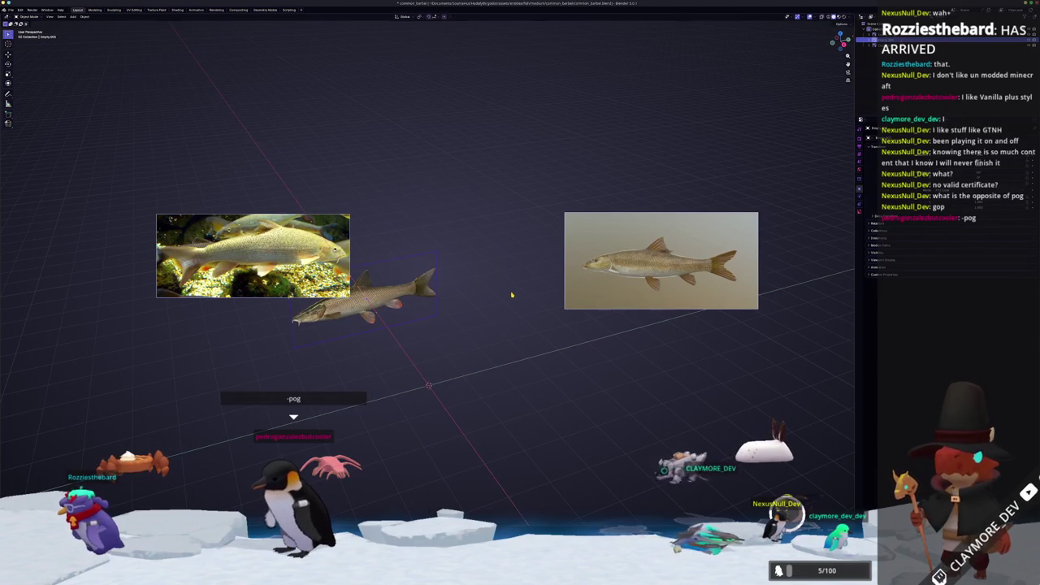
mouse_move(493, 288)
middle_mouse_down()
mouse_move(496, 321)
mouse_move(530, 339)
middle_mouse_up()
key("g")
key("x")
key("x")
key("z")
key("shift+a")
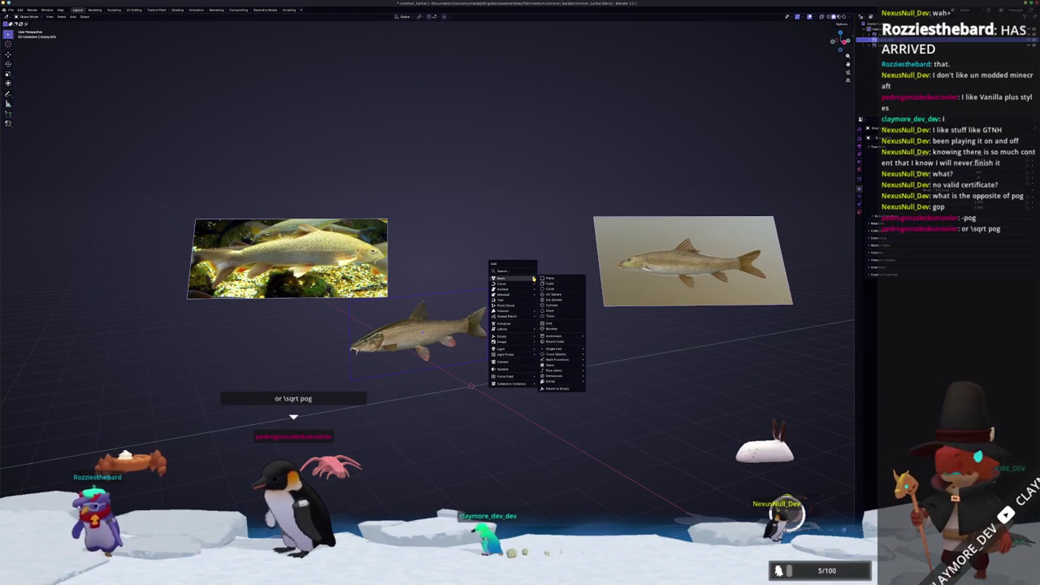
Add a cube, scale it down, show the N sidebar and enter Edit Mode.
left_click(558, 284)
middle_click_drag(557, 284, 537, 358)
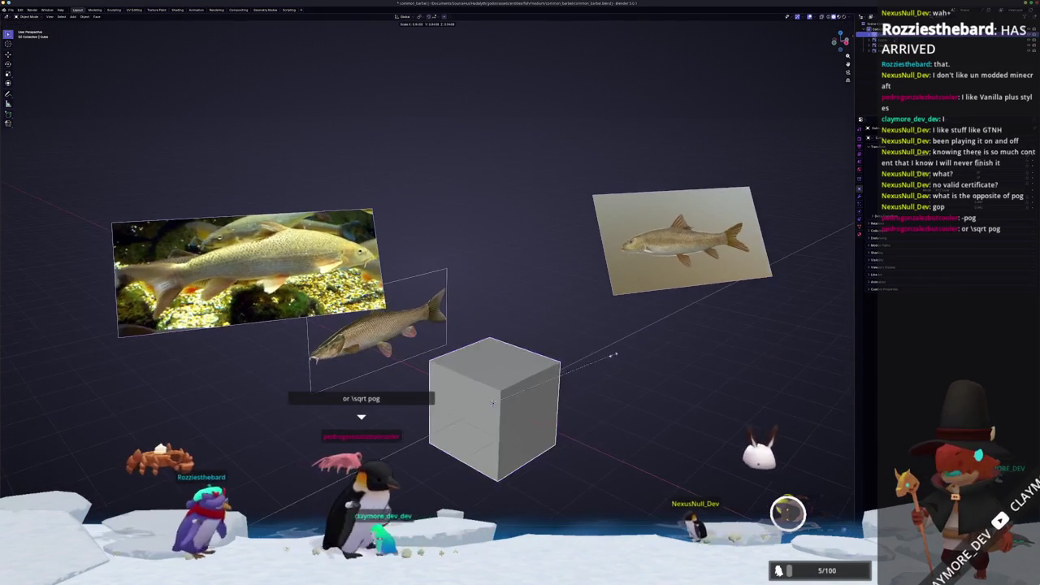
key("s")
left_click(542, 370)
scroll(542, 370, "up", 3)
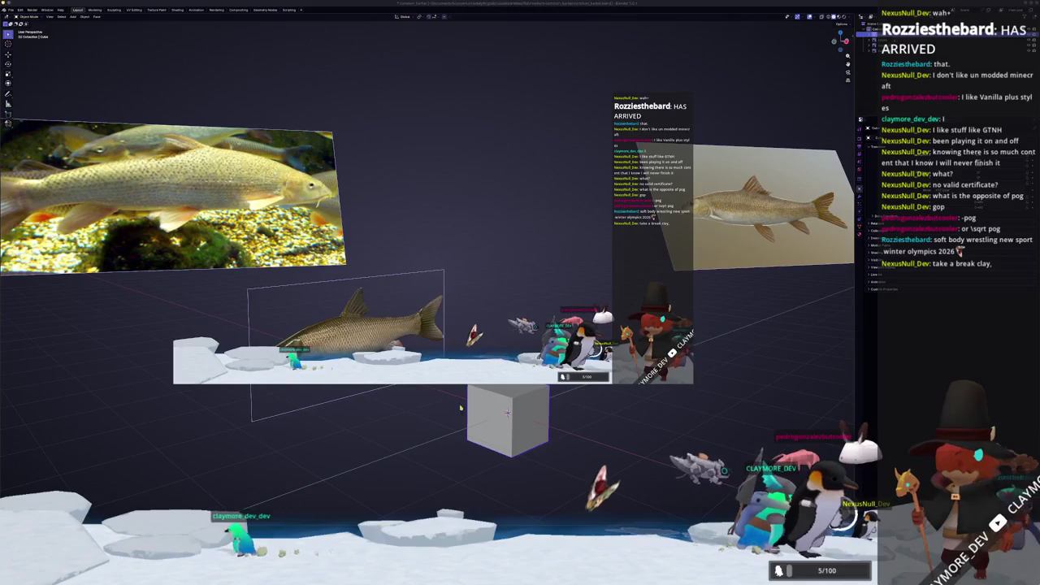
key("n")
middle_click_drag(504, 423, 504, 350)
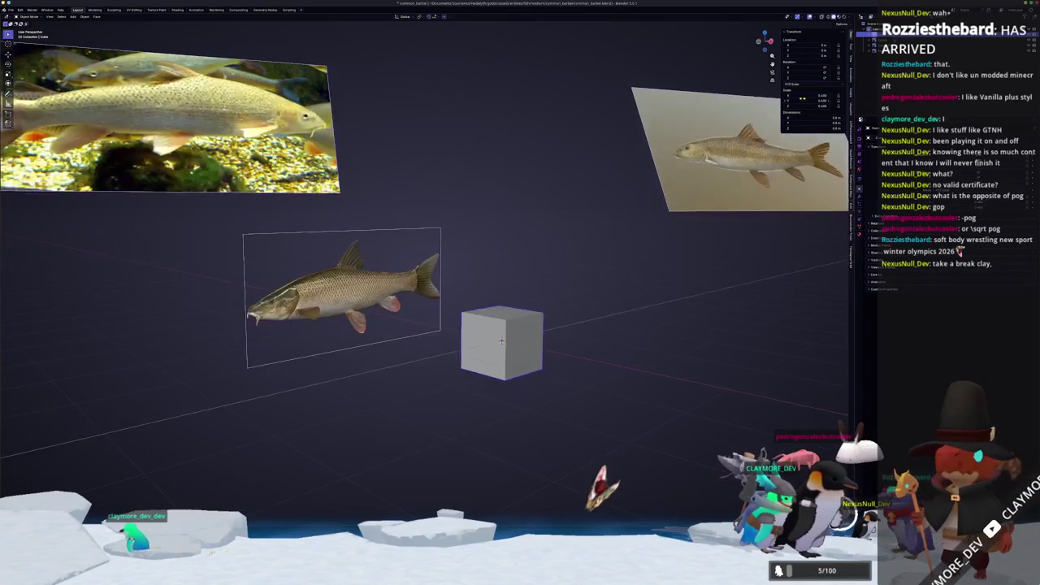
key("Tab")
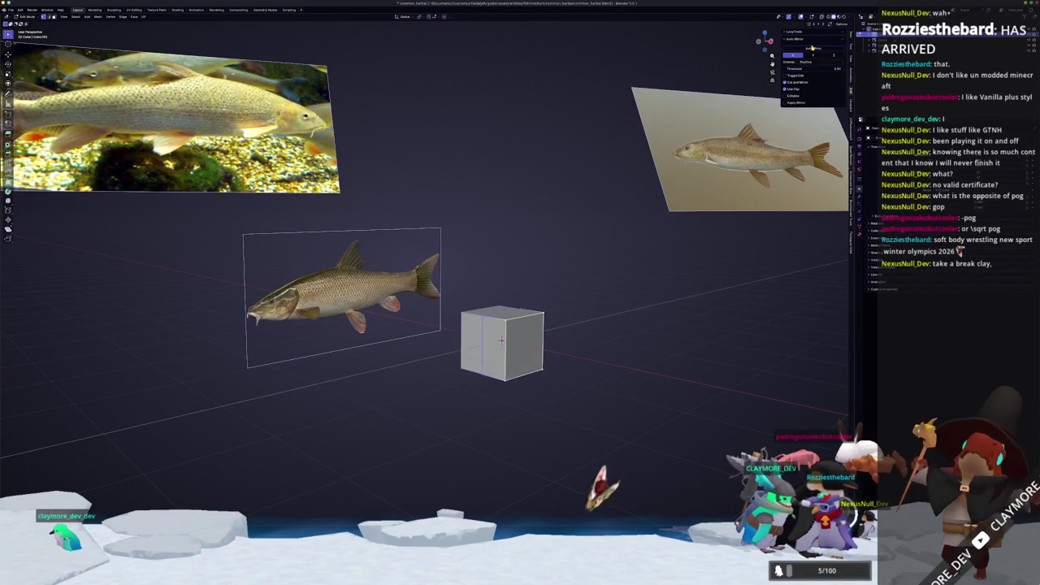
Switch to a straight side view (numpad 1) and enter Edit Mode on the cube.
scroll(630, 333, "up", 3)
key("Tab")
middle_click_drag(634, 335, 639, 348)
scroll(634, 351, "down", 3)
scroll(627, 355, "up", 2)
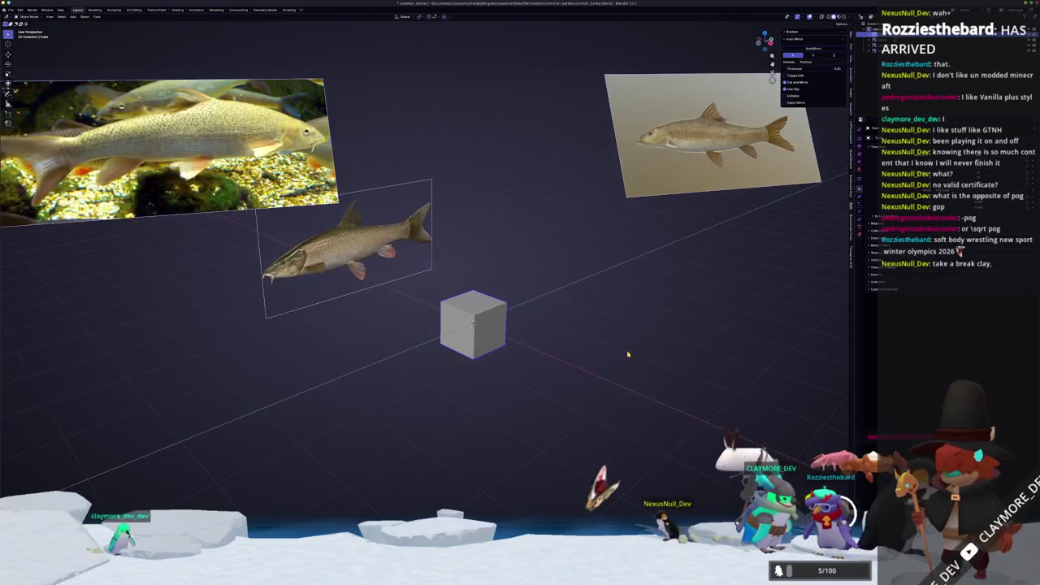
scroll(627, 354, "up", 2)
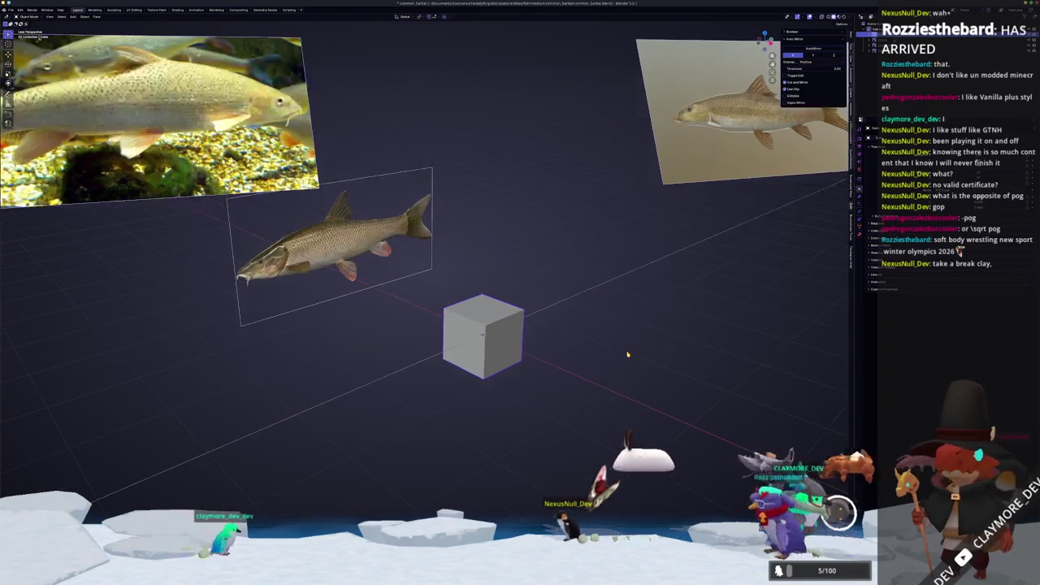
key("KP_1")
scroll(628, 354, "up", 2)
key("Tab")
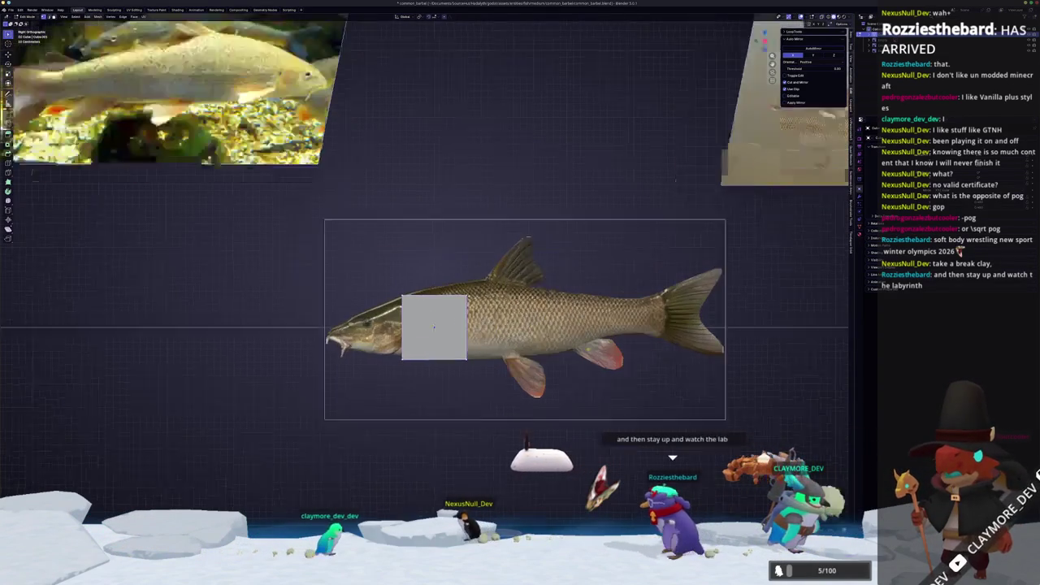
scroll(628, 354, "up", 2)
scroll(272, 313, "up", 1)
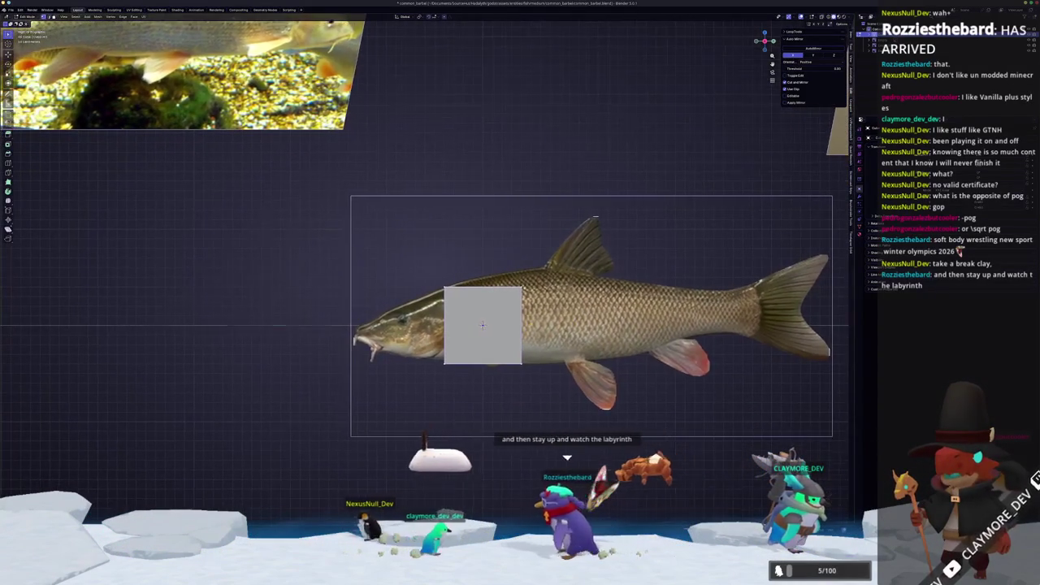
scroll(272, 313, "up", 1)
Enable X-ray and move the cube's bottom and top edges to the fish's belly and back.
key("g")
key("z")
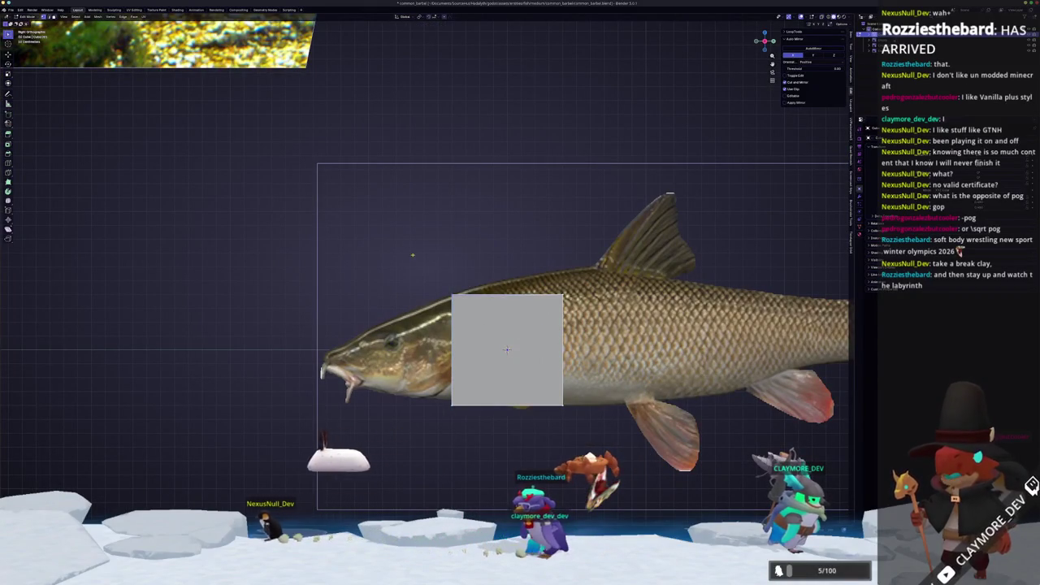
key("alt+z")
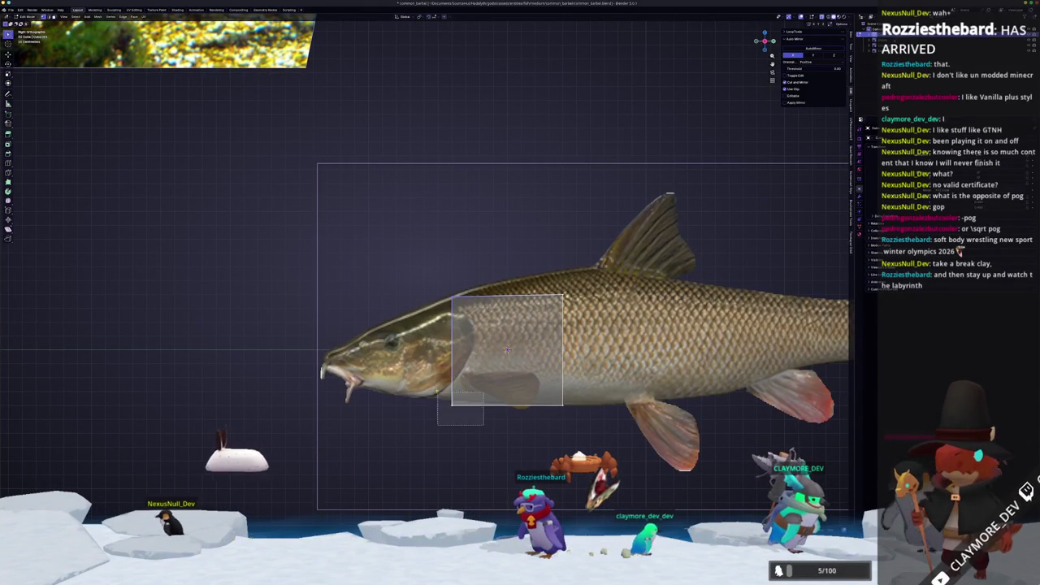
key("g")
key("z")
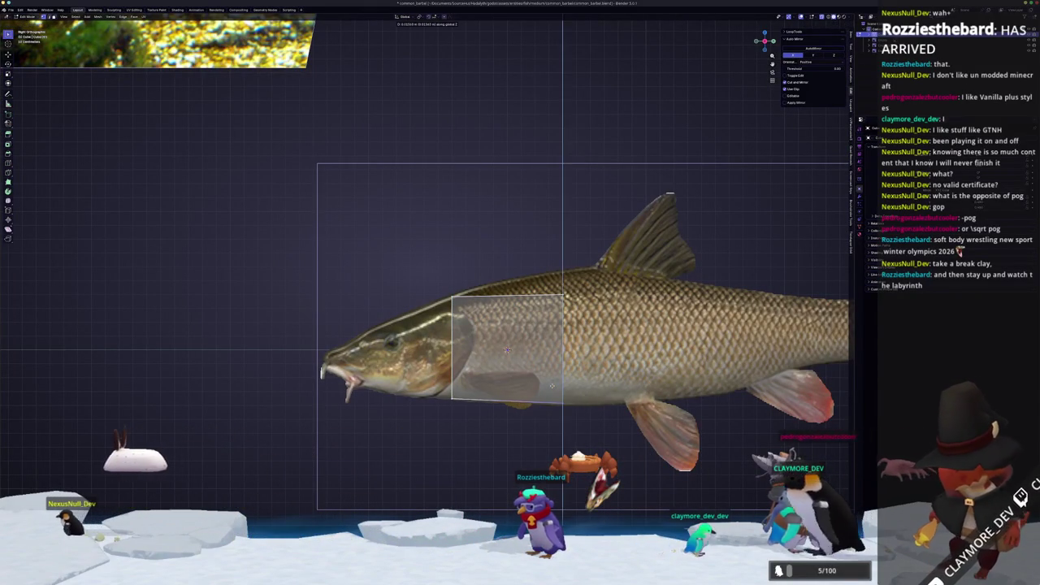
key("g")
key("z")
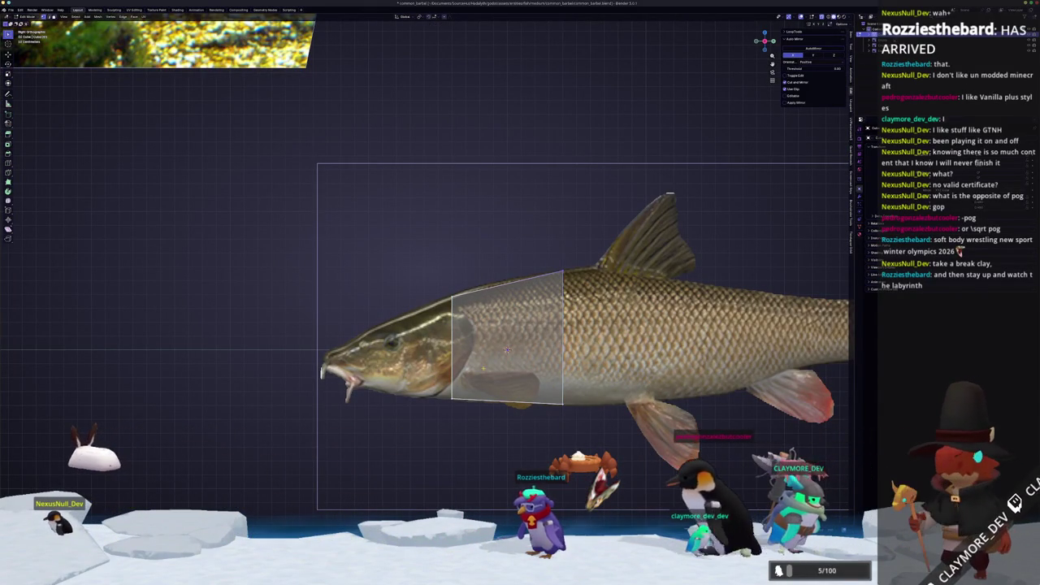
Extrude the front face toward the head and adjust its height to the snout.
middle_click_drag(508, 350, 528, 335, "shift")
key("e")
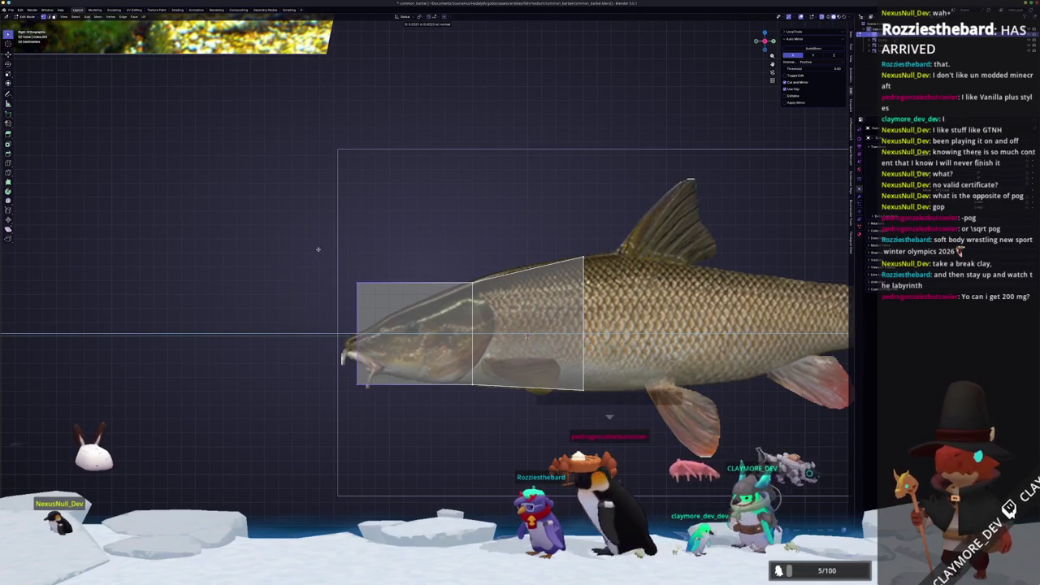
middle_click_drag(294, 264, 374, 262, "shift")
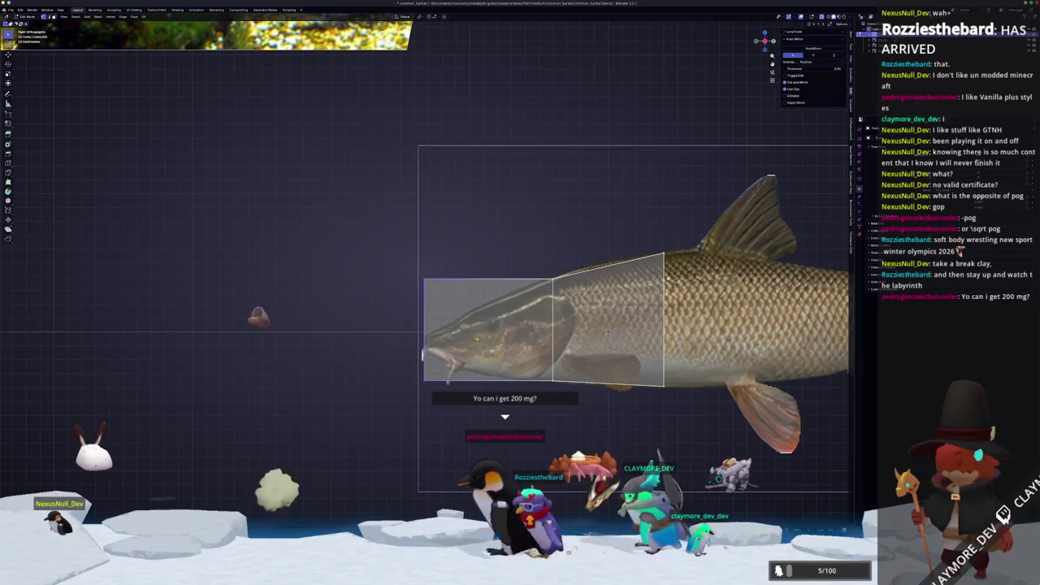
key("g")
key("z")
key("Escape")
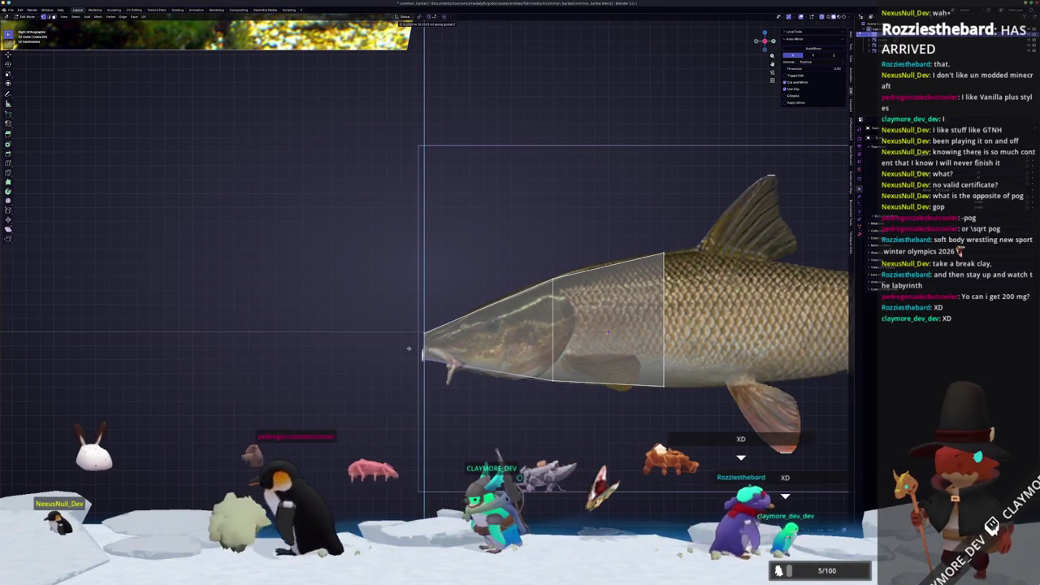
scroll(608, 331, "up", 1)
key("g")
key("z")
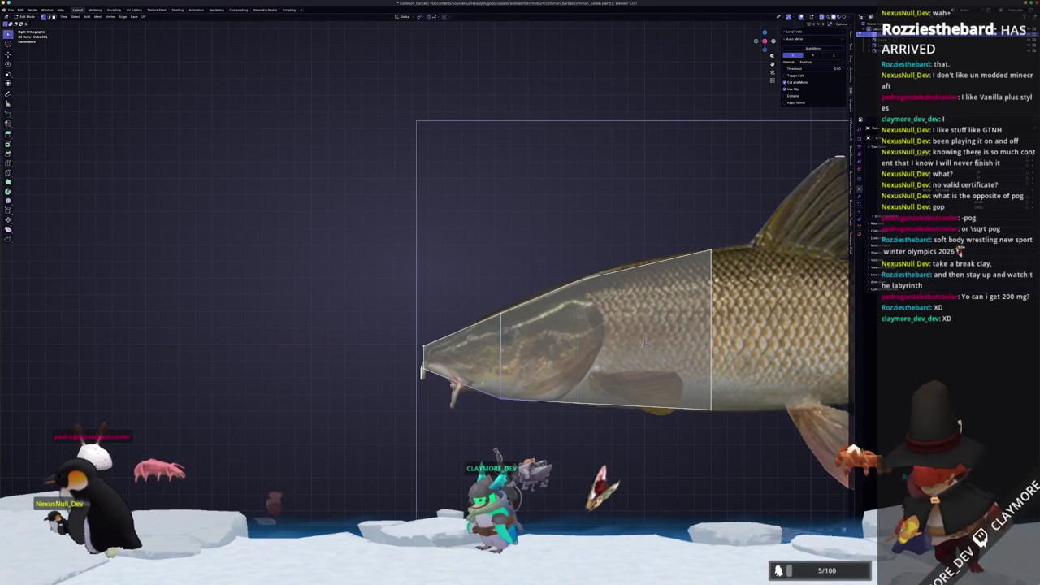
Extrude body sections toward the tail and shrink the tail-end ring's height with S Z.
middle_click_drag(644, 345, 439, 332, "shift")
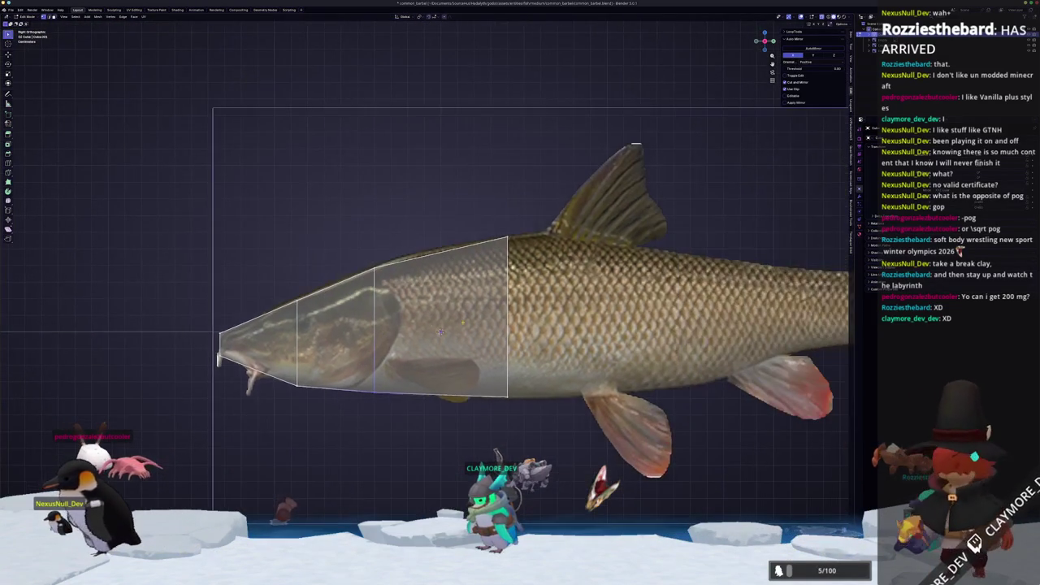
key("g")
key("z")
middle_click_drag(280, 271, 218, 279, "shift")
key("z")
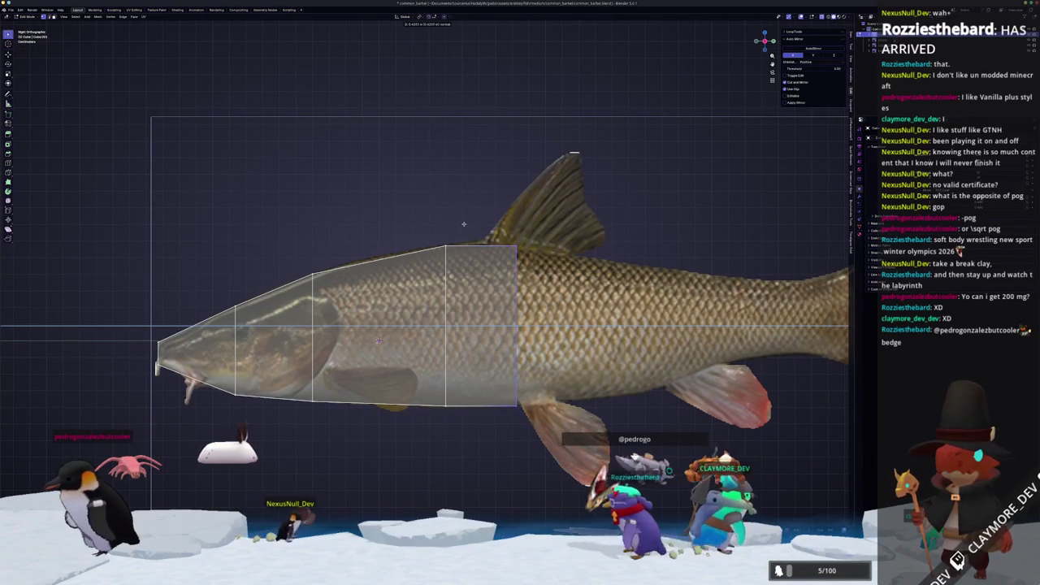
middle_click_drag(441, 218, 409, 211, "shift")
middle_click_drag(513, 269, 406, 264, "shift")
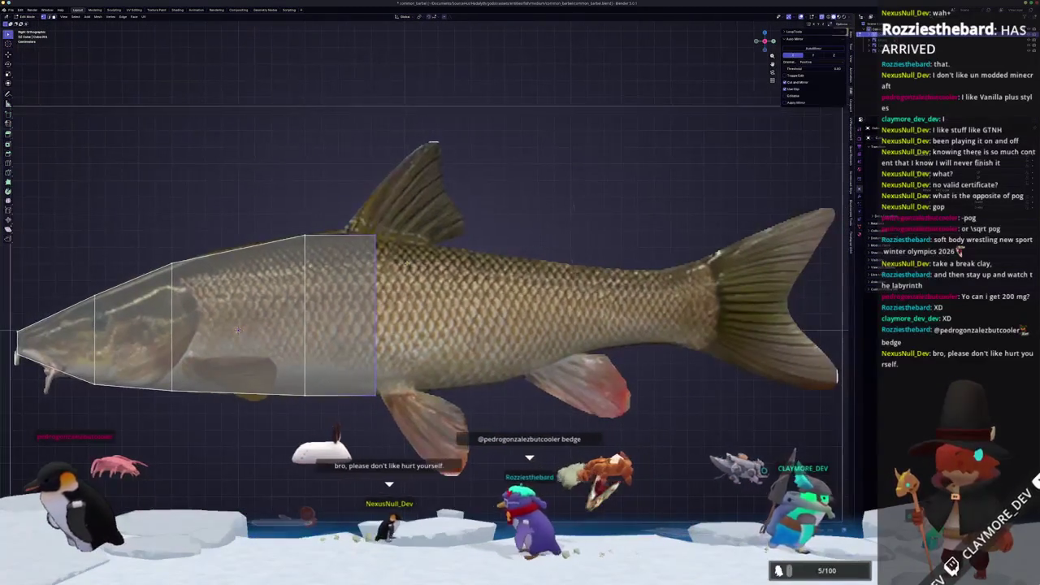
key("e")
key("e")
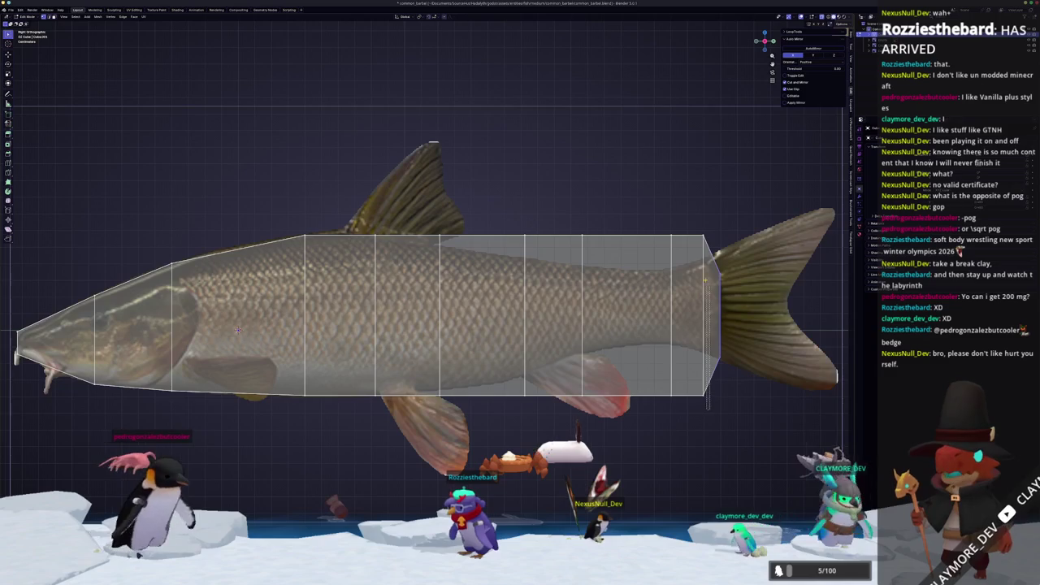
key("s")
key("z")
left_click(725, 209)
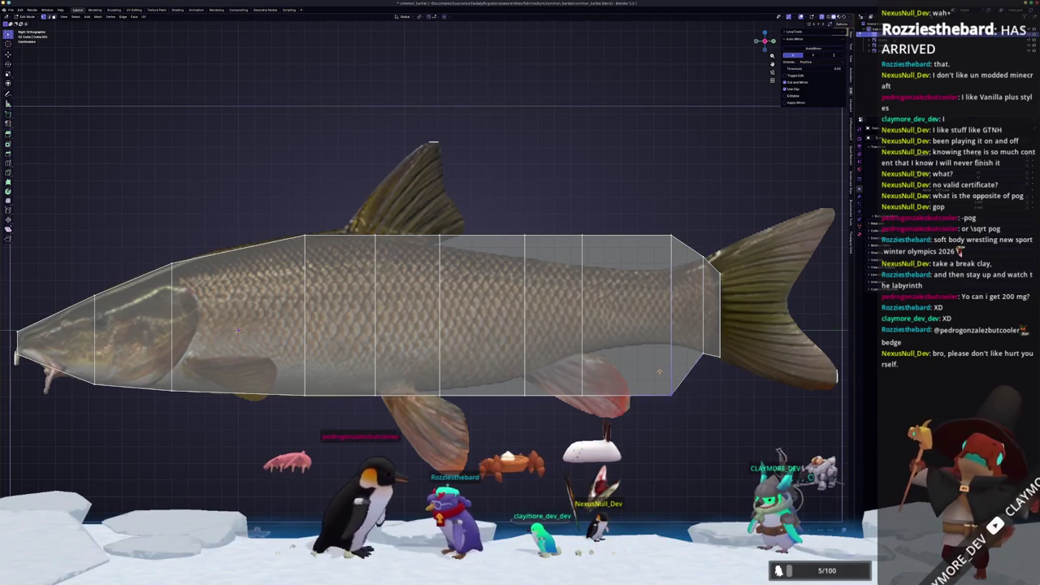
Raise the rear edge loop vertically to match the tail-base outline.
scroll(237, 330, "up", 3)
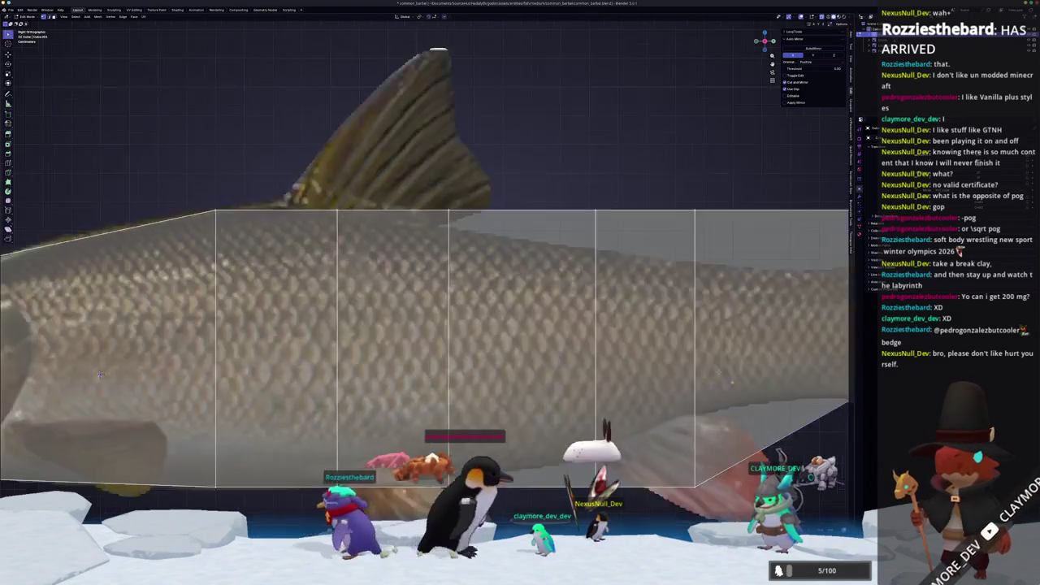
middle_click_drag(731, 385, 394, 363, "shift")
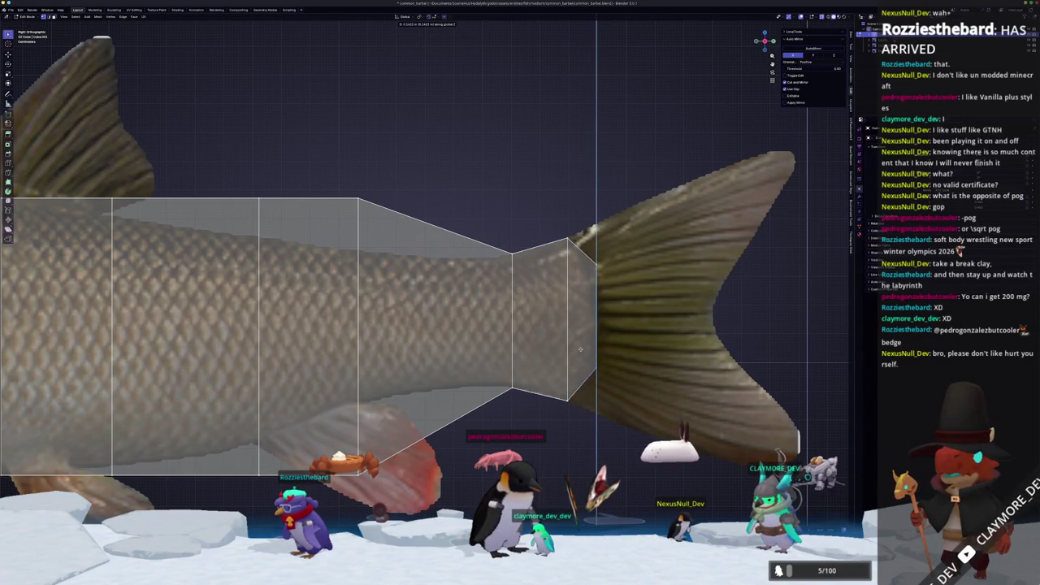
middle_click_drag(545, 374, 666, 303, "shift")
scroll(666, 303, "down", 1)
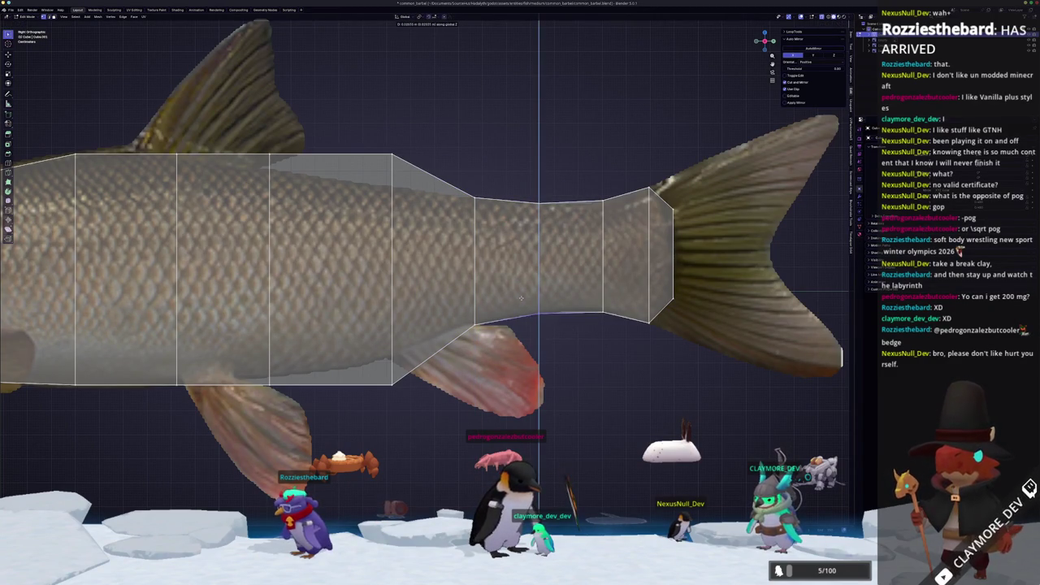
middle_click_drag(484, 292, 594, 418, "shift")
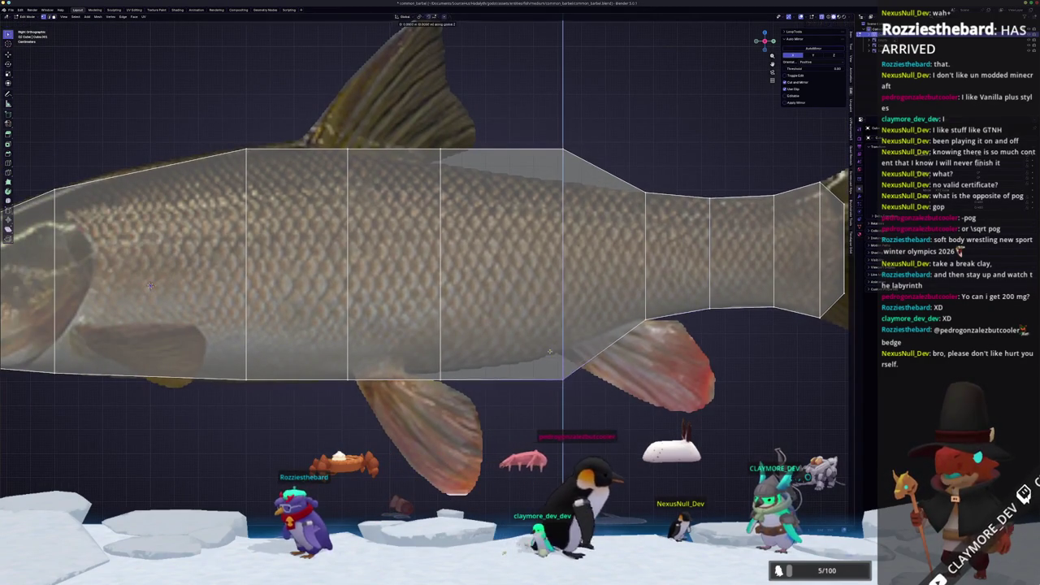
key("g")
key("z")
left_click(527, 158)
Adjust the heights of the next edge loops toward the head to follow the outline.
middle_click_drag(411, 367, 537, 373, "shift")
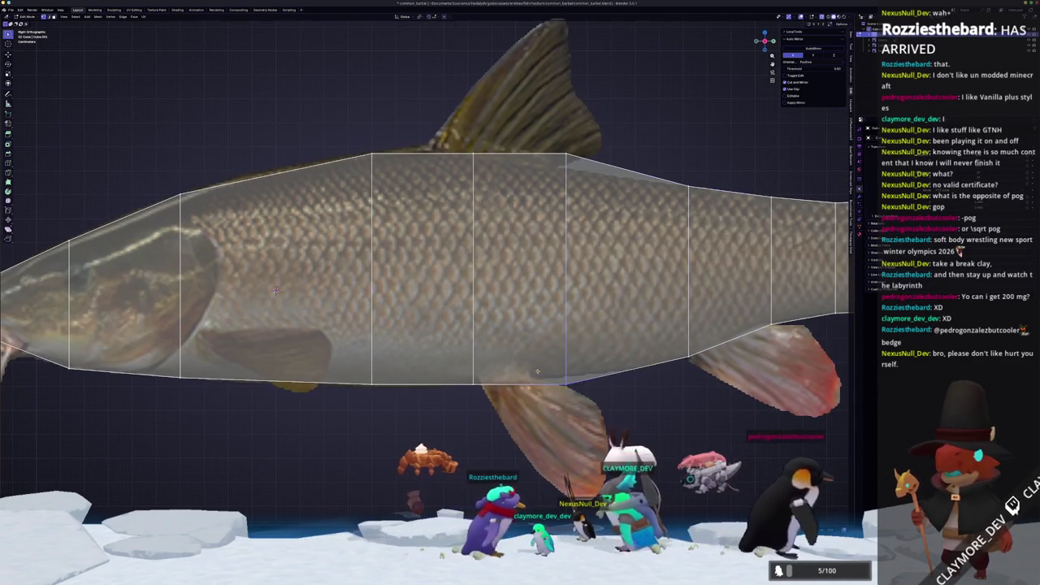
key("g")
key("z")
left_click(539, 143)
middle_click_drag(500, 193, 620, 238, "shift")
left_click(620, 238, "alt")
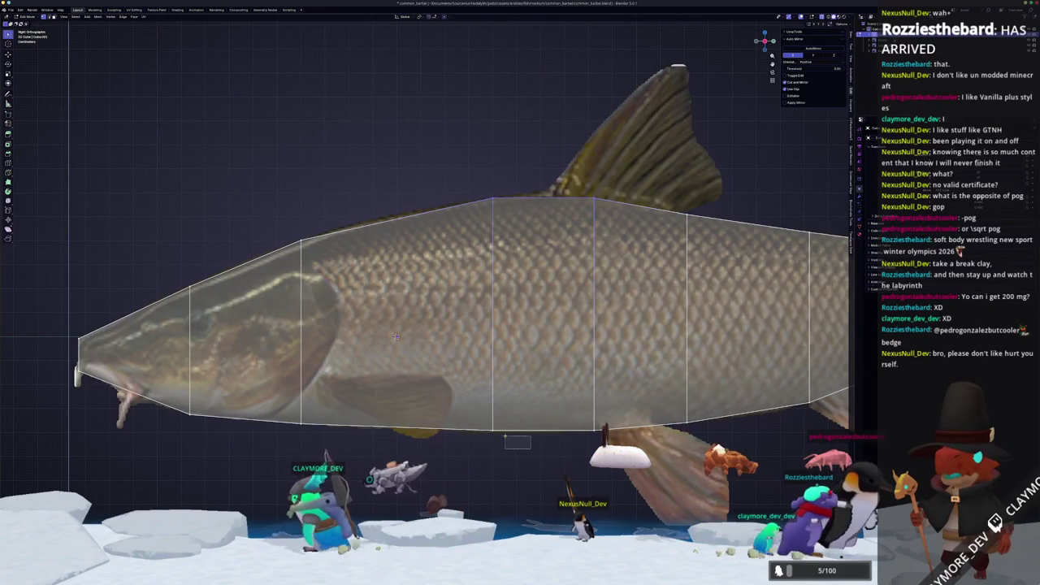
middle_click_drag(394, 382, 547, 345, "shift")
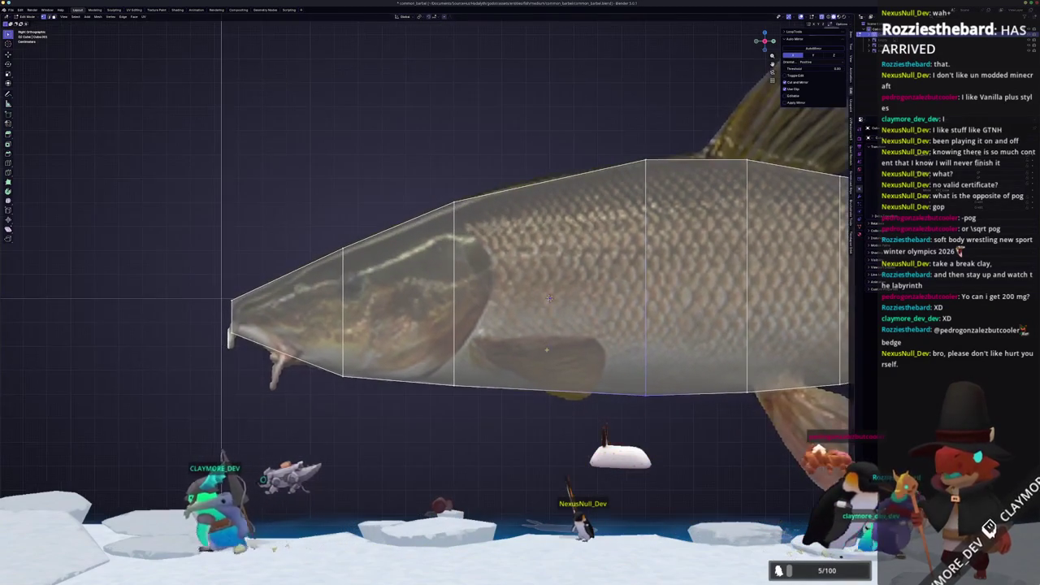
scroll(549, 298, "down", 3)
scroll(462, 278, "down", 4)
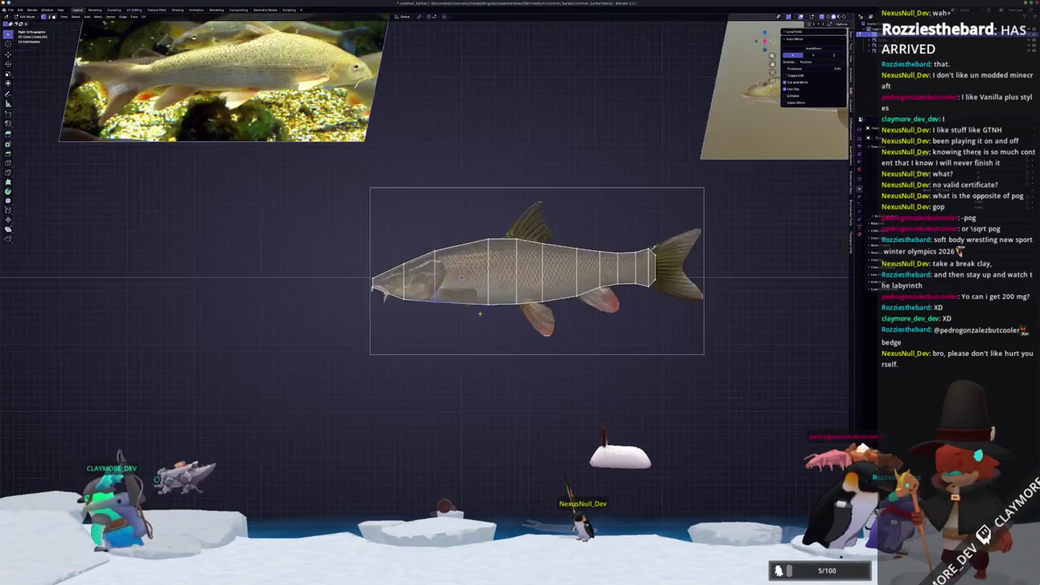
middle_click_drag(461, 278, 398, 324, "shift")
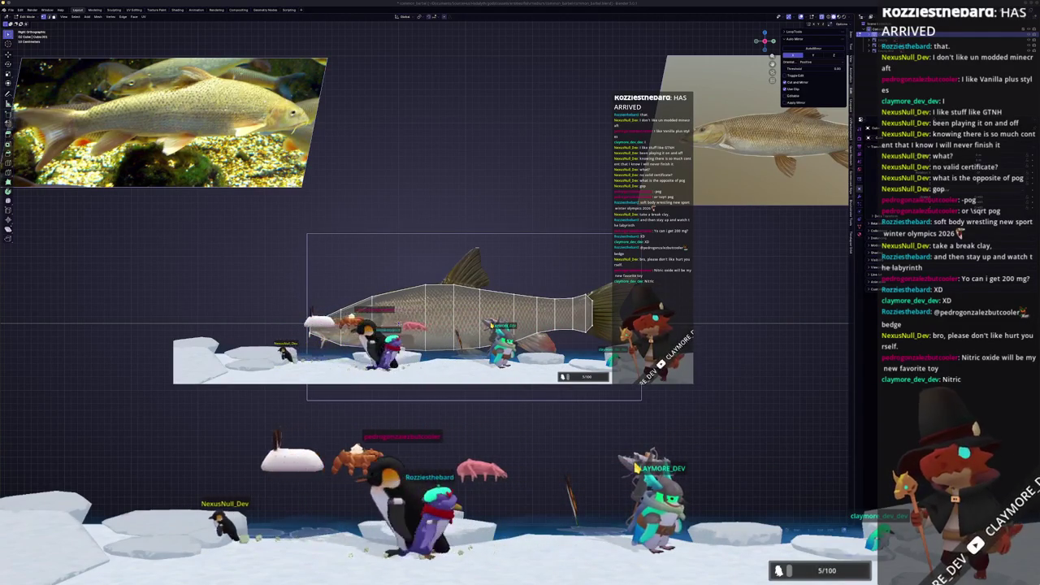
scroll(393, 333, "up", 2)
Move three body edge loops vertically onto the top outline of the side reference photo.
scroll(423, 336, "up", 1)
scroll(460, 340, "up", 1)
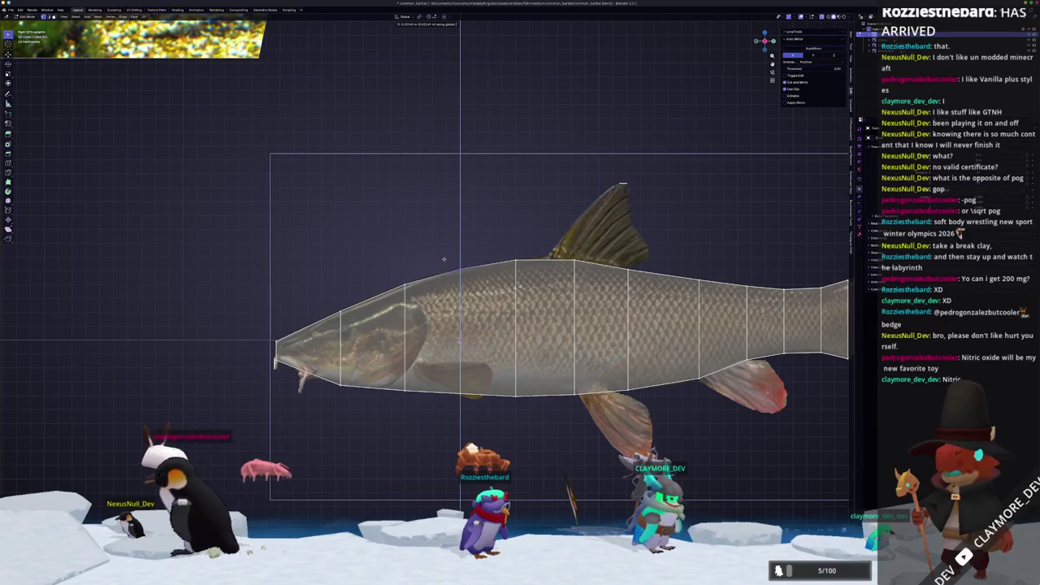
scroll(520, 390, "right", 5)
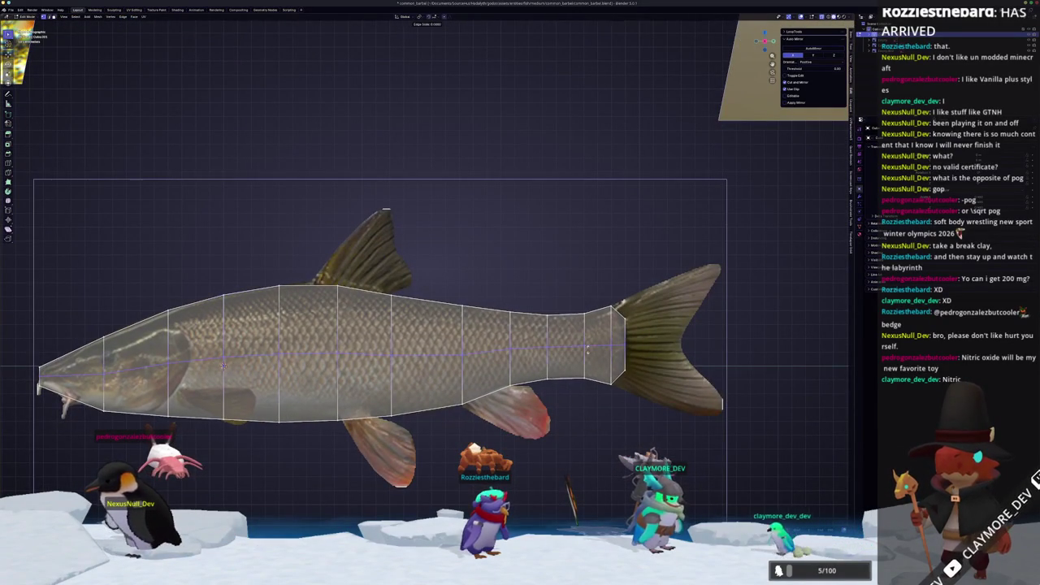
scroll(400, 382, "left", 2)
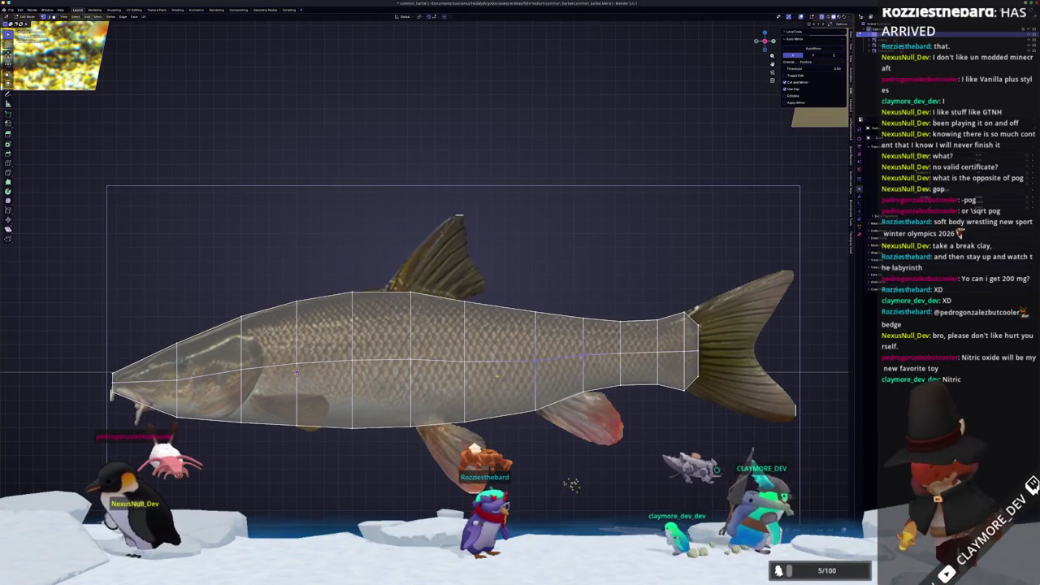
middle_click_drag(296, 372, 487, 348, "shift")
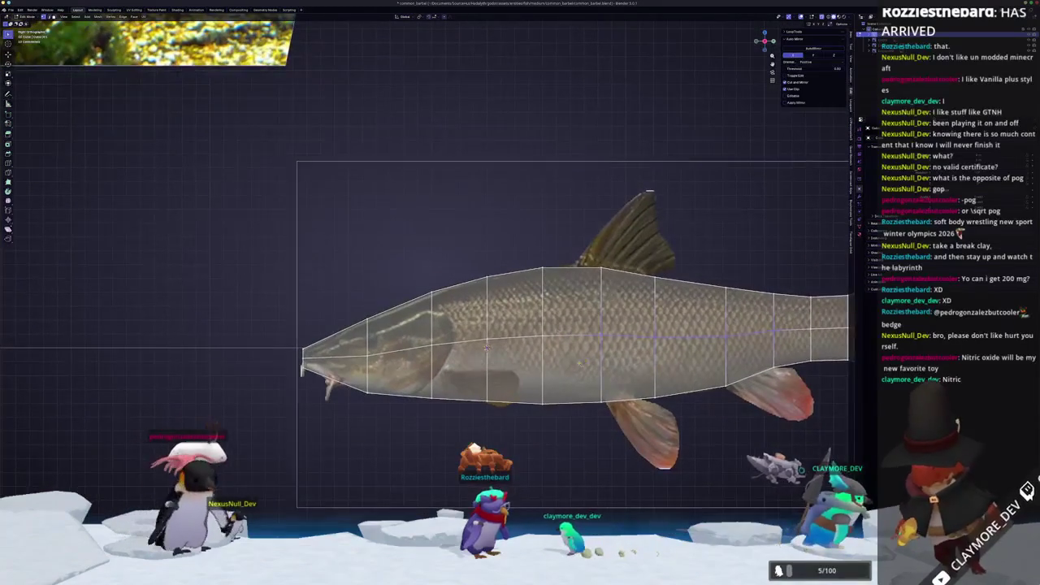
key("g")
key("z")
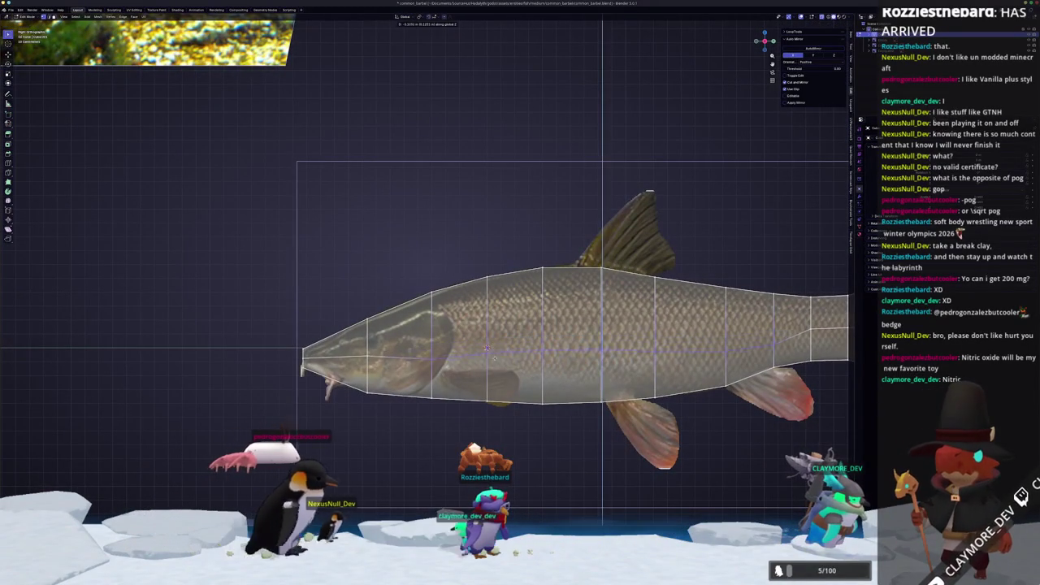
left_click(486, 347)
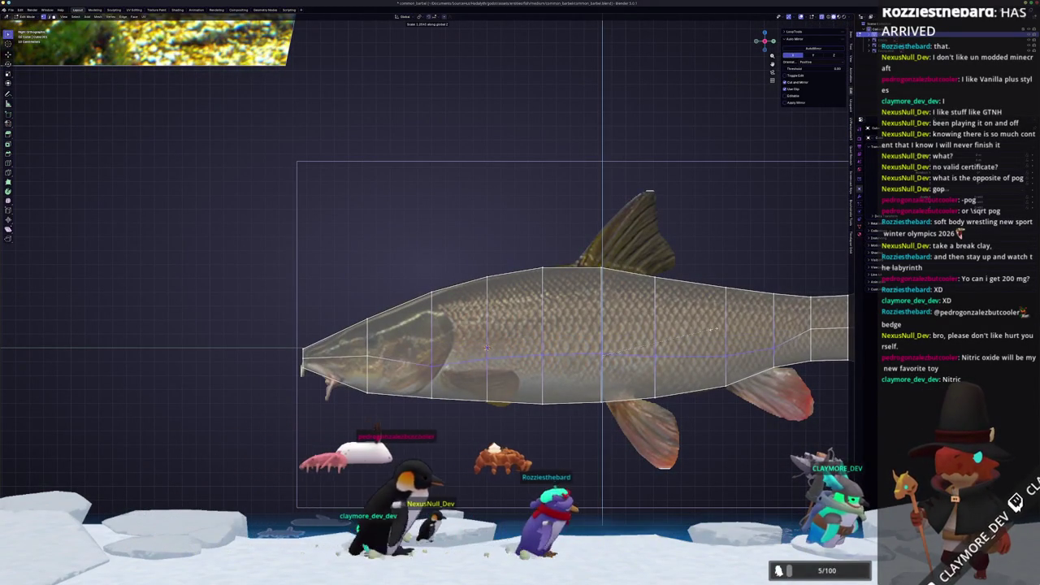
key("g")
key("z")
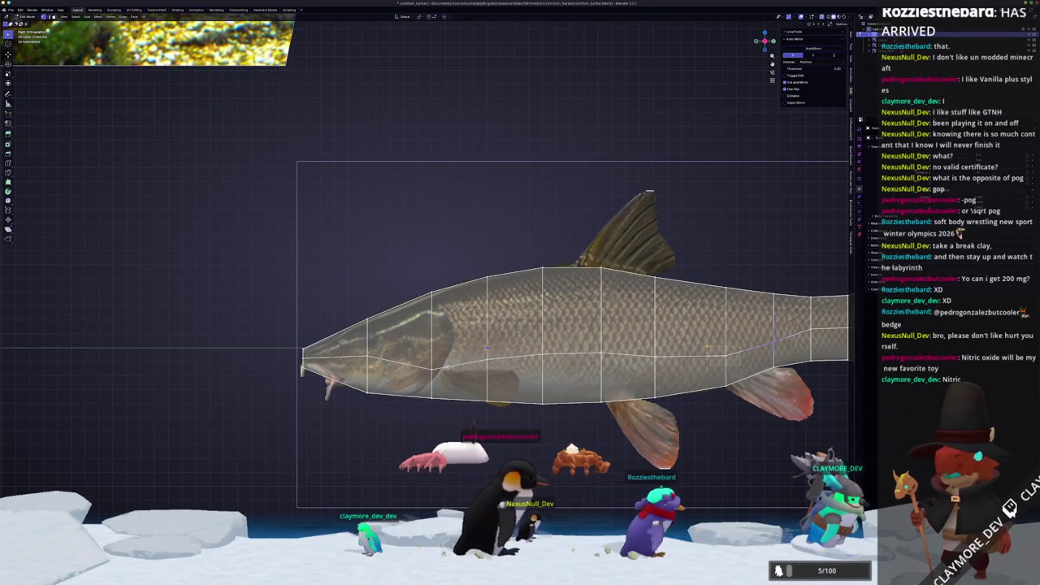
left_click(706, 346)
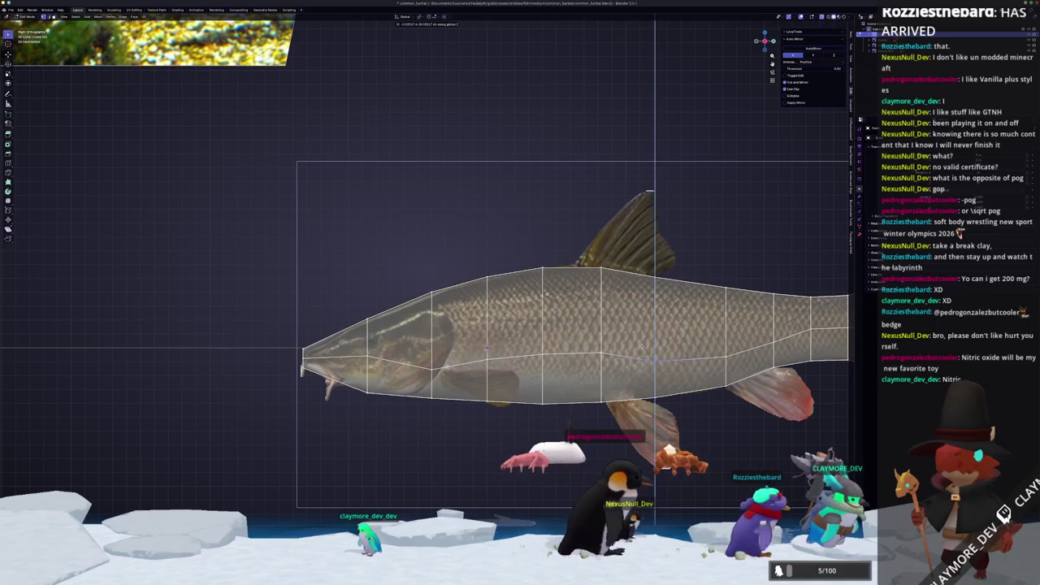
key("g")
key("z")
left_click(582, 346)
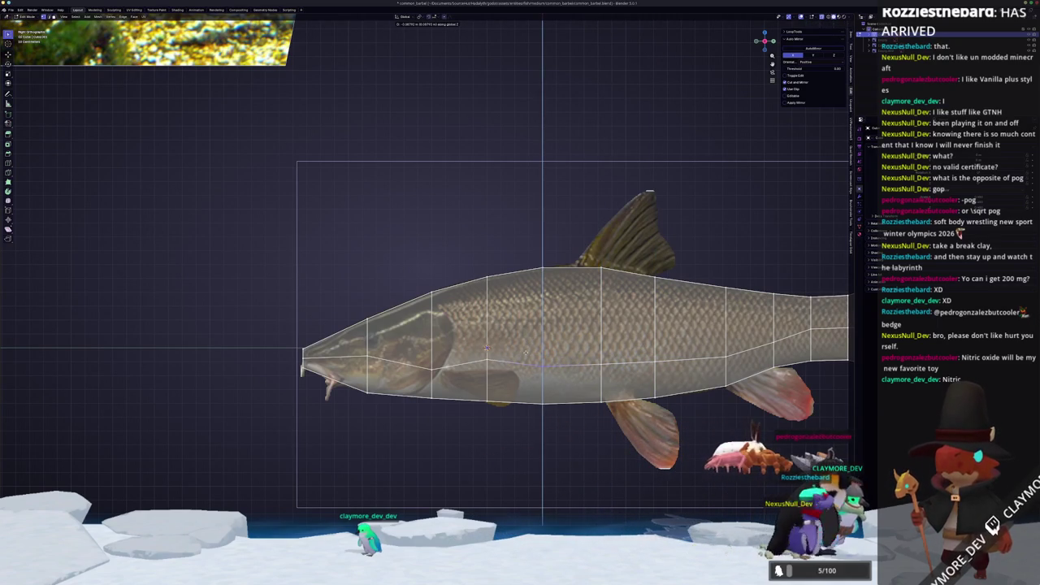
Select the belly-edge vertices and lower them along Z onto the photo's belly outline.
scroll(281, 307, "up", 2)
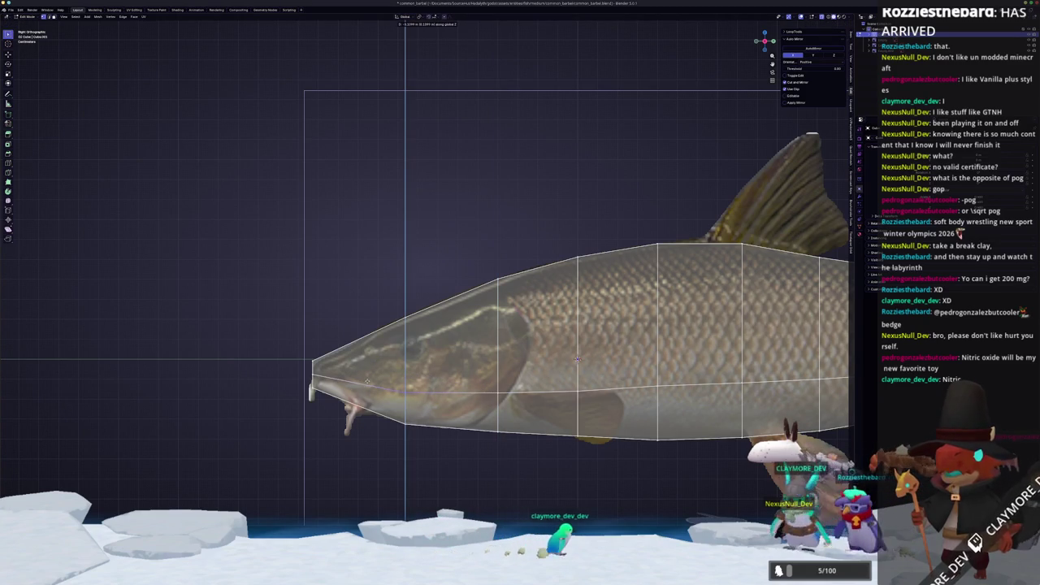
key("g")
key("z")
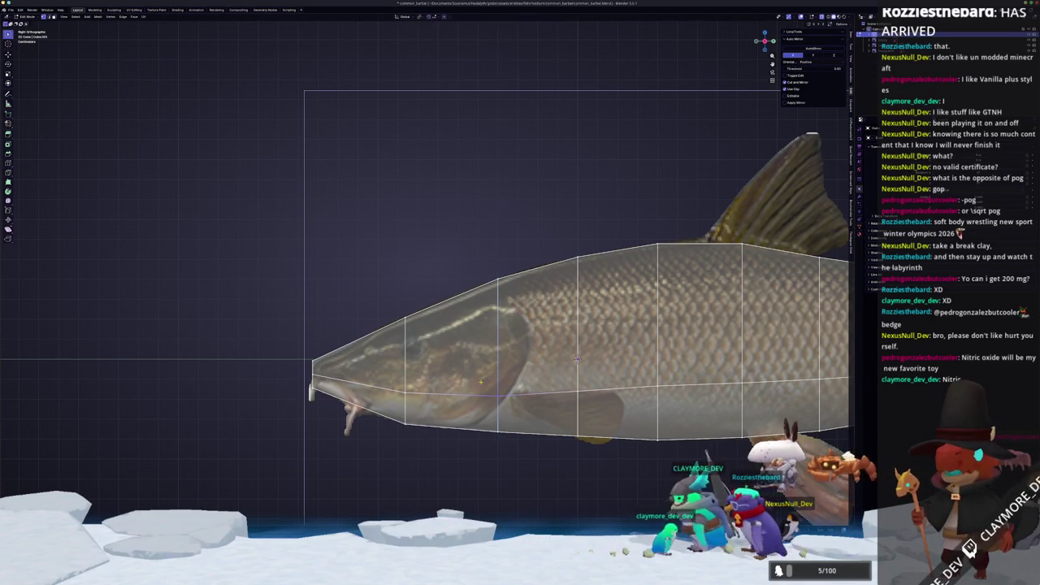
scroll(578, 359, "down", 1)
middle_click_drag(578, 359, 430, 345, "shift")
left_click_drag(521, 385, 521, 385)
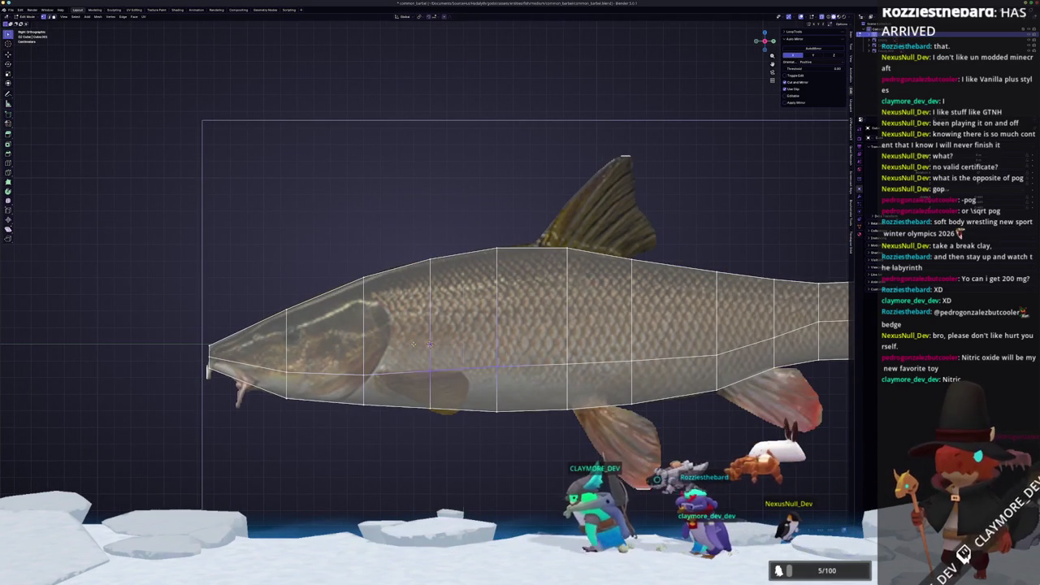
key("g")
key("z")
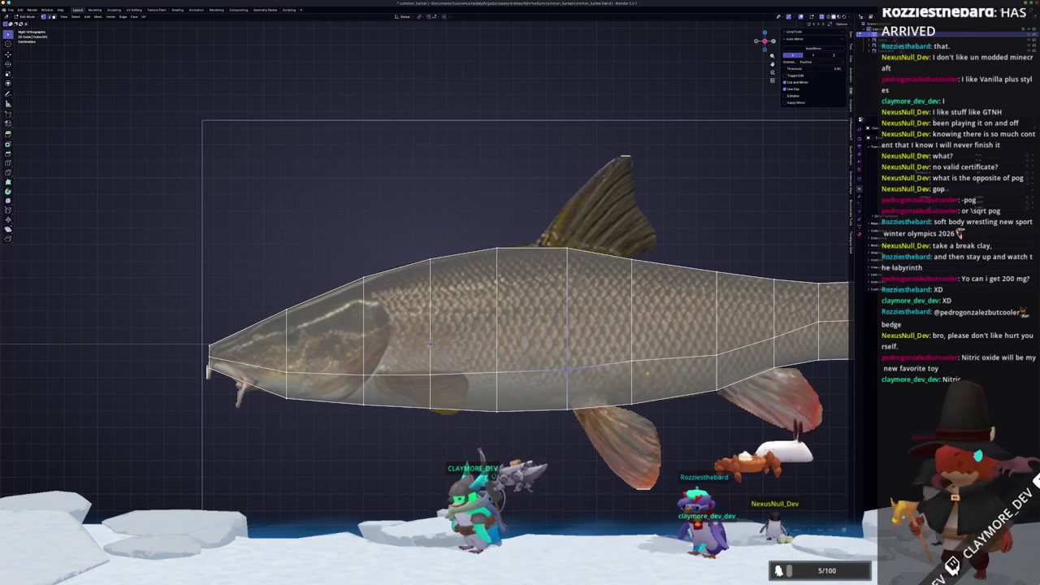
Adjust the rear body vertices vertically to the outline, then toggle out of and back into Edit Mode.
middle_click_drag(431, 344, 288, 363, "shift")
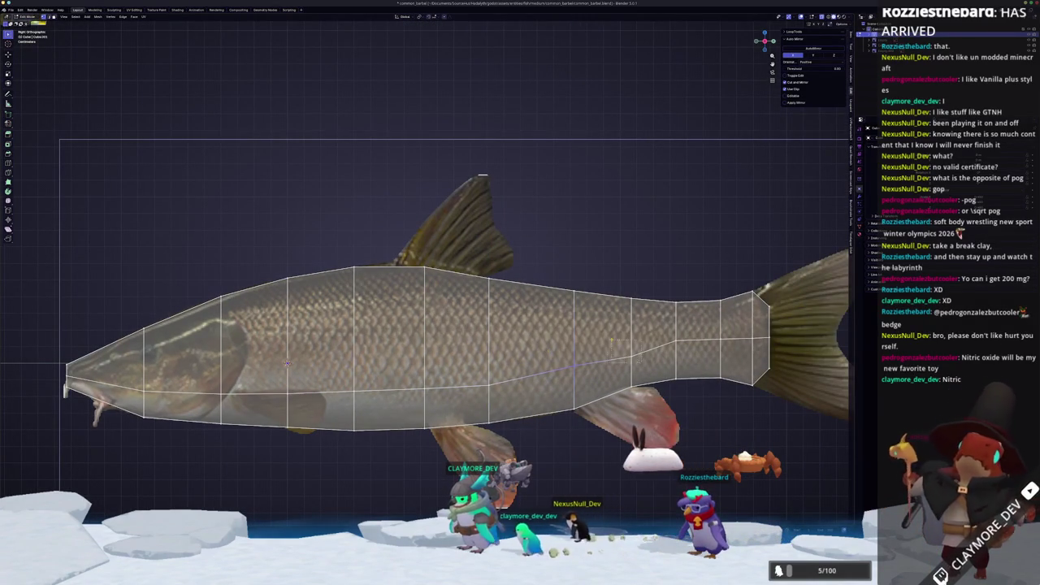
key("g")
key("z")
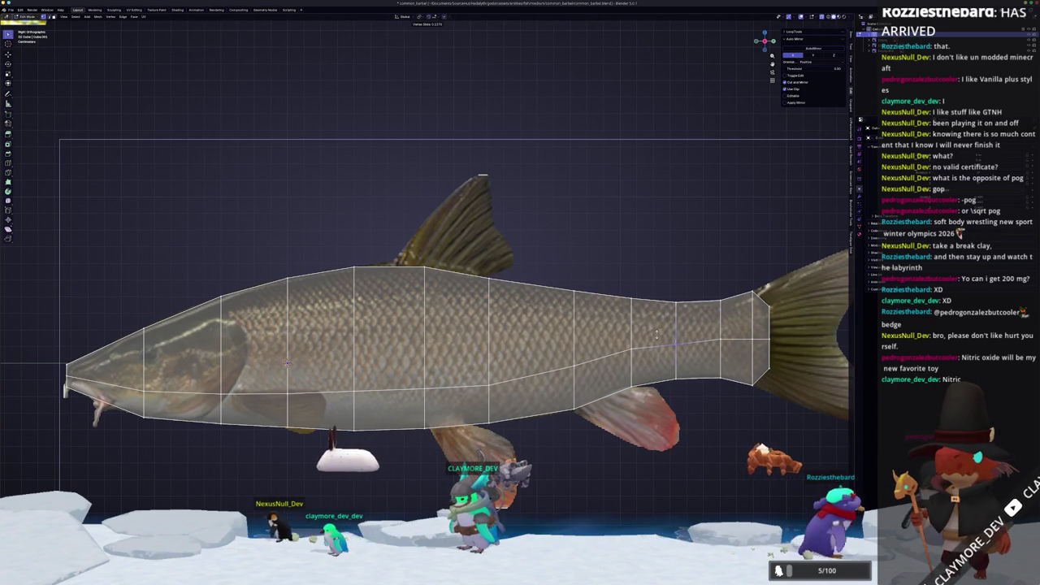
scroll(658, 332, "down", 3)
mouse_move(365, 341)
middle_mouse_down("shift")
mouse_move(569, 341)
mouse_move(512, 333)
mouse_move(474, 343)
middle_mouse_up("shift")
key("Tab")
key("Tab")
key("Tab")
In top view, narrow the base vertices and the row above along X.
key("KP_7")
key("Tab")
scroll(528, 341, "up", 3)
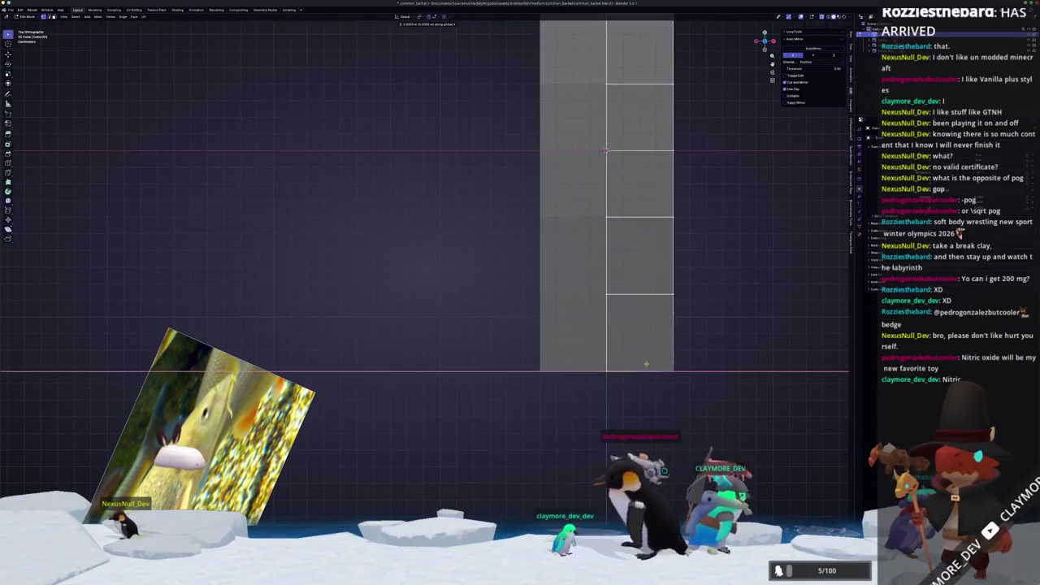
key("g")
key("x")
left_click(611, 365)
left_click(641, 293, "alt")
key("s")
key("x")
key("Return")
Shift the side vertices along X to follow the top-view outline.
mouse_move(653, 338)
middle_mouse_down("shift")
mouse_move(620, 457)
mouse_move(606, 439)
mouse_move(506, 464)
middle_mouse_up("shift")
key("KP_3")
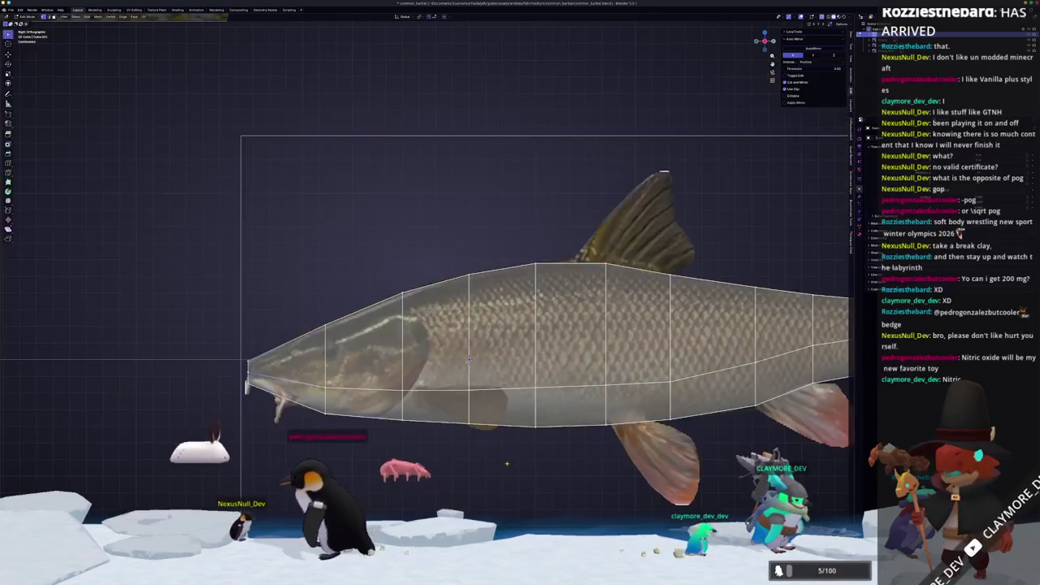
scroll(461, 345, "down", 1)
middle_click_drag(461, 345, 569, 309)
key("KP_7")
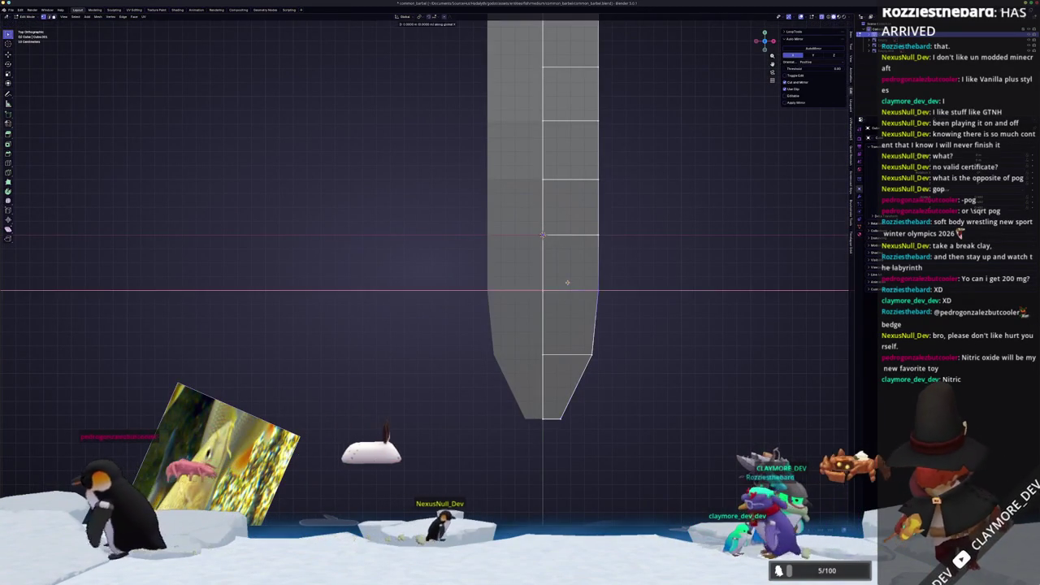
middle_click_drag(567, 281, 528, 341, "shift")
key("g")
key("x")
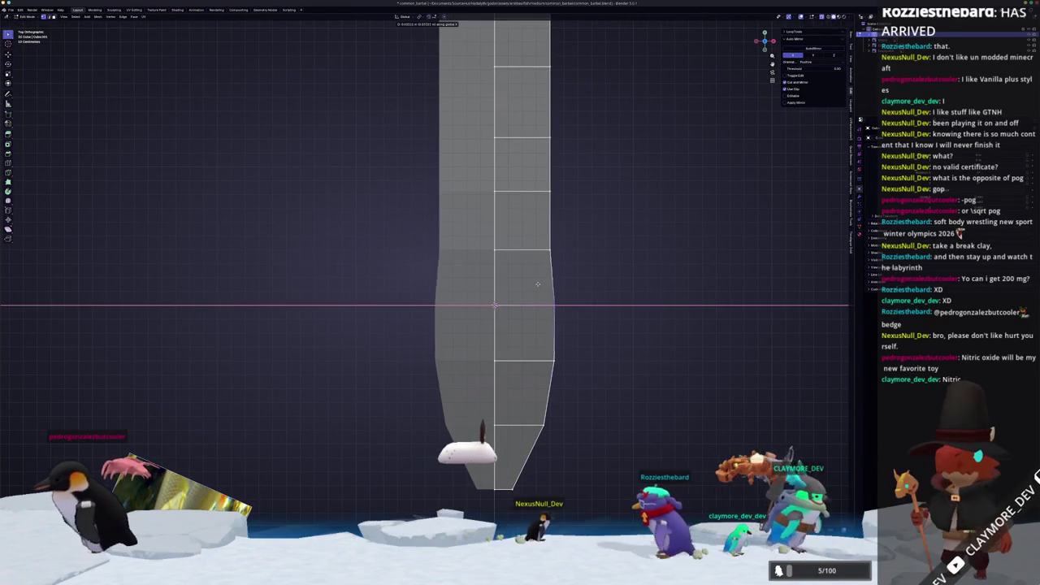
left_click(544, 224)
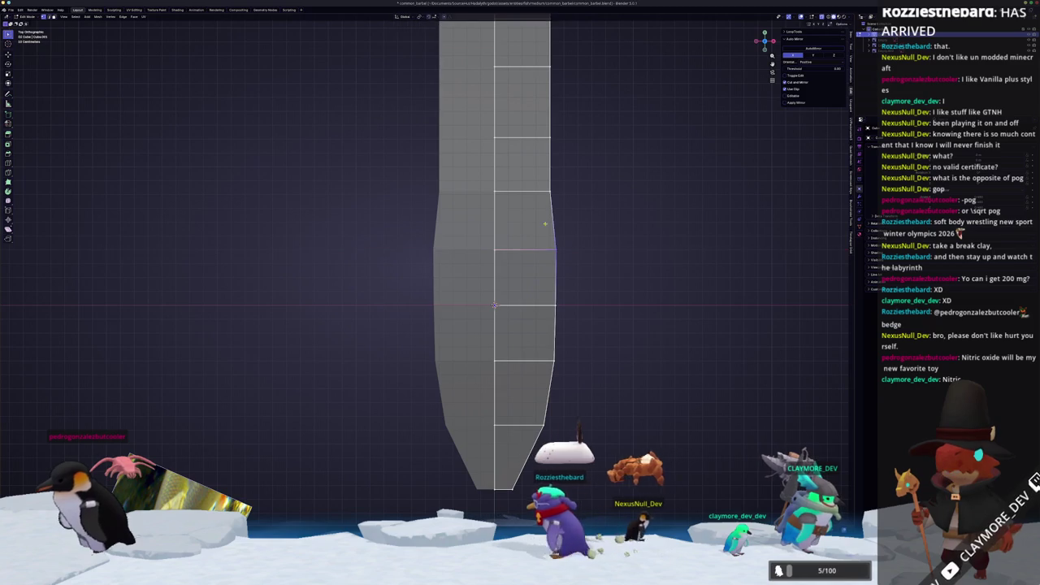
Scale the top loops, the next loop and the shoulder loop narrower along X to taper the upper end.
middle_click_drag(529, 43, 551, 263, "shift")
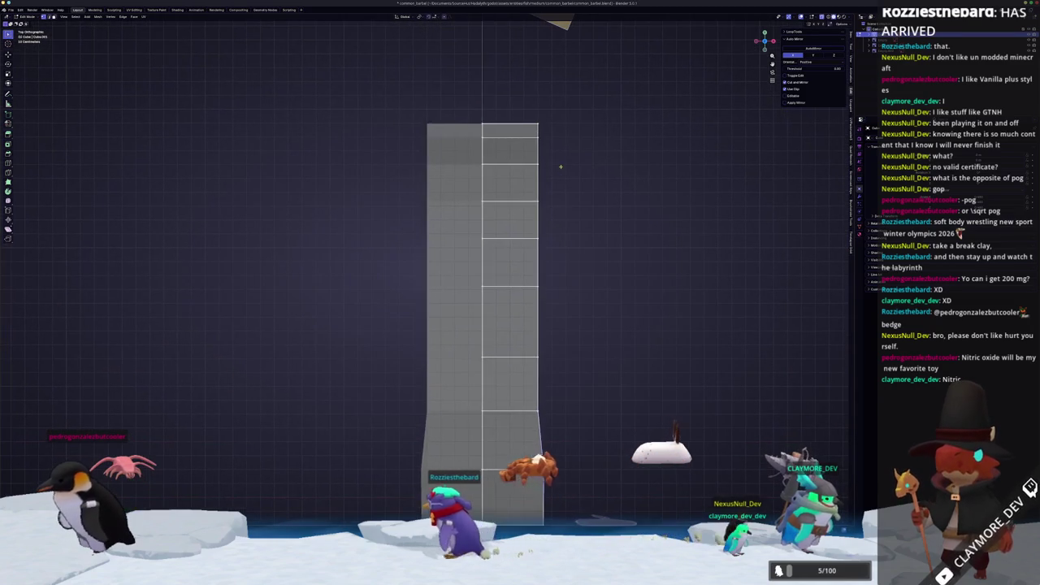
key("s")
key("x")
left_click(477, 104)
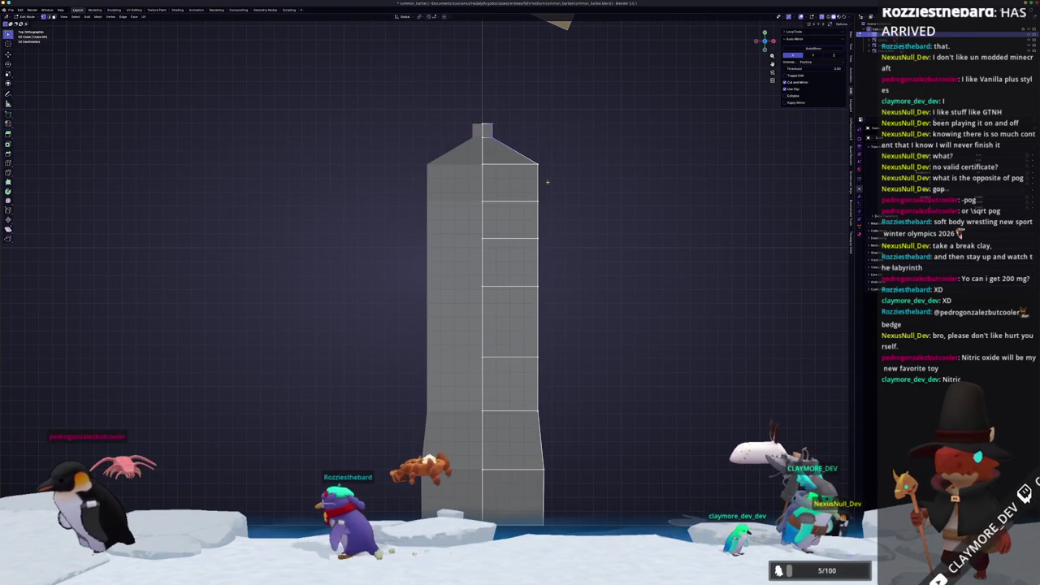
left_click(455, 163, "alt")
key("s")
key("x")
left_click(467, 158)
left_click(512, 201, "alt")
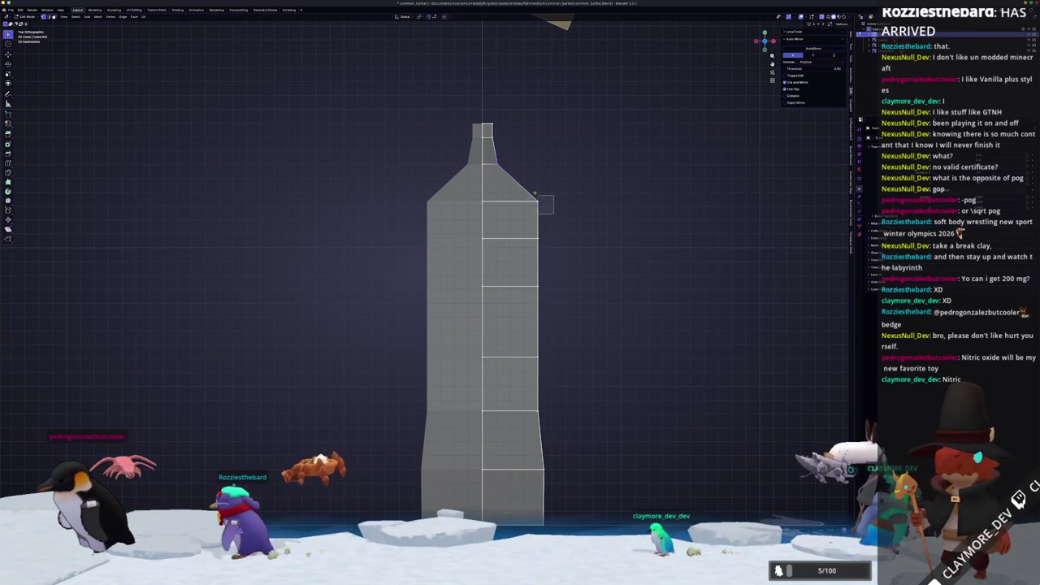
key("s")
key("x")
left_click(550, 254)
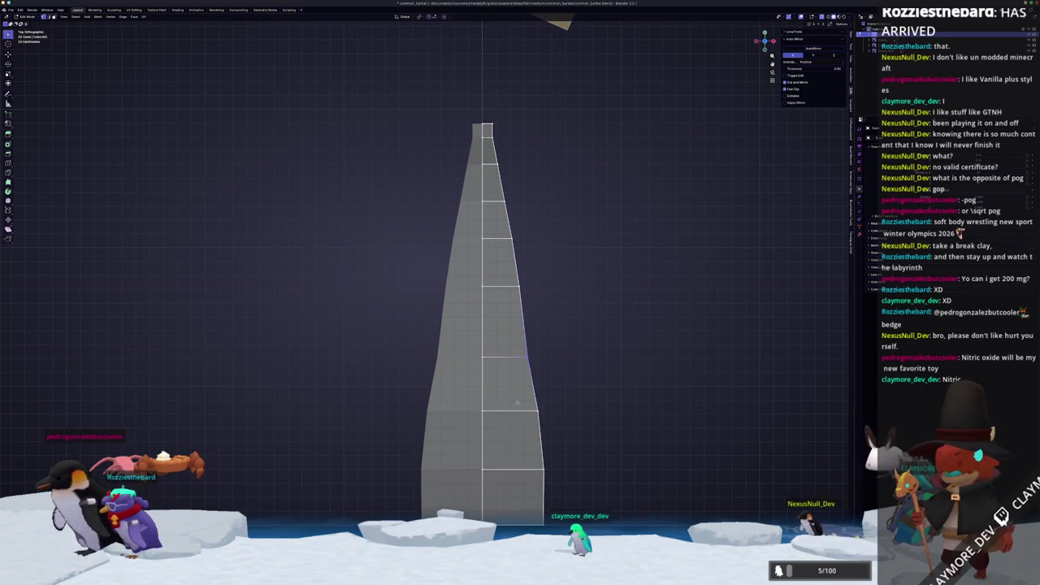
Stretch the tapered end further along Z and select a front edge loop for sliding.
key("s")
key("z")
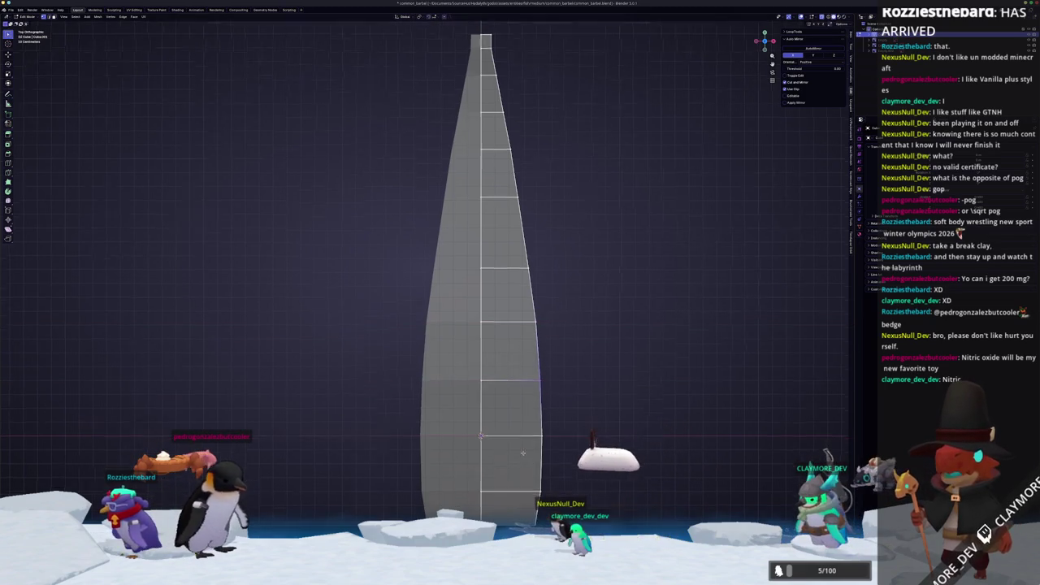
middle_click_drag(521, 458, 538, 344, "shift")
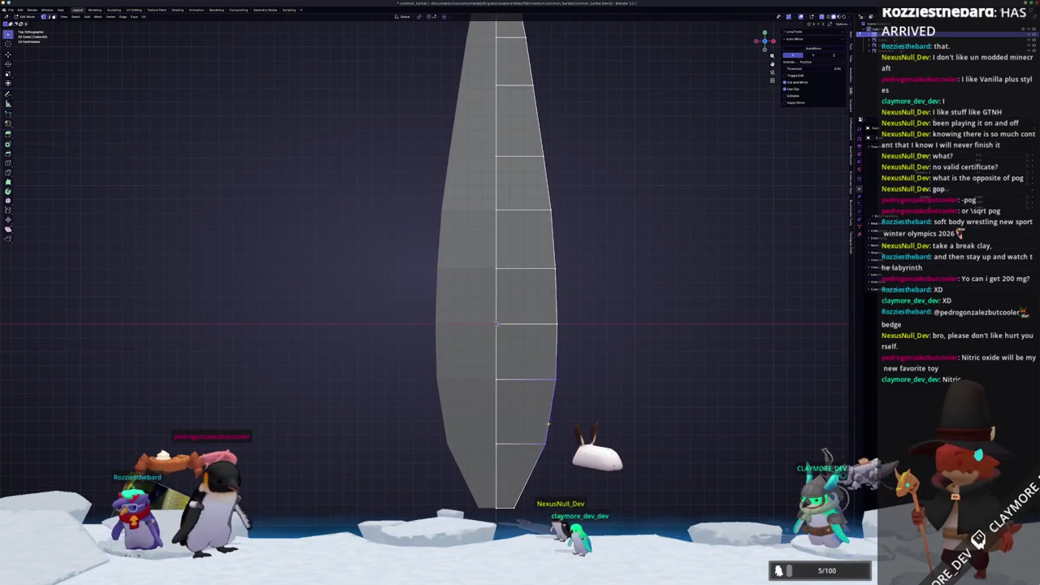
scroll(540, 421, "down", 2)
scroll(528, 423, "down", 1)
scroll(513, 425, "up", 2)
scroll(512, 463, "up", 1)
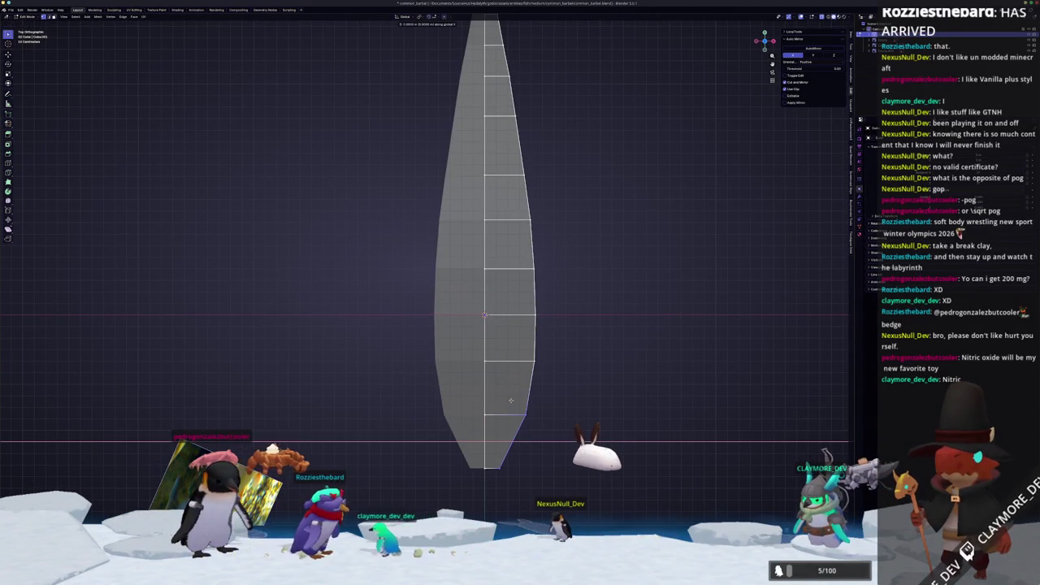
middle_click_drag(523, 458, 378, 356)
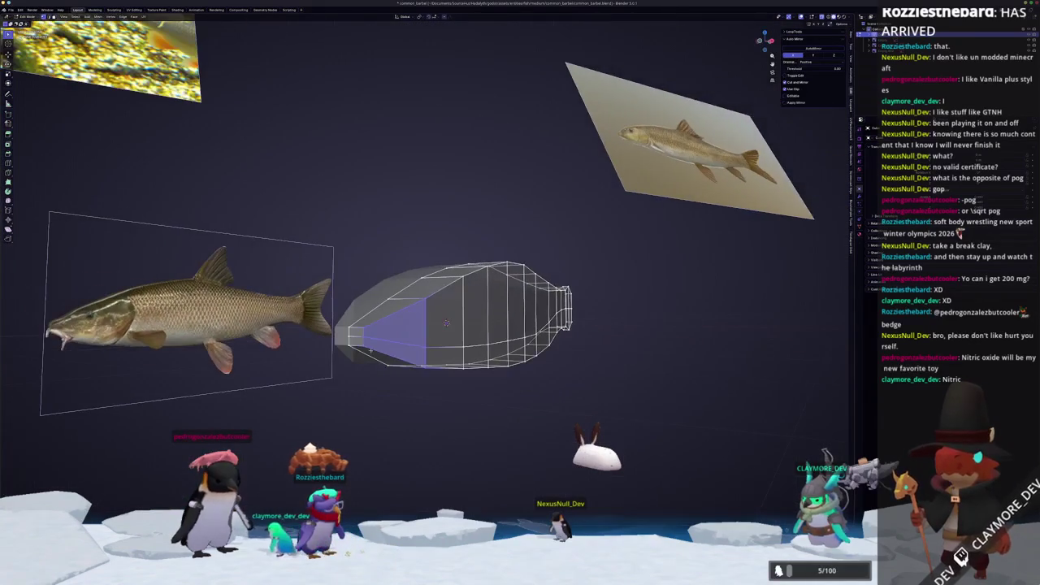
left_click(365, 337)
key("g")
key("g")
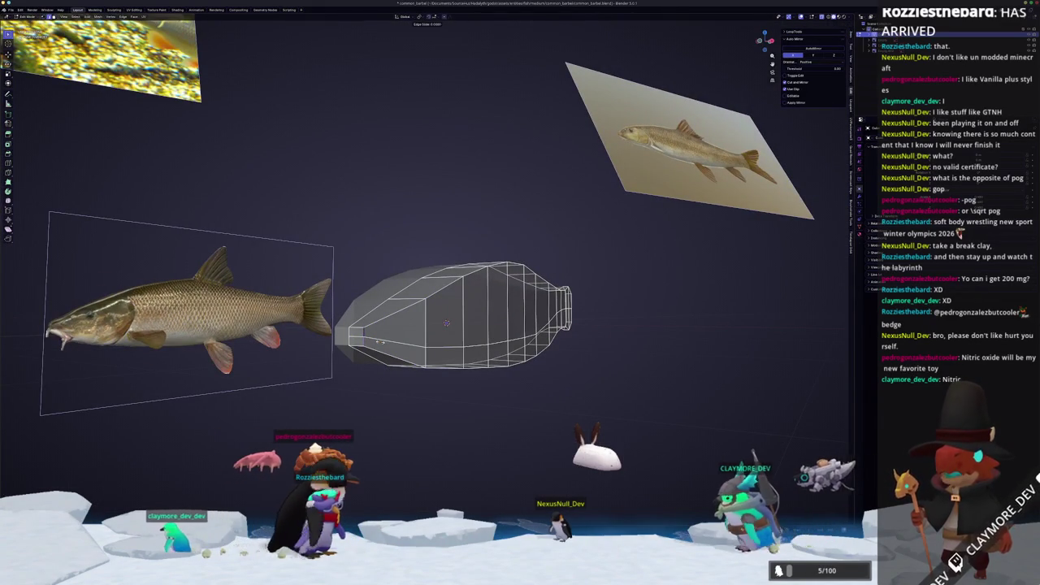
middle_click_drag(447, 324, 440, 333)
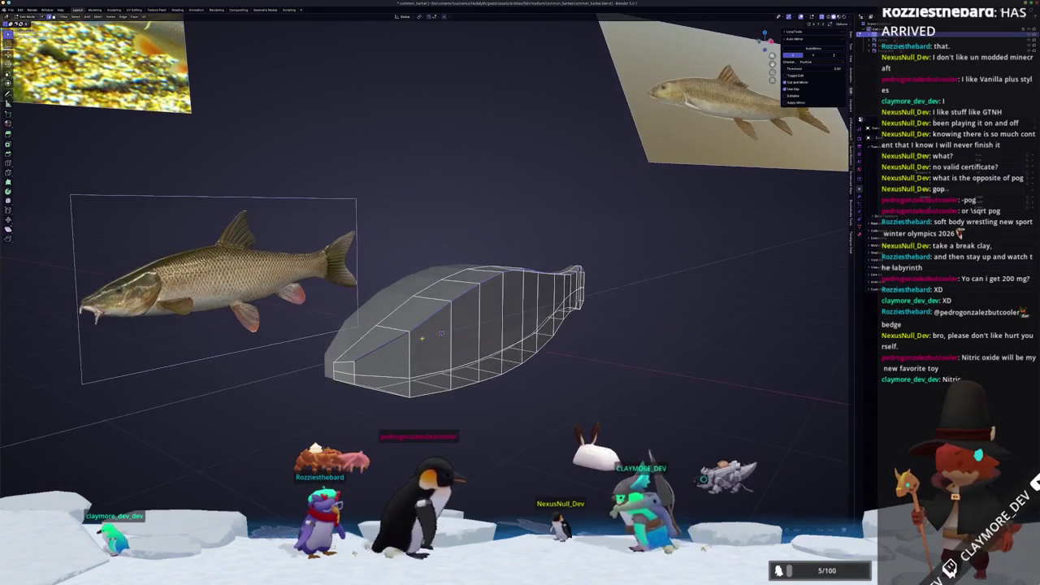
Edge-slide the front loop to 0.37 and bring the tail into view in Right Ortho.
type("0.37")
key("Return")
left_click(464, 391)
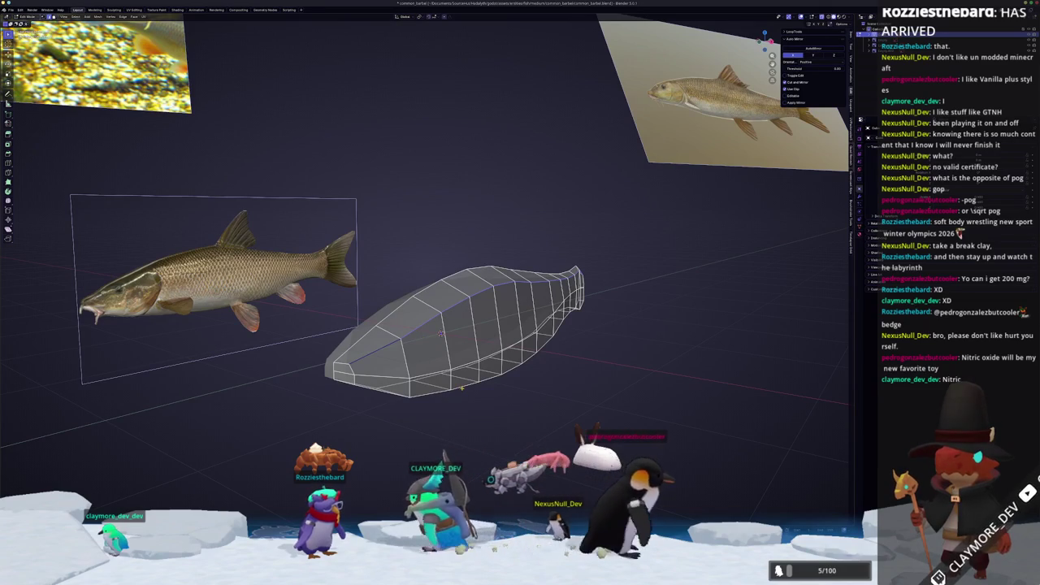
key("g")
key("g")
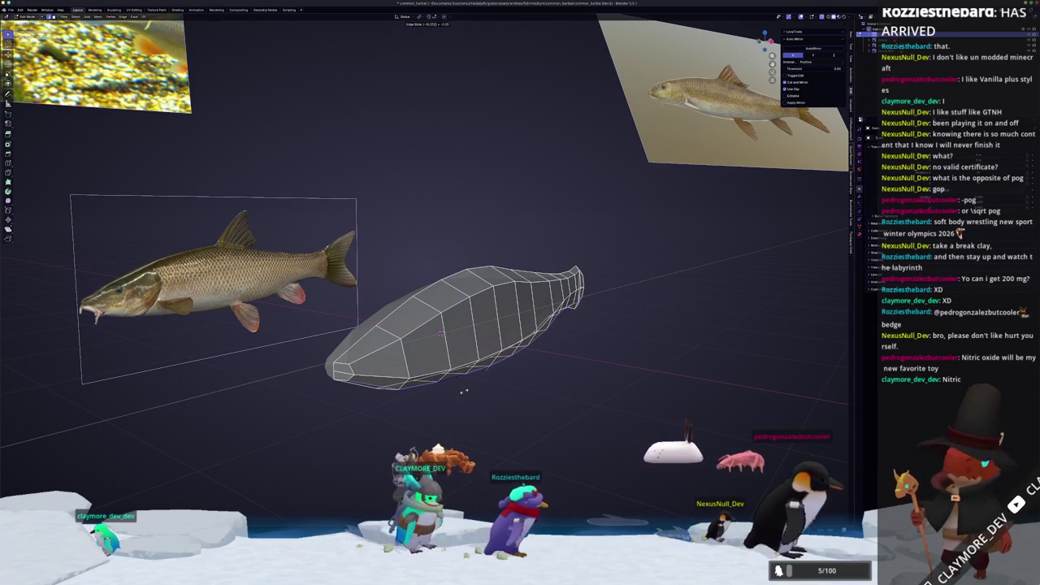
key("KP_3")
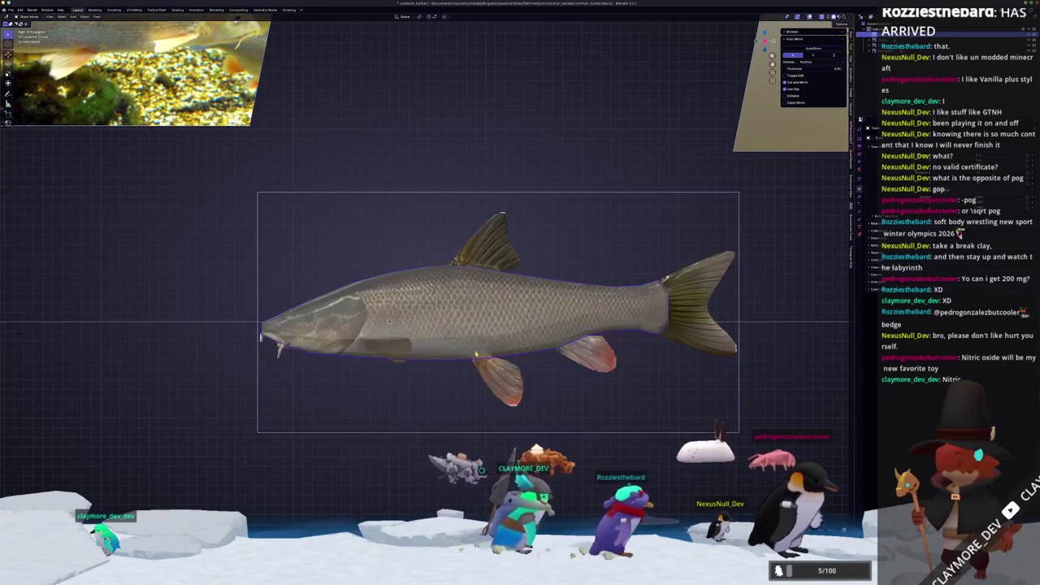
middle_click_drag(642, 332, 479, 332, "shift")
scroll(479, 331, "up", 3)
scroll(479, 331, "up", 2)
scroll(489, 393, "up", 1)
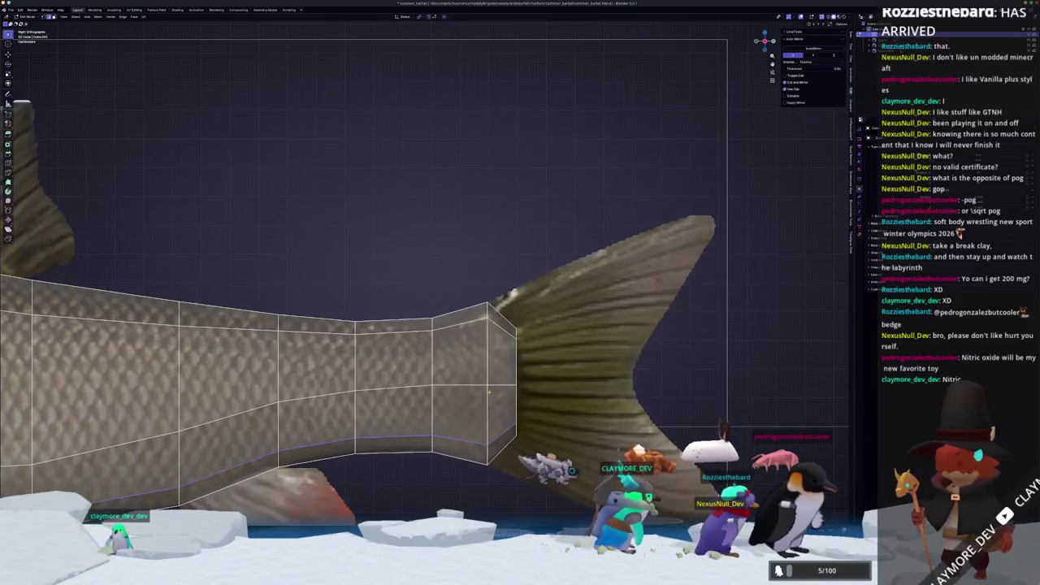
scroll(472, 397, "down", 4)
middle_click_drag(471, 397, 520, 382)
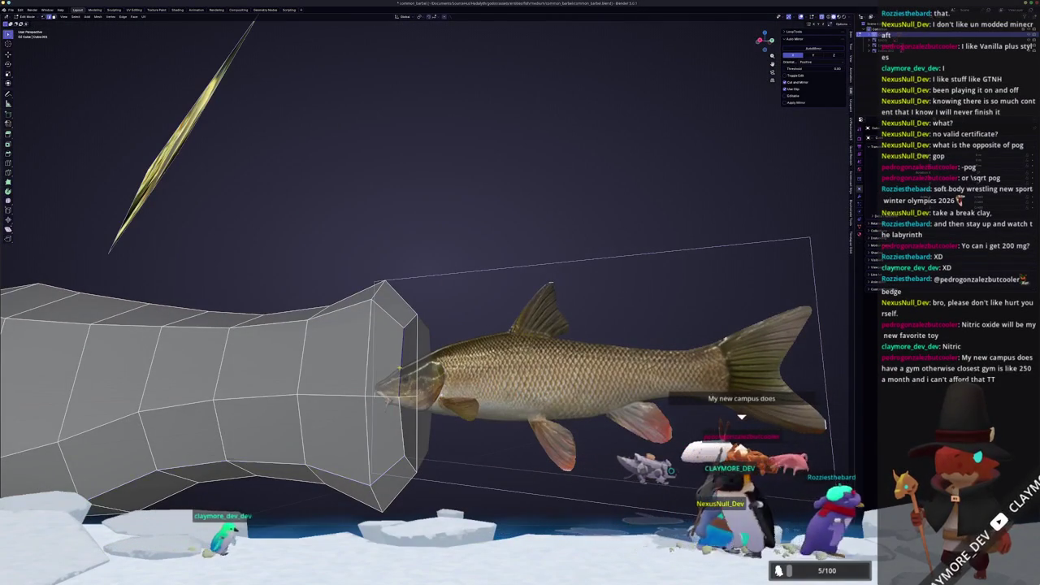
mouse_move(400, 414)
middle_mouse_down()
mouse_move(439, 407)
mouse_move(325, 406)
mouse_move(514, 397)
middle_mouse_up()
Move the tail end along Y to meet the photo's tail fin base, then return to Object Mode.
key("g")
key("g")
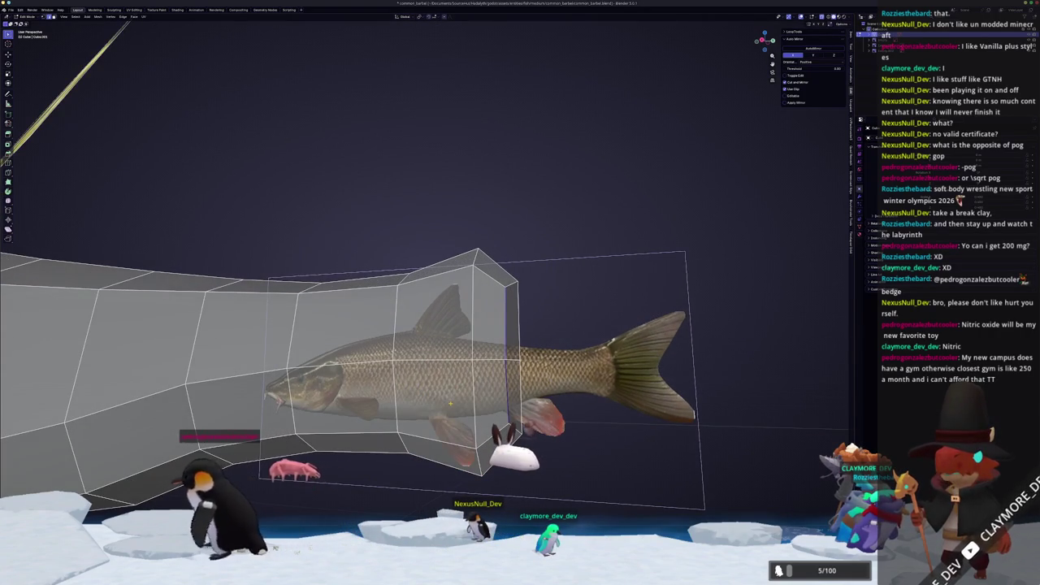
key("KP_3")
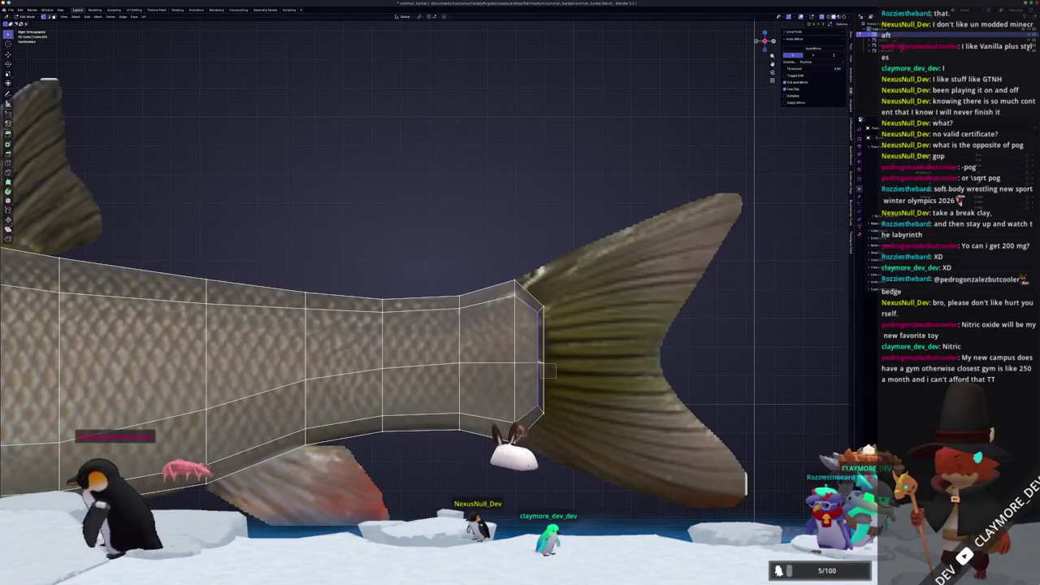
key("g")
key("y")
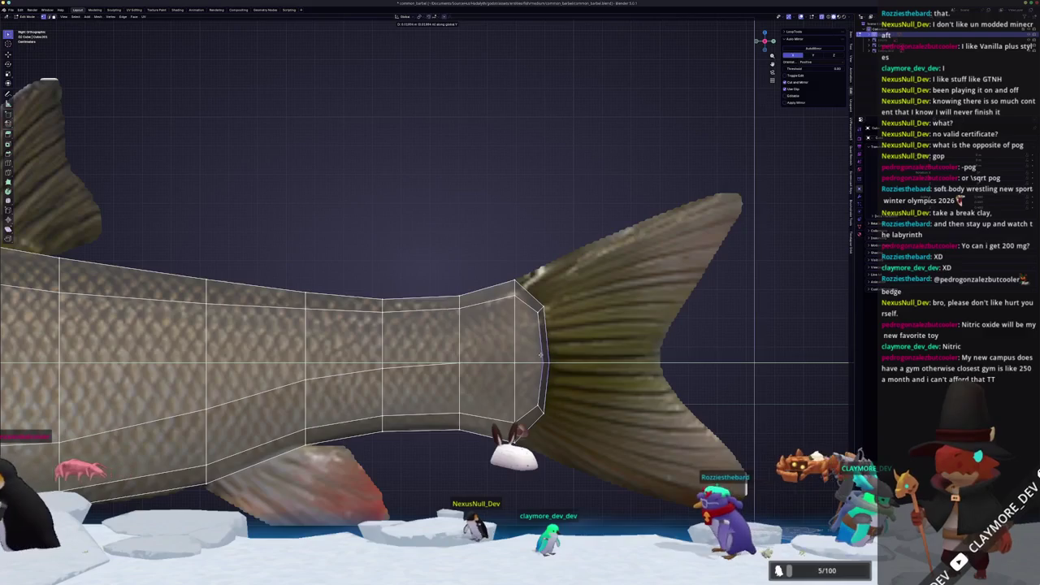
key("Tab")
scroll(509, 354, "down", 3)
scroll(482, 309, "up", 2)
scroll(482, 309, "up", 2)
Back in Edit Mode, add a loop cut across the fish's head.
key("Tab")
scroll(455, 333, "up", 2)
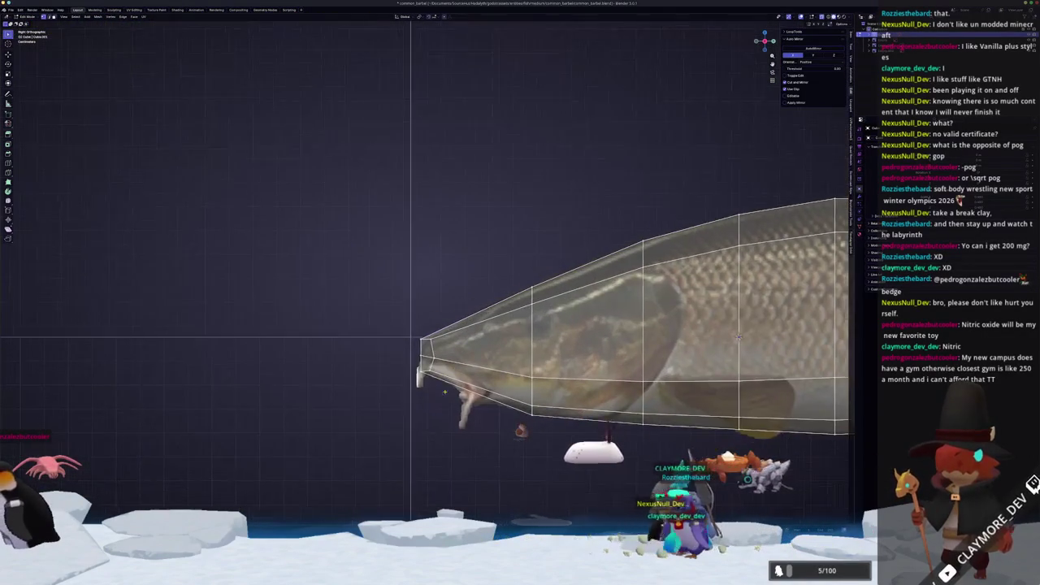
scroll(404, 368, "up", 2)
middle_click_drag(404, 367, 384, 344, "shift")
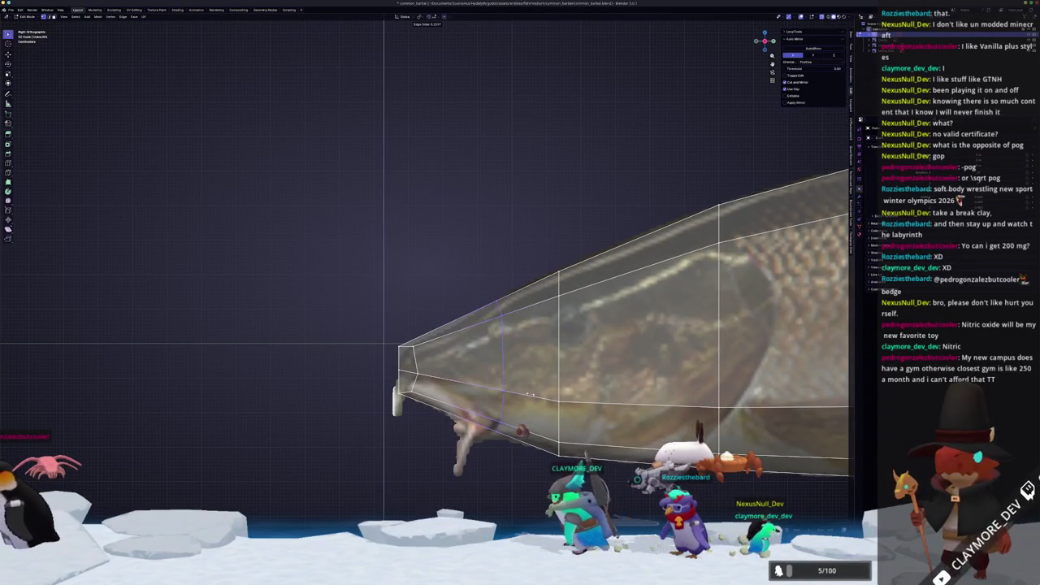
left_click(488, 411)
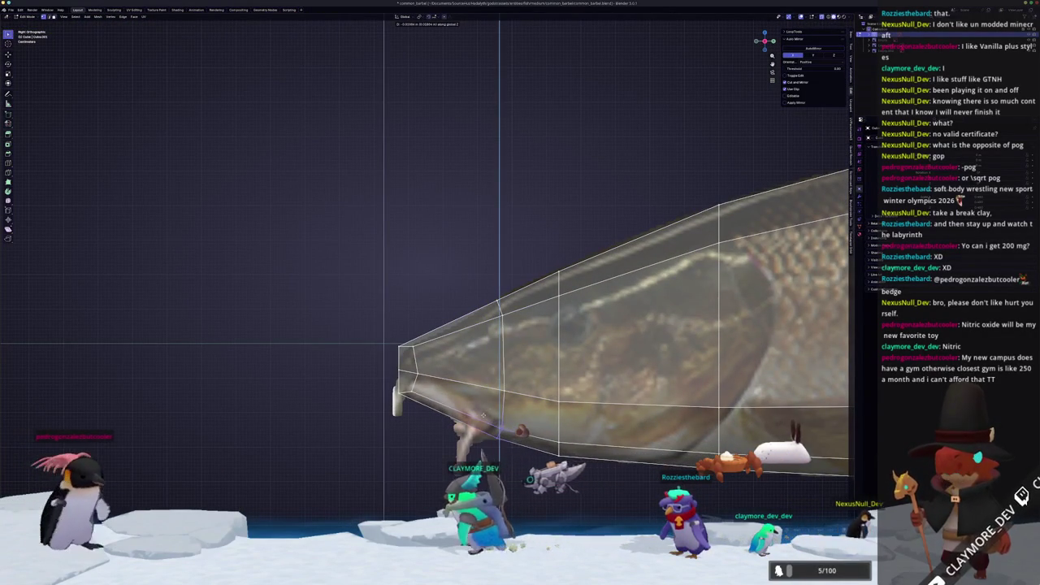
left_click(479, 287)
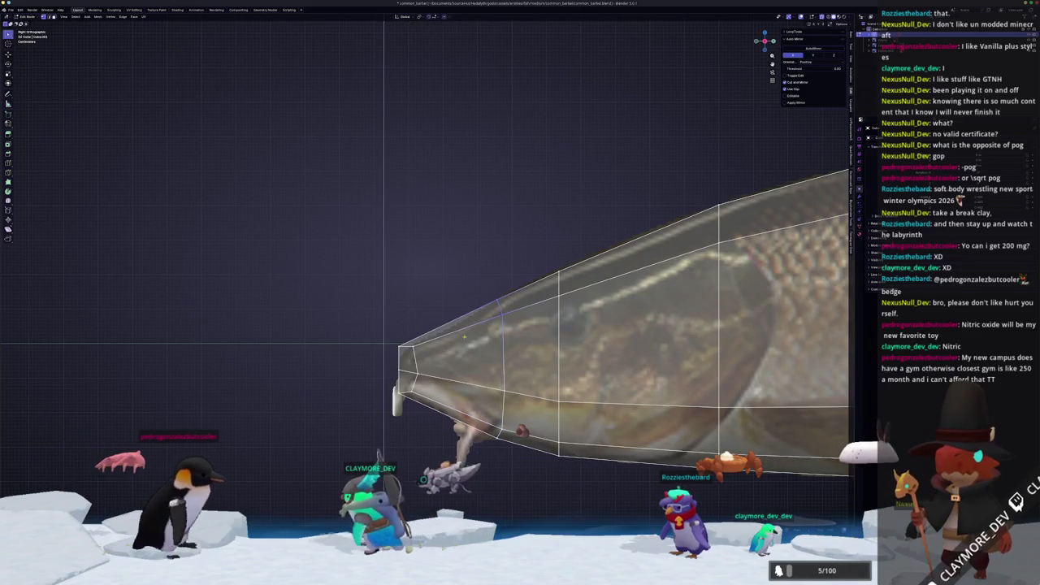
Box-select the snout vertices and edge-slide them to fit the head in the reference.
left_click_drag(463, 339, 428, 299)
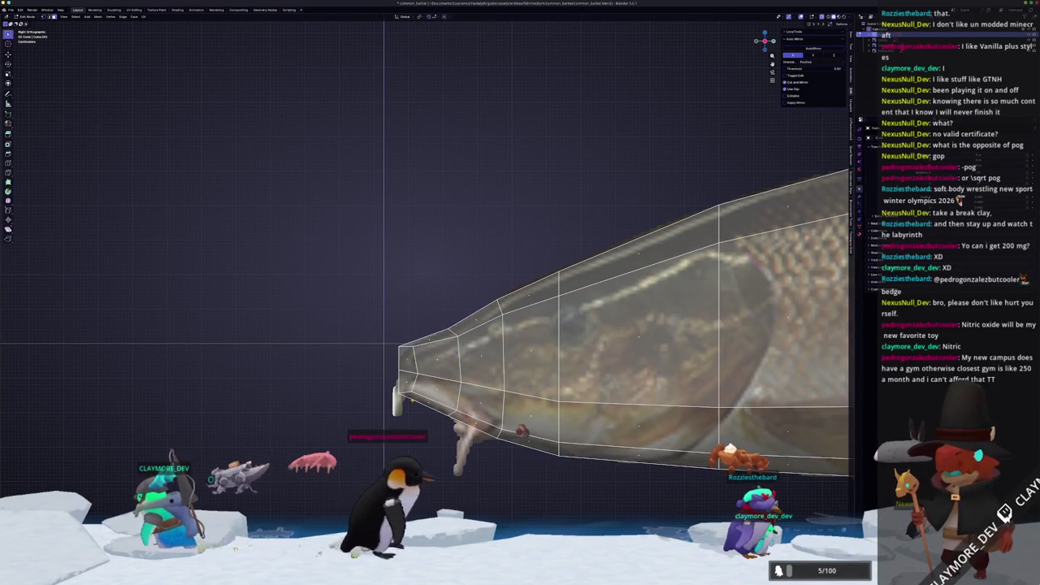
scroll(398, 338, "up", 2)
scroll(444, 313, "down", 2)
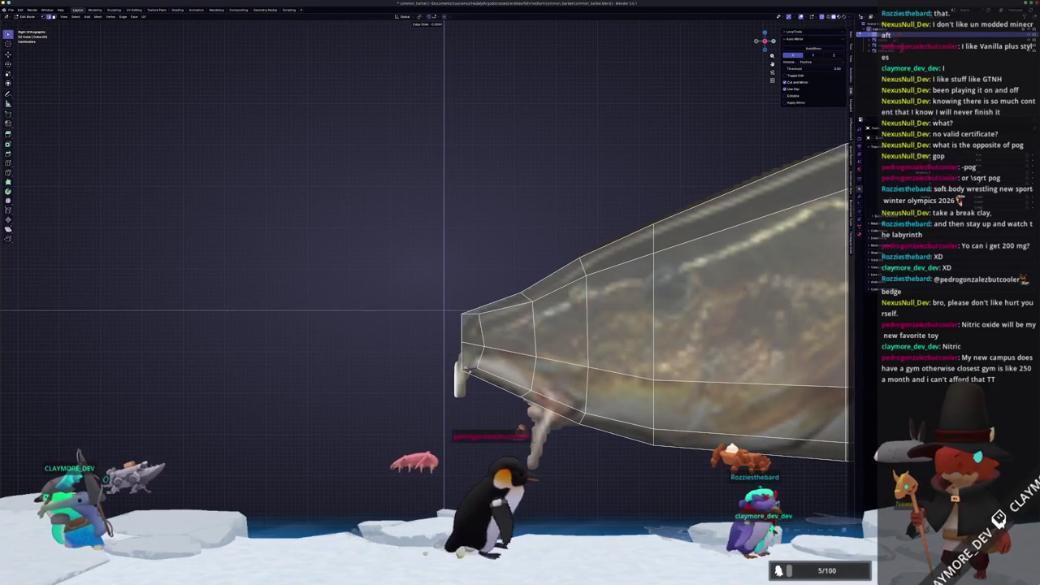
key("g")
key("g")
left_click(443, 309)
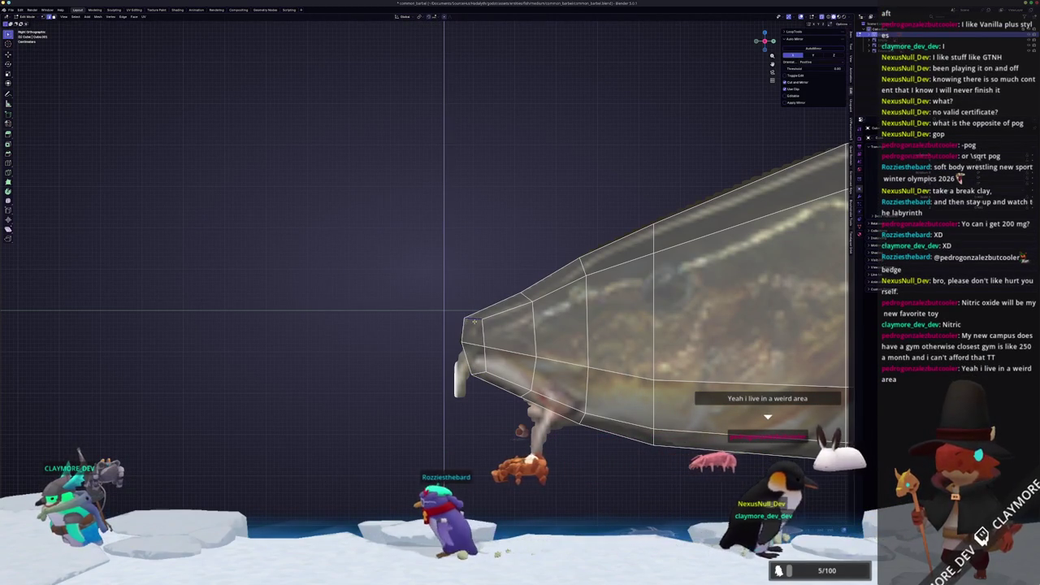
mouse_move(487, 325)
middle_mouse_down("shift")
mouse_move(425, 295)
mouse_move(553, 280)
middle_mouse_up("shift")
Rotate the selected fin face in front view and move it downward in side view.
scroll(553, 280, "down", 2)
key("KP_1")
scroll(630, 382, "up", 2)
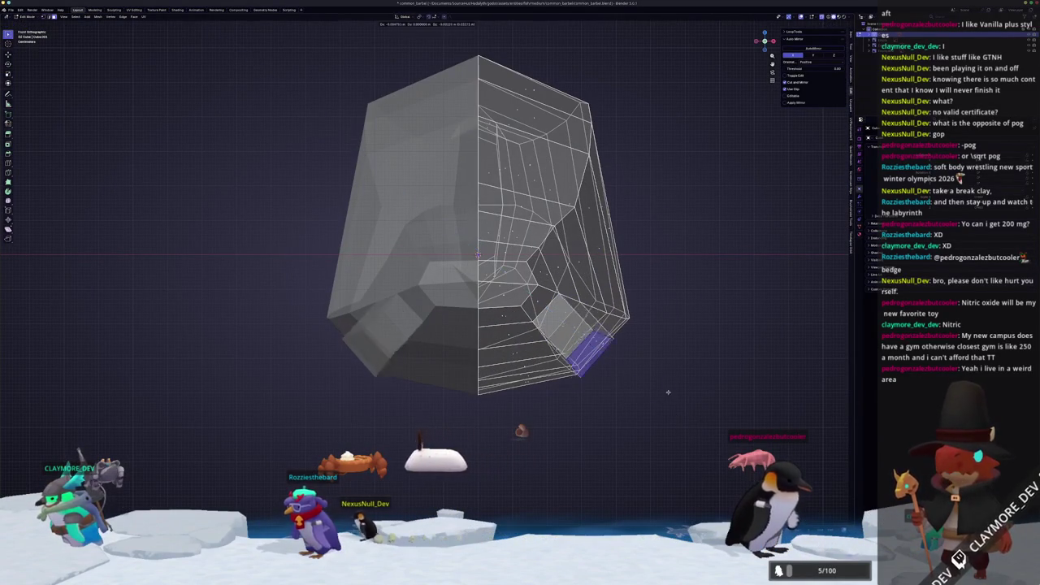
key("r")
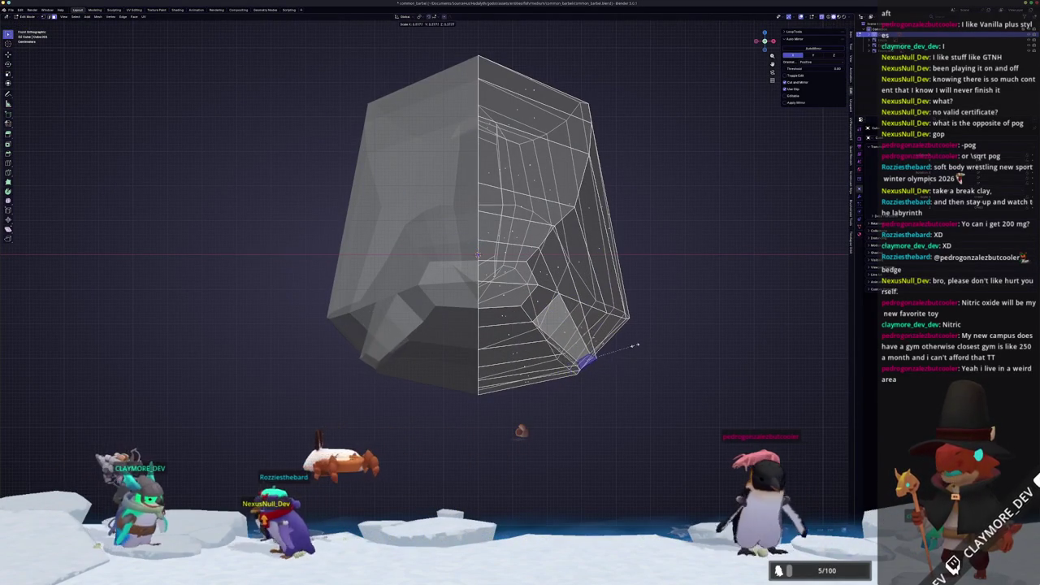
middle_click_drag(707, 389, 617, 325)
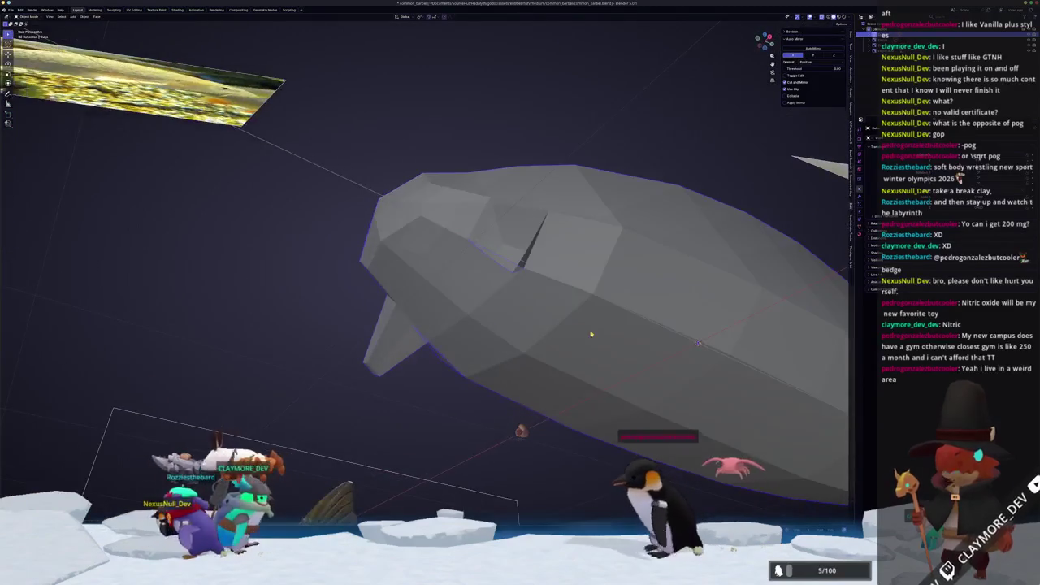
key("KP_3")
key("g")
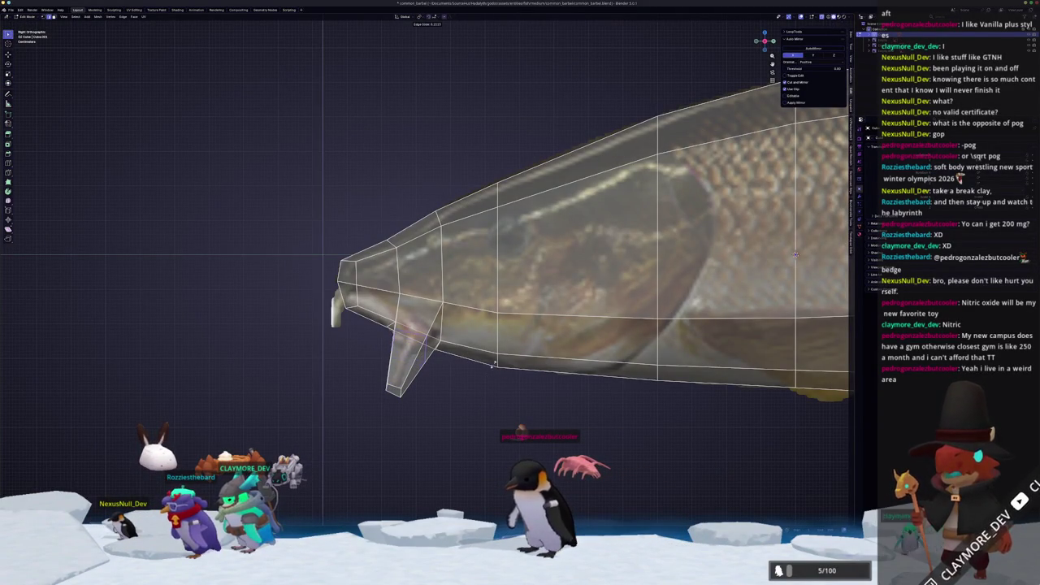
mouse_move(495, 360)
middle_mouse_down()
mouse_move(468, 367)
mouse_move(487, 358)
middle_mouse_up()
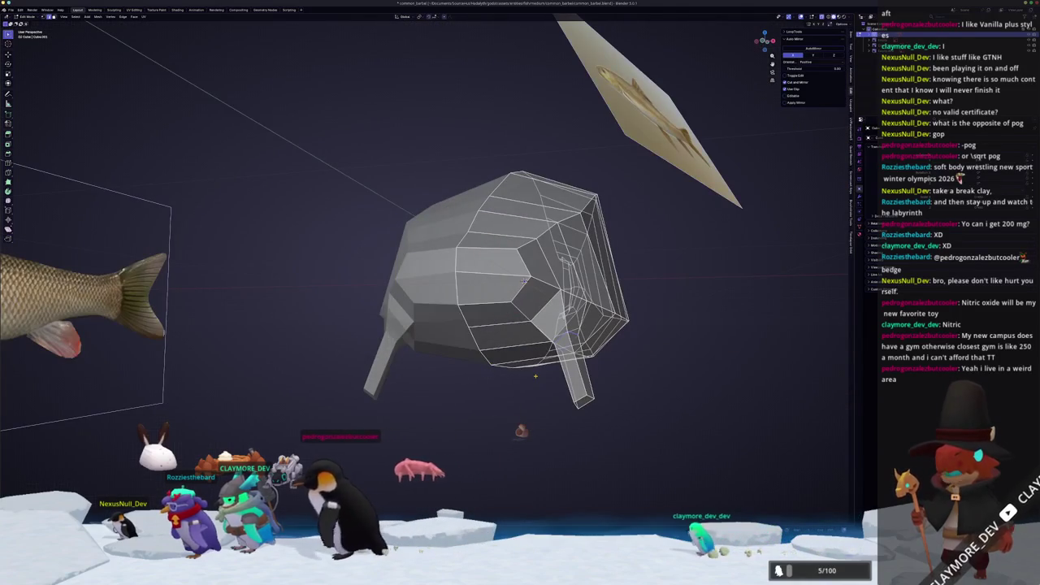
Orbit around the head and compare it with the side reference from an angle.
key("KP_1")
mouse_move(478, 255)
middle_mouse_down()
mouse_move(410, 192)
mouse_move(437, 185)
mouse_move(795, 254)
middle_mouse_up()
key("KP_3")
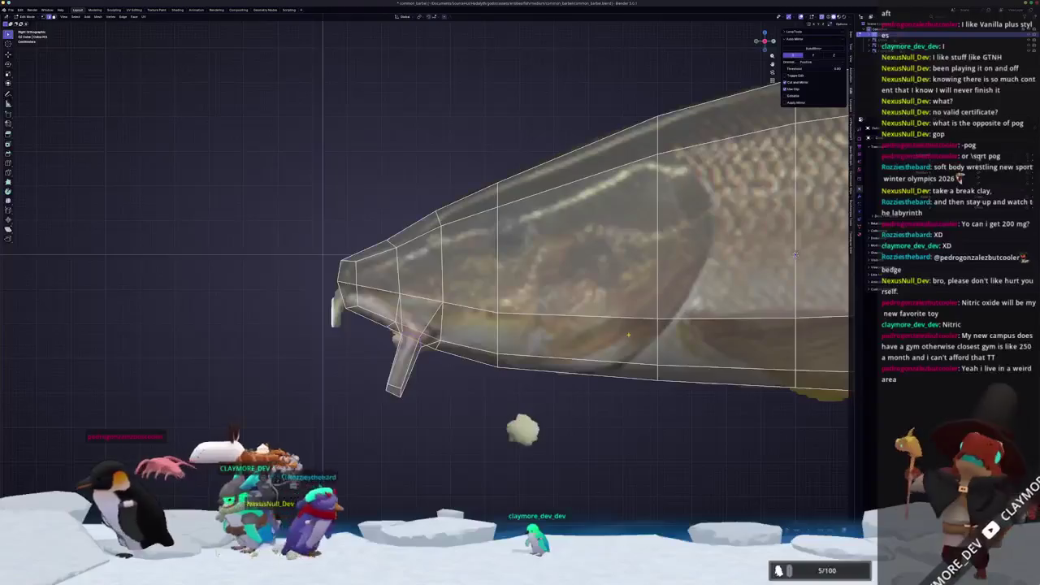
scroll(406, 336, "up", 2)
scroll(406, 335, "up", 1)
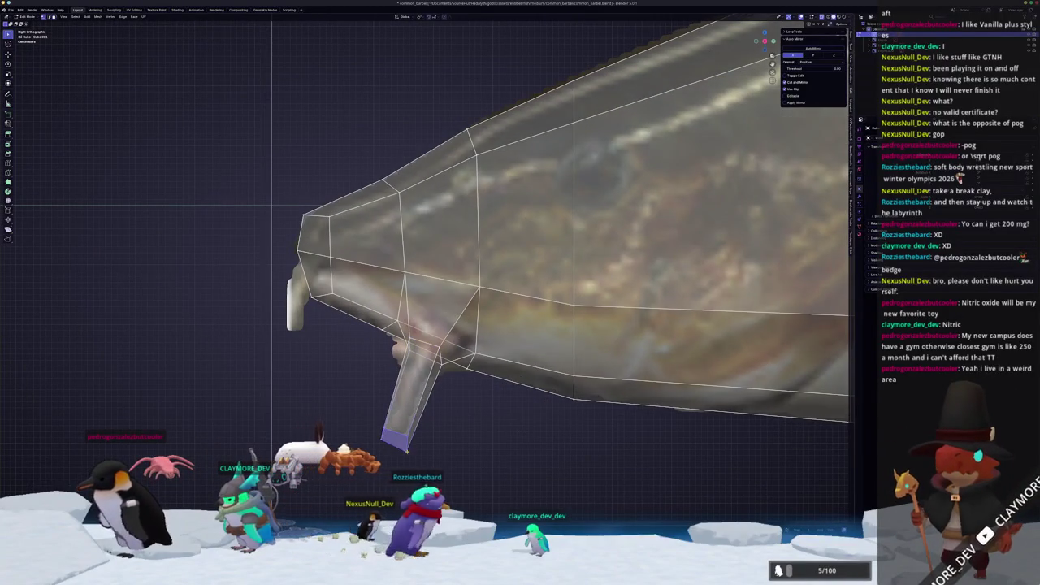
middle_click_drag(407, 451, 435, 390)
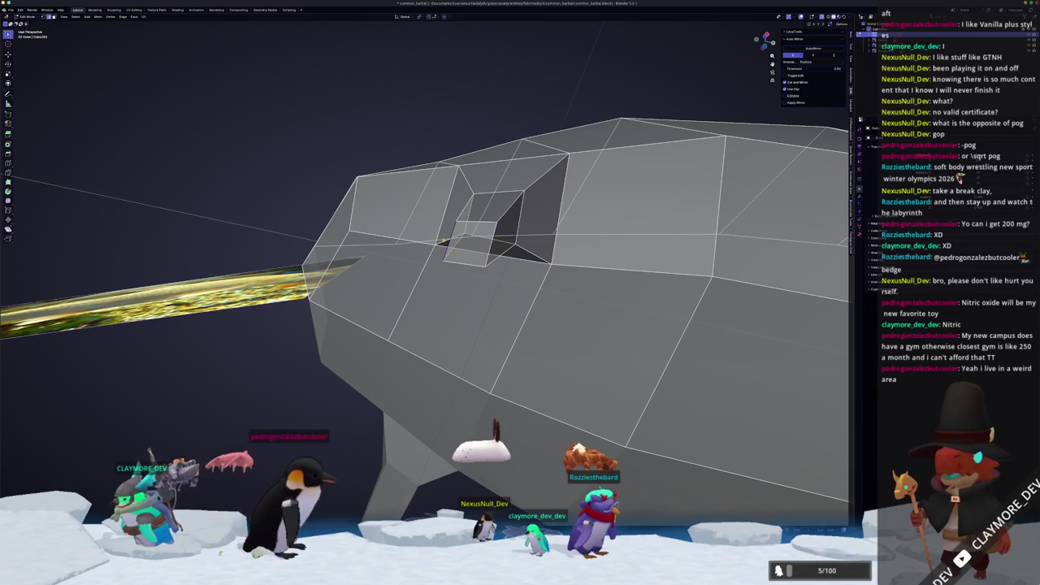
key("KP_3")
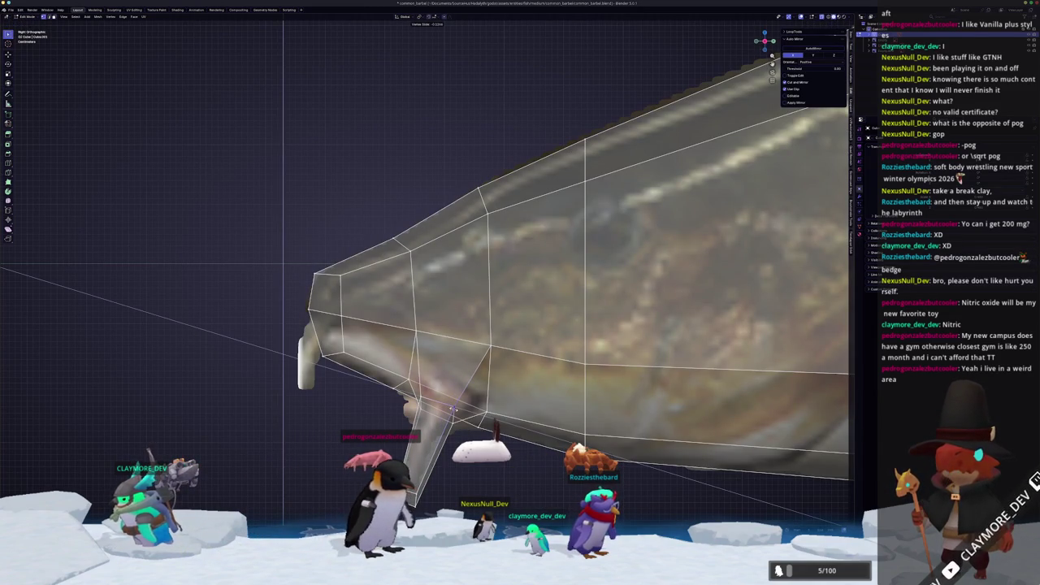
middle_click_drag(453, 410, 398, 389)
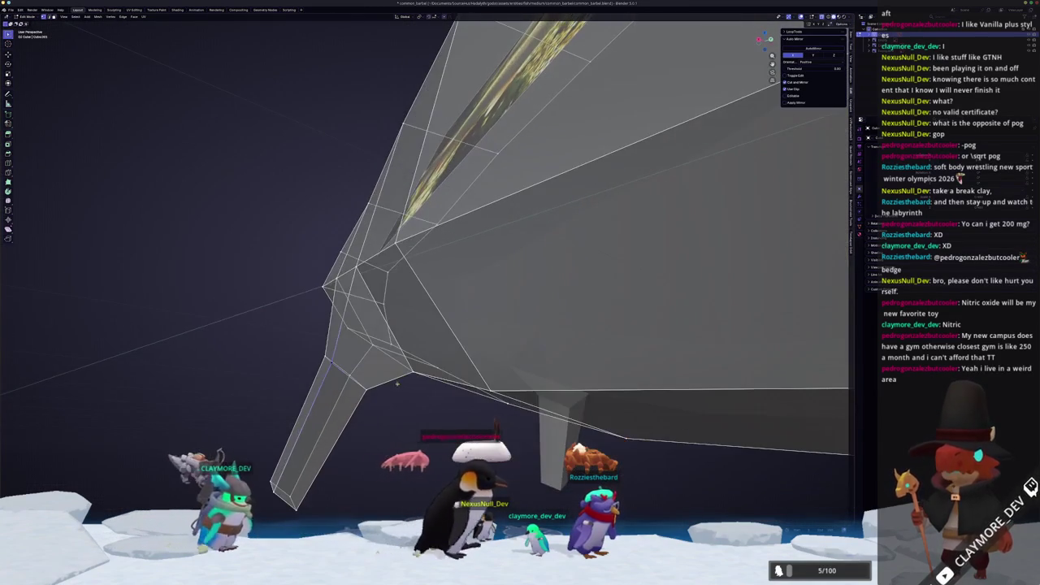
key("KP_3")
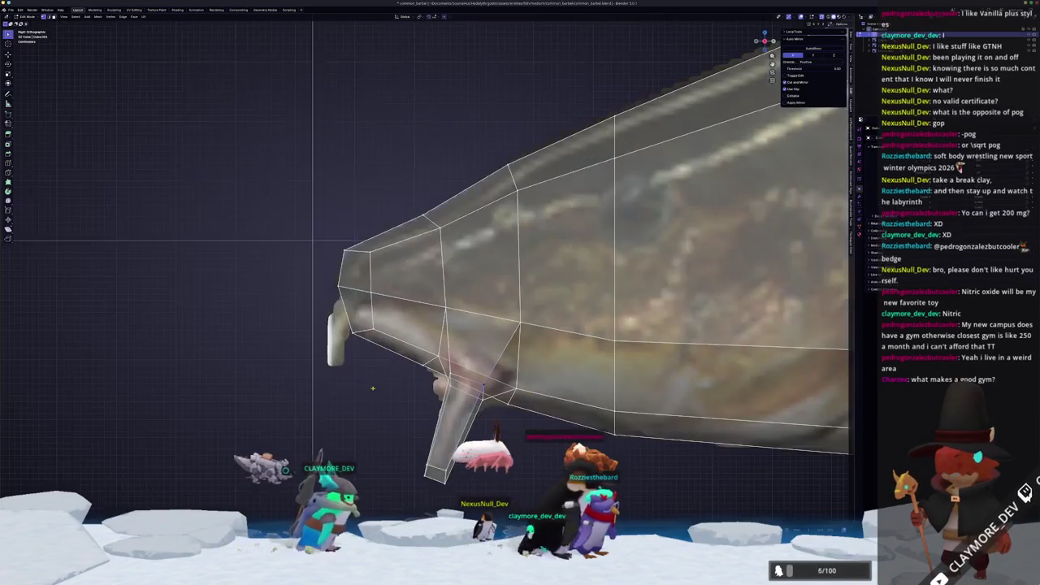
middle_click_drag(436, 410, 393, 330)
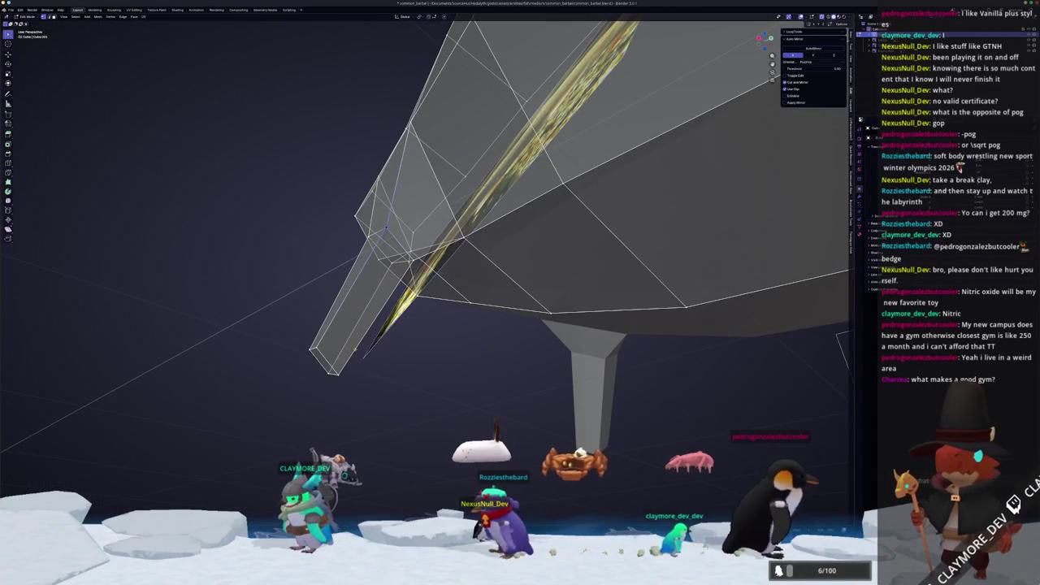
middle_click_drag(394, 328, 379, 402)
key("KP_3")
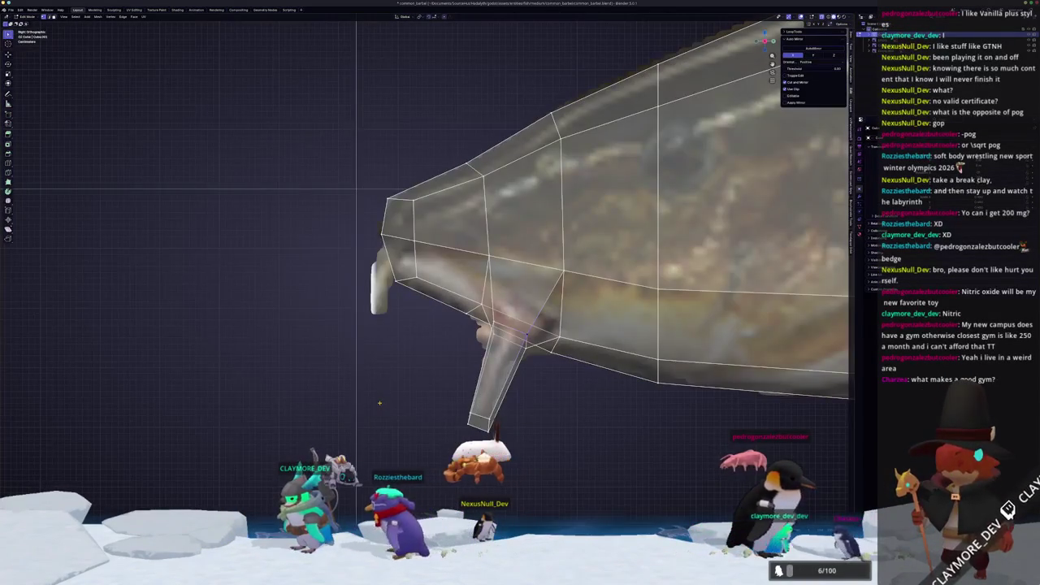
scroll(460, 401, "down", 1)
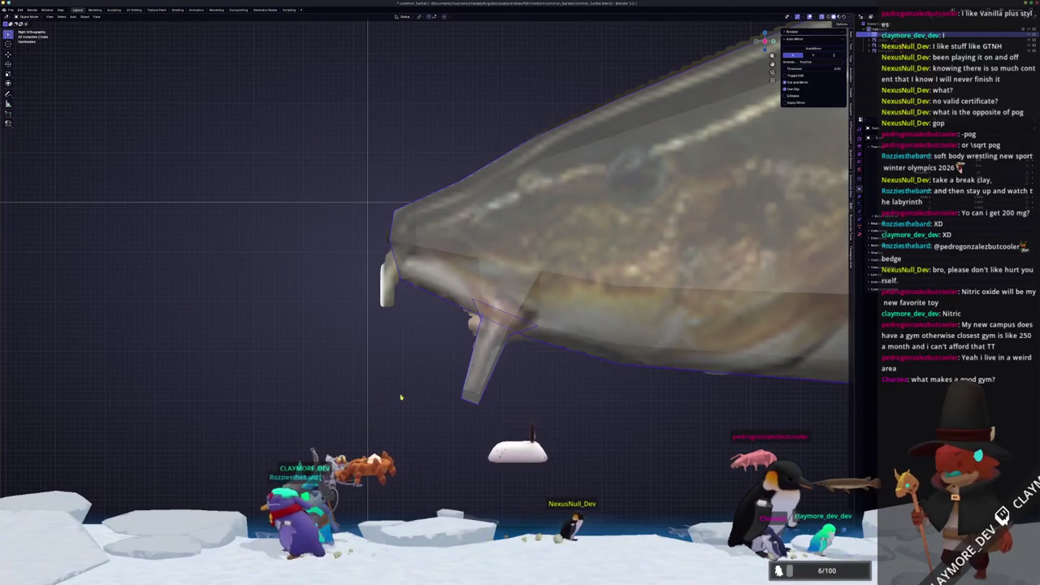
middle_click_drag(400, 393, 461, 373)
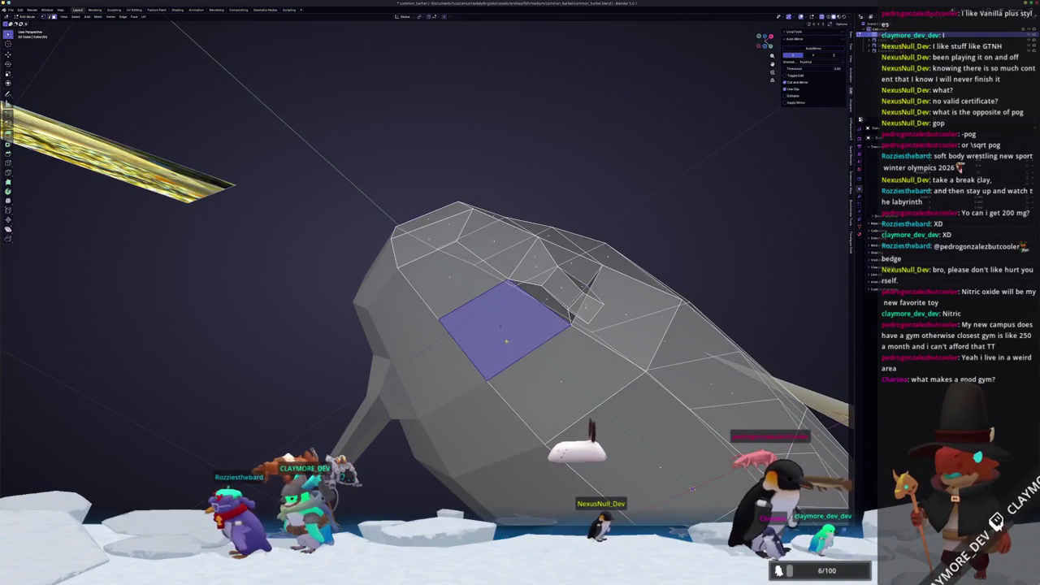
Extrude the selected underside edge in place near the front fin and inspect the new faces.
middle_click_drag(692, 489, 508, 333)
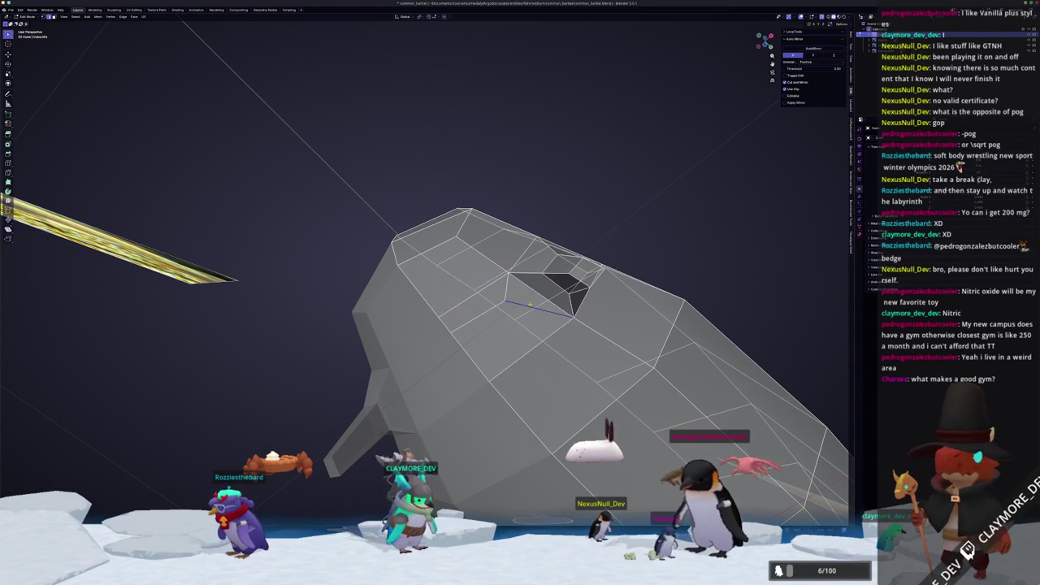
middle_click_drag(568, 243, 735, 221)
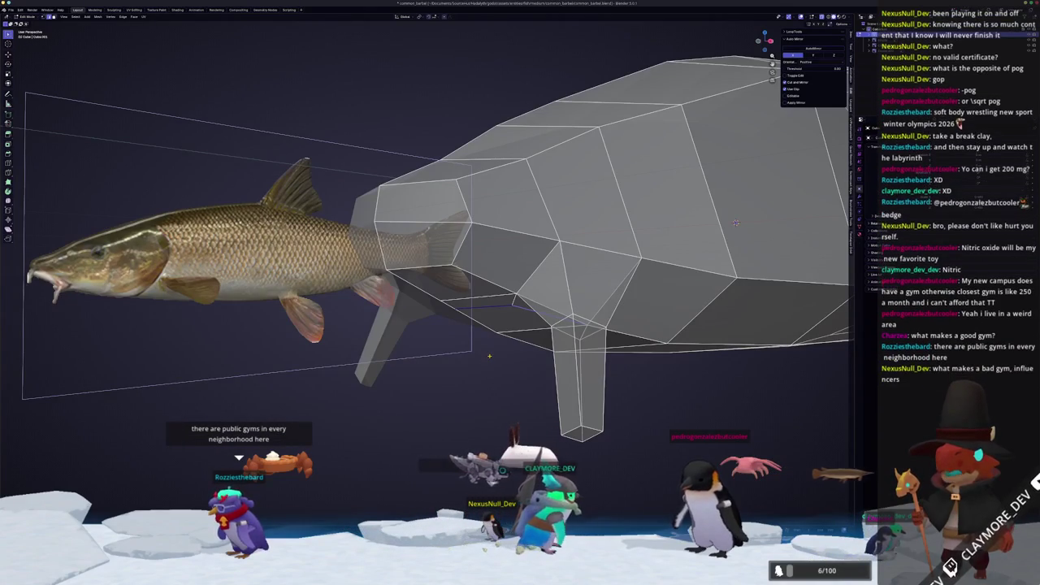
key("e")
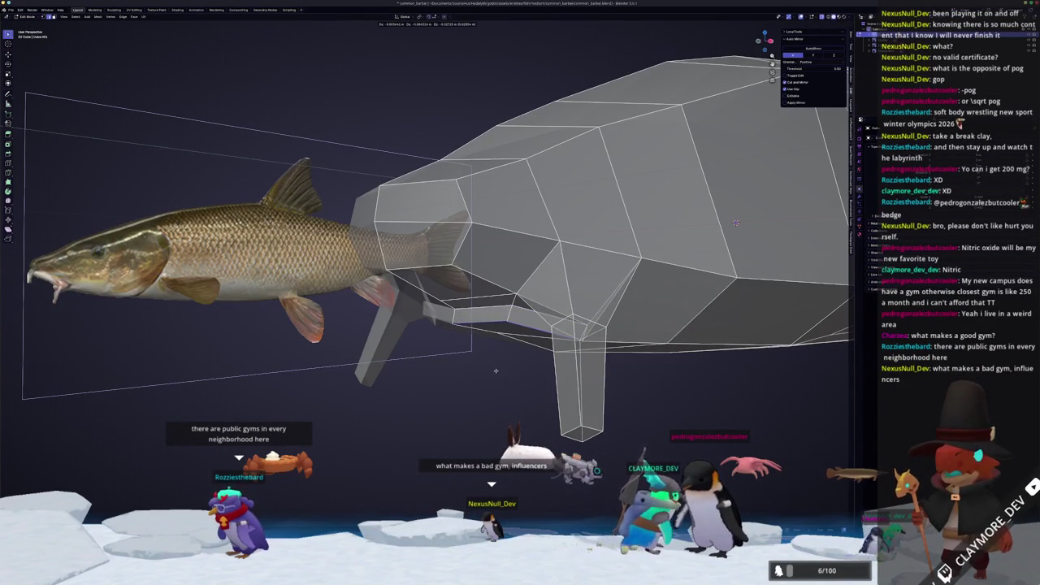
right_click(495, 371)
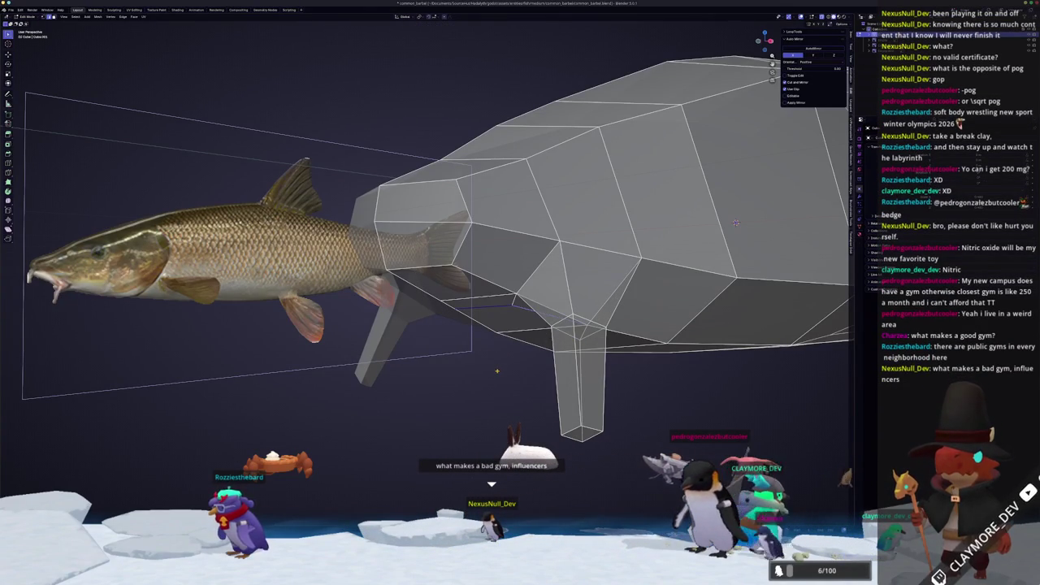
middle_click_drag(496, 371, 500, 316)
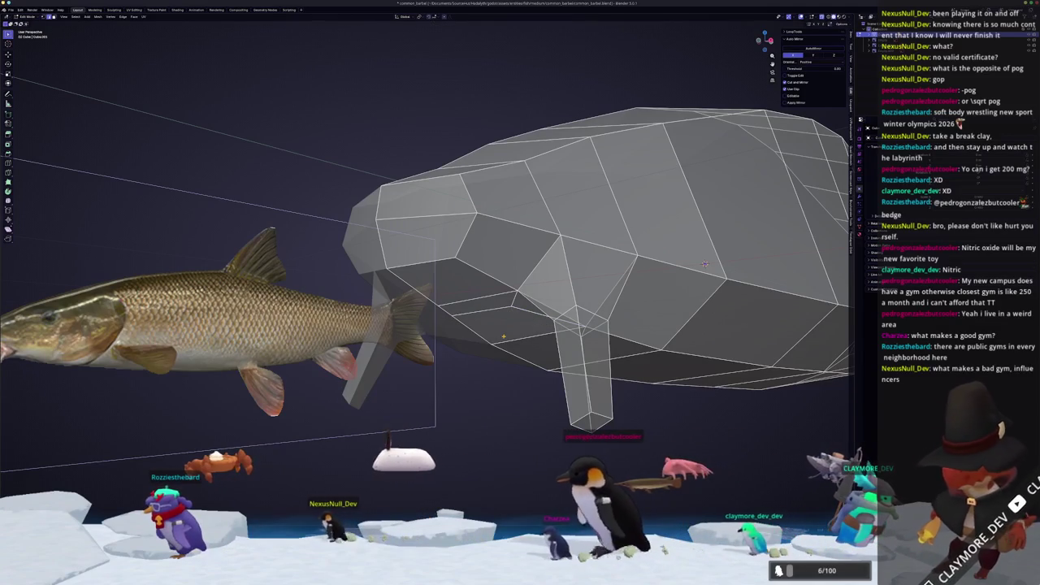
Extrude a box segment from the belly toward the tail and reposition a vertex in side view.
key("e")
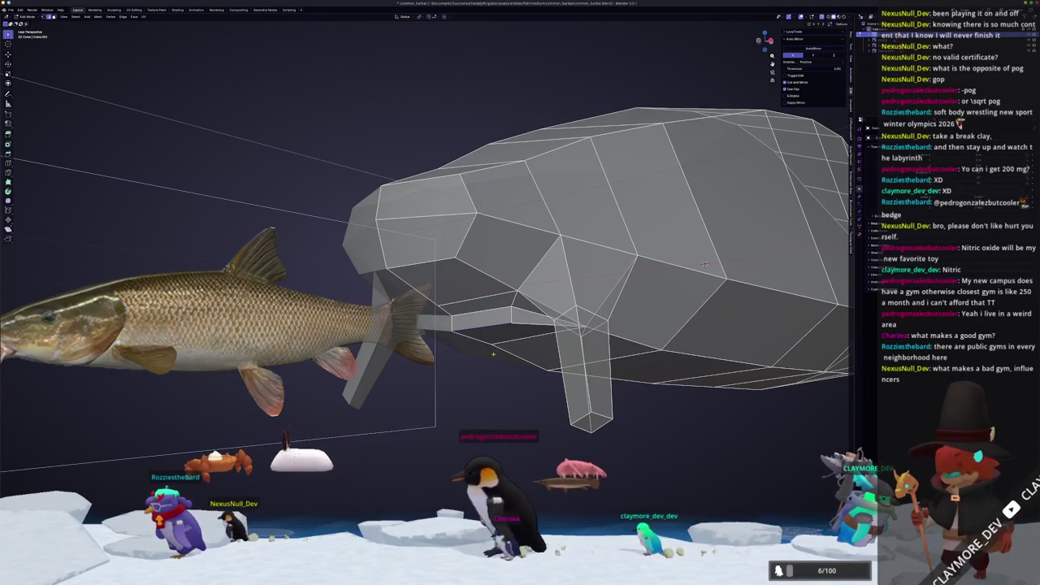
key("KP_3")
scroll(477, 355, "up", 2)
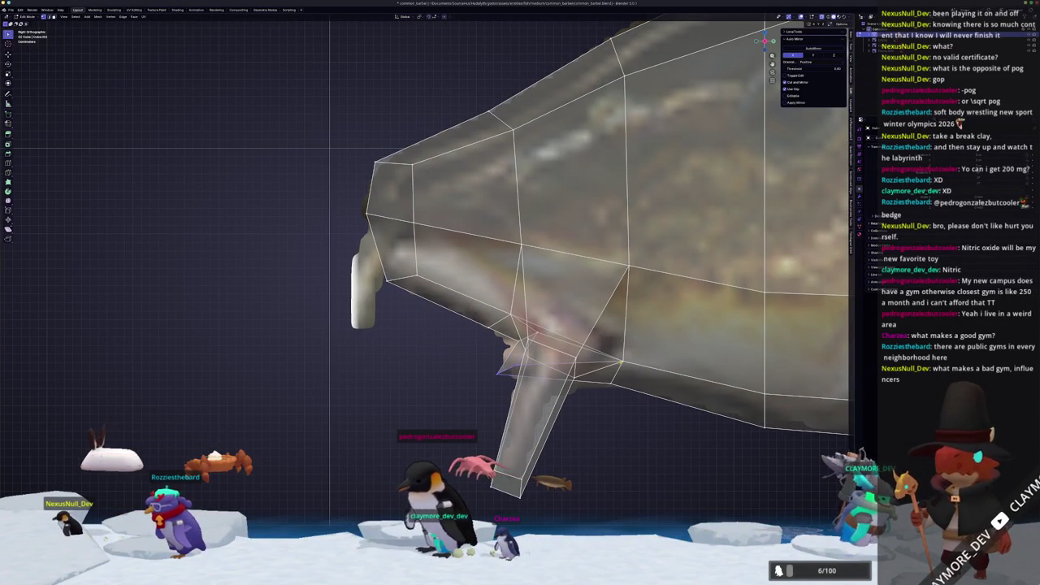
key("z")
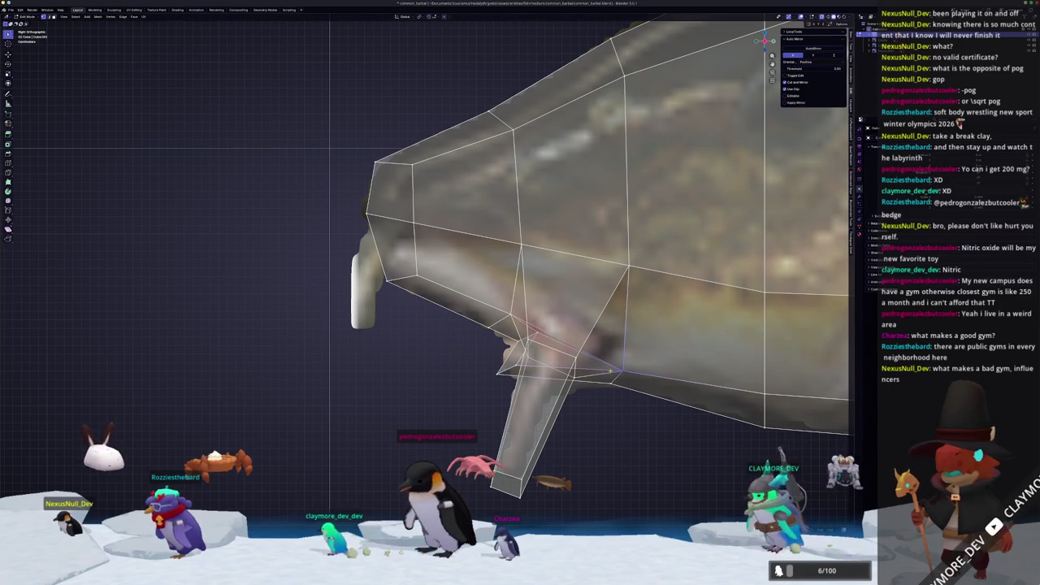
key("Return")
scroll(421, 263, "up", 1)
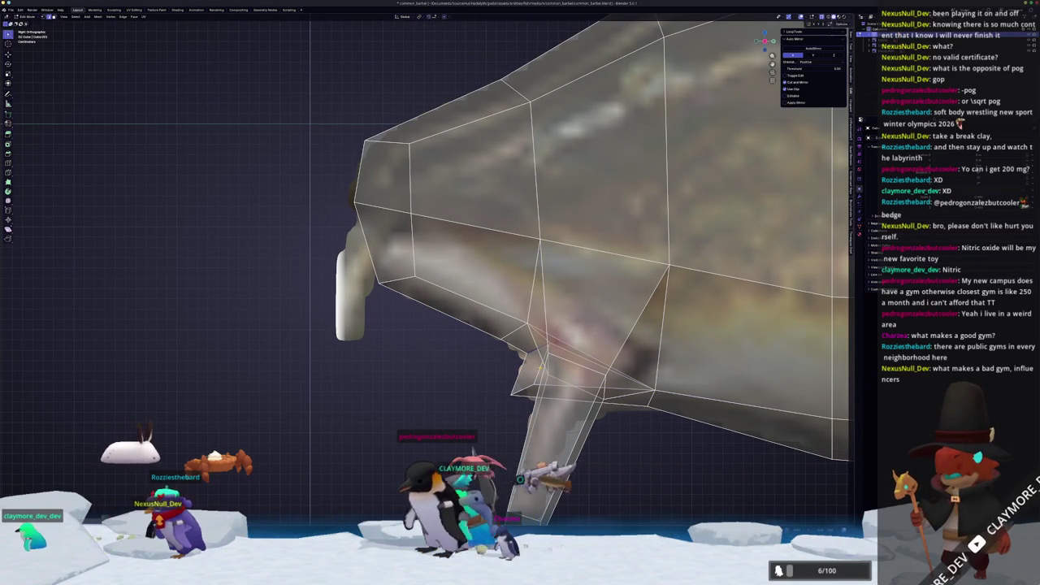
Edge-slide a face of the new extrusion and check its shape in Object Mode.
left_click(529, 371)
scroll(529, 371, "up", 1)
key("g")
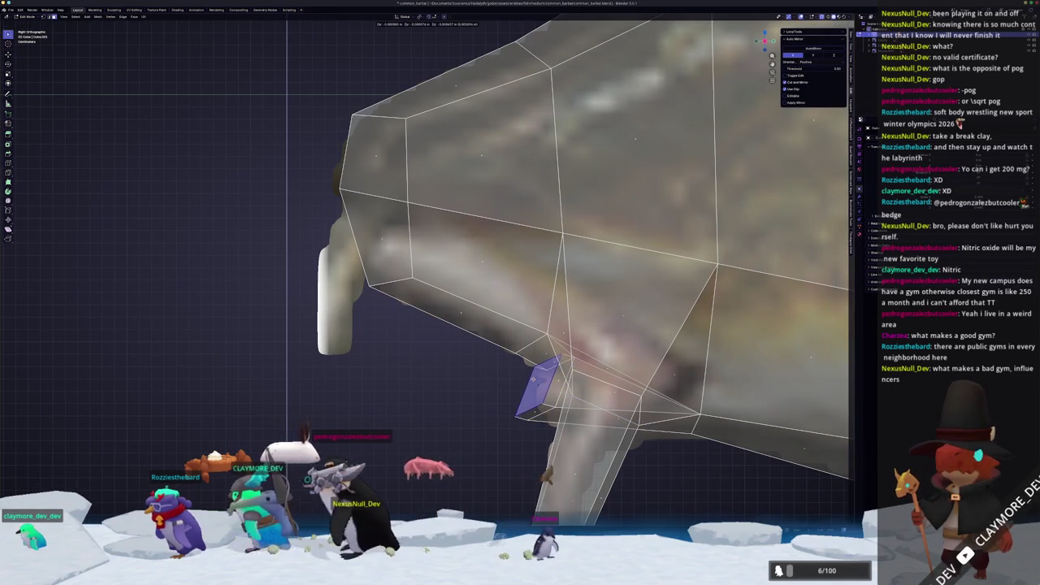
key("g")
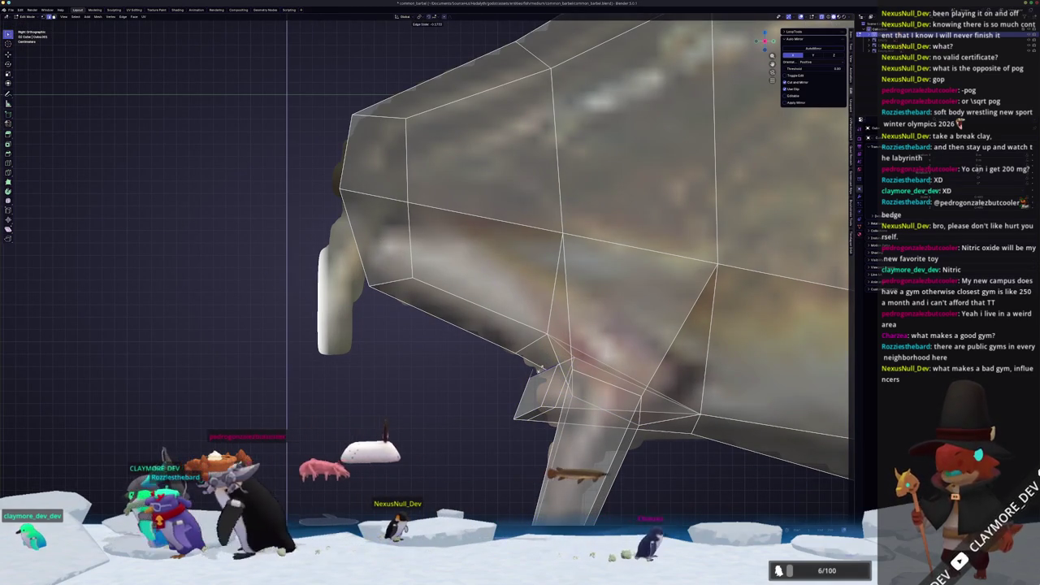
middle_click_drag(520, 374, 591, 377)
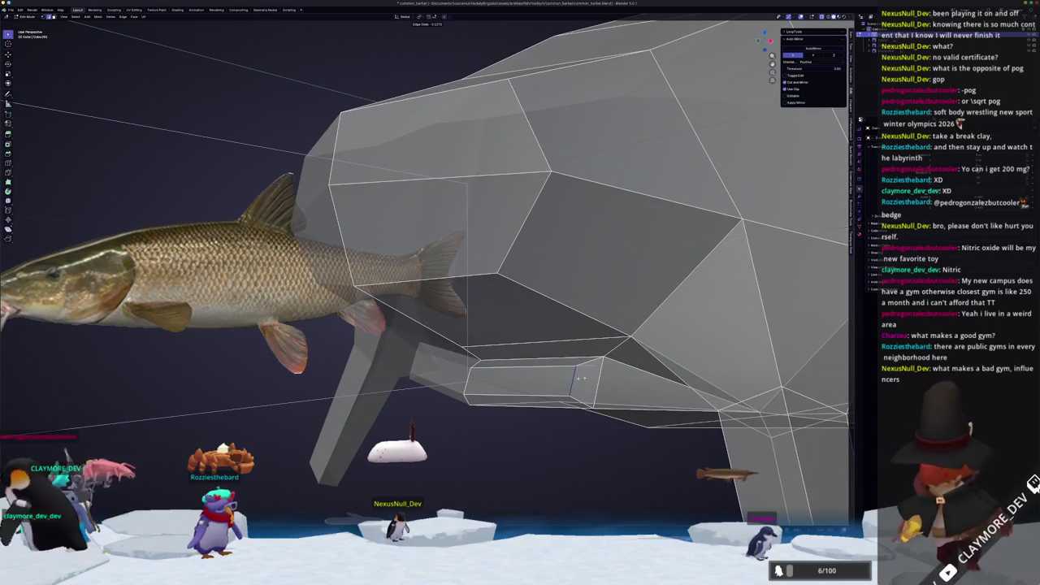
middle_click_drag(501, 399, 503, 394)
key("Tab")
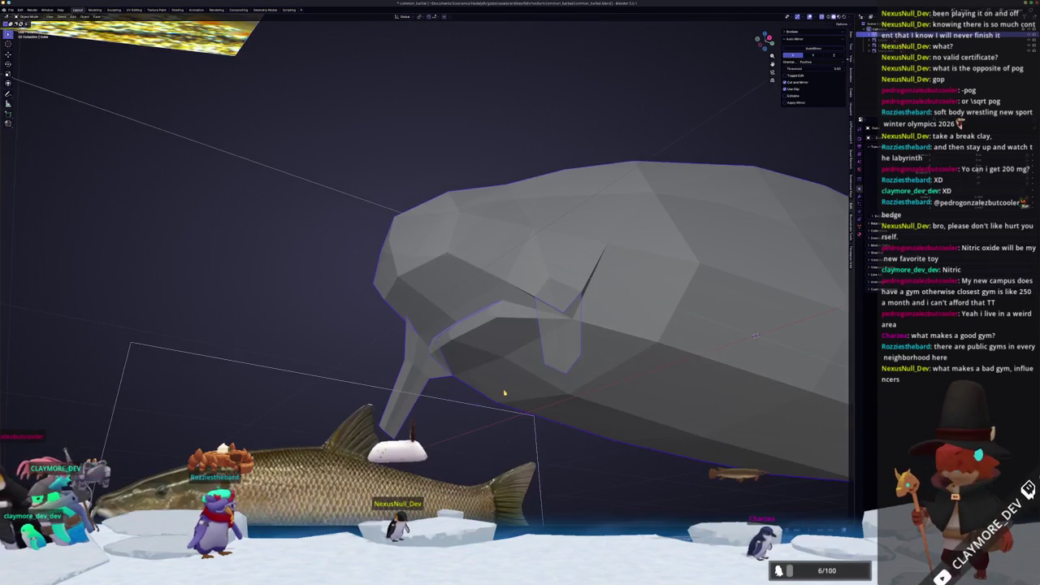
key("Tab")
Move a box vertex to match the side reference, then check the solid shape.
key("KP_3")
scroll(615, 386, "up", 4)
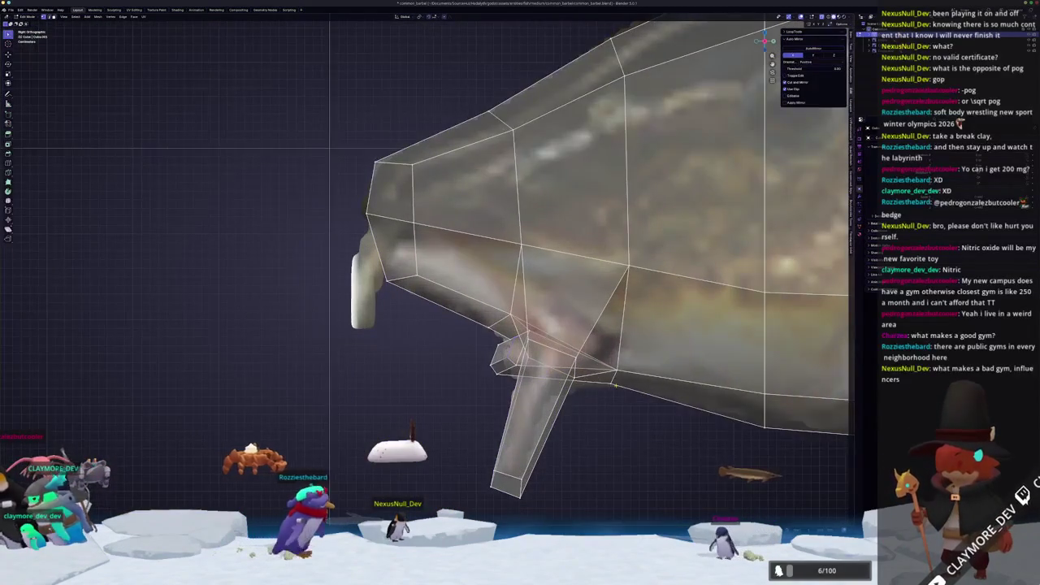
key("g")
key("Tab")
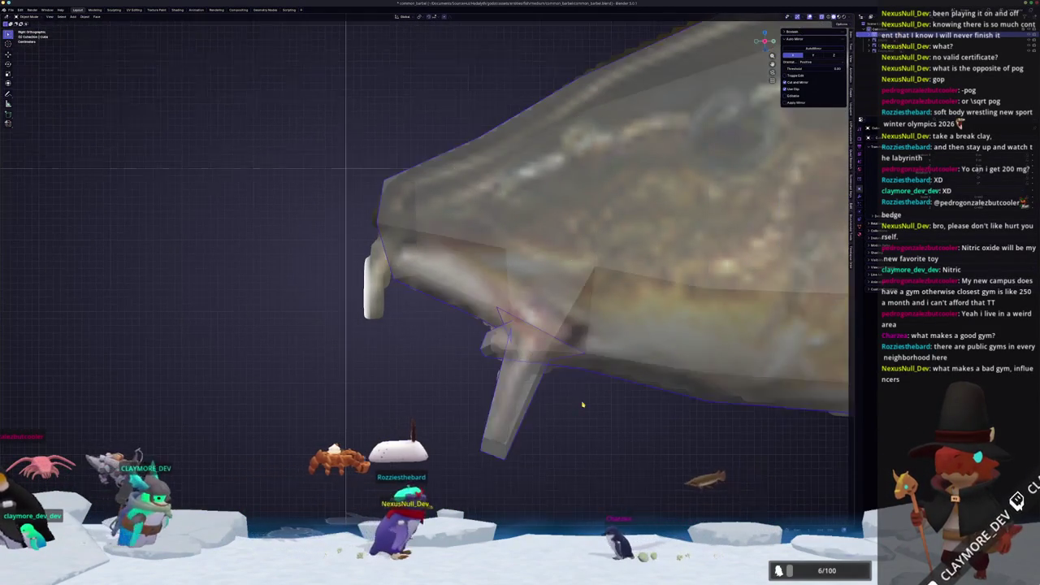
key("Tab")
scroll(538, 408, "up", 2)
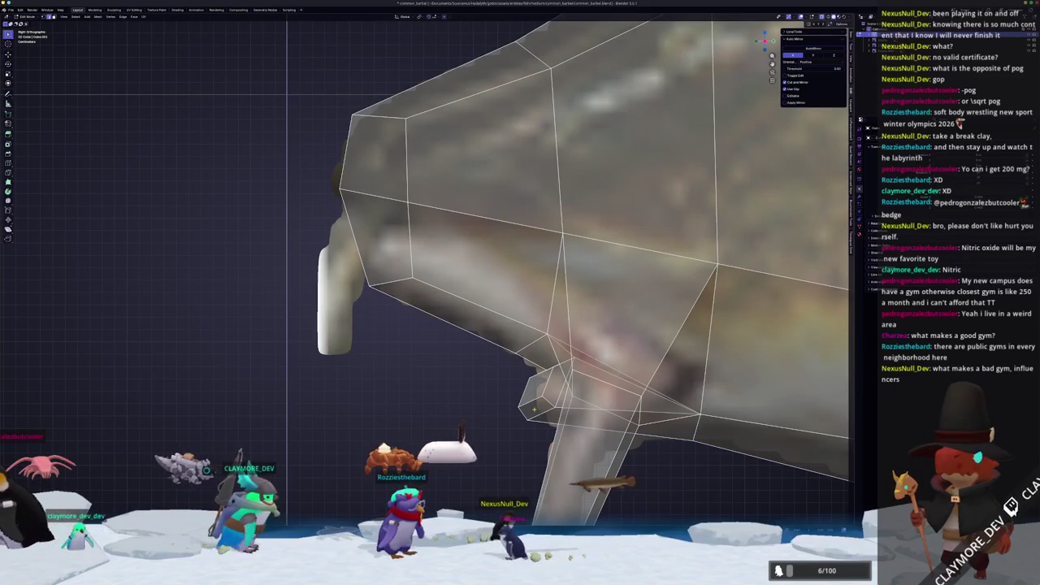
Lower the box's end face slightly along Z and inspect the result.
key("g")
key("z")
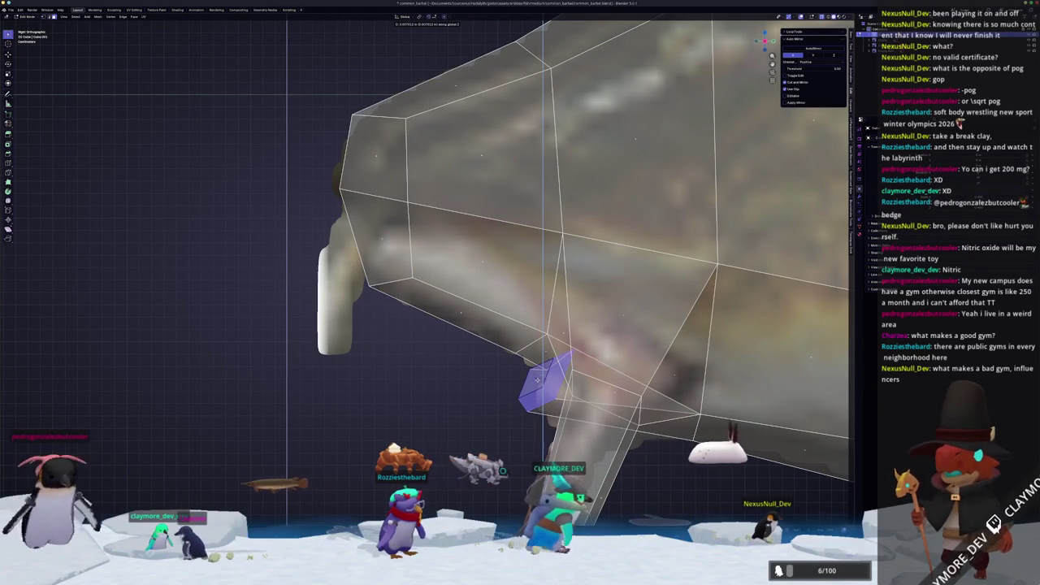
left_click(541, 390)
mouse_move(541, 390)
middle_mouse_down()
mouse_move(337, 420)
mouse_move(500, 351)
mouse_move(557, 374)
mouse_move(622, 338)
middle_mouse_up()
key("Tab")
key("Tab")
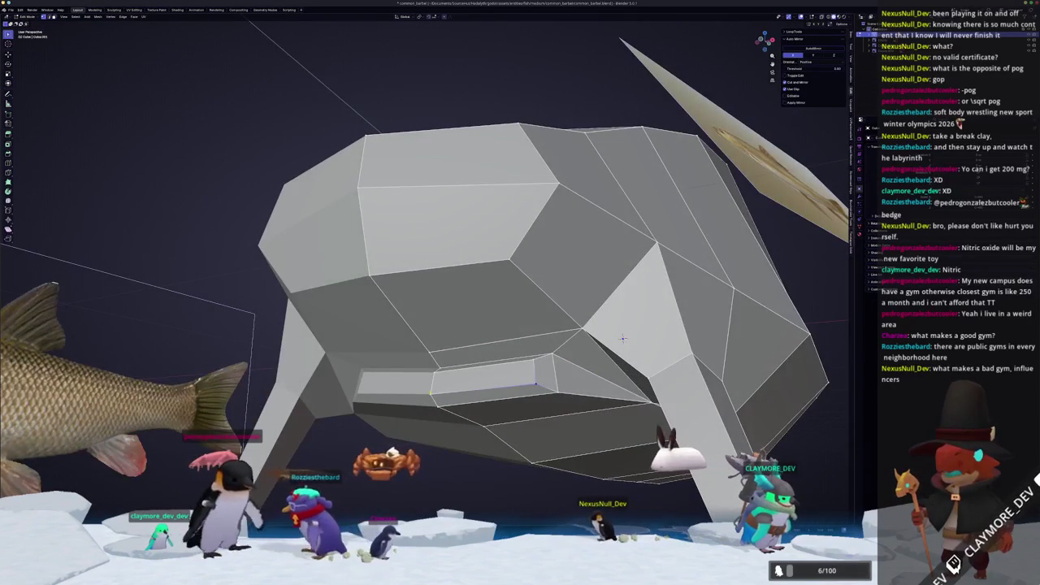
Inspect the mesh underside, then resume editing in side view with see-through on.
middle_click_drag(622, 338, 471, 395)
key("KP_3")
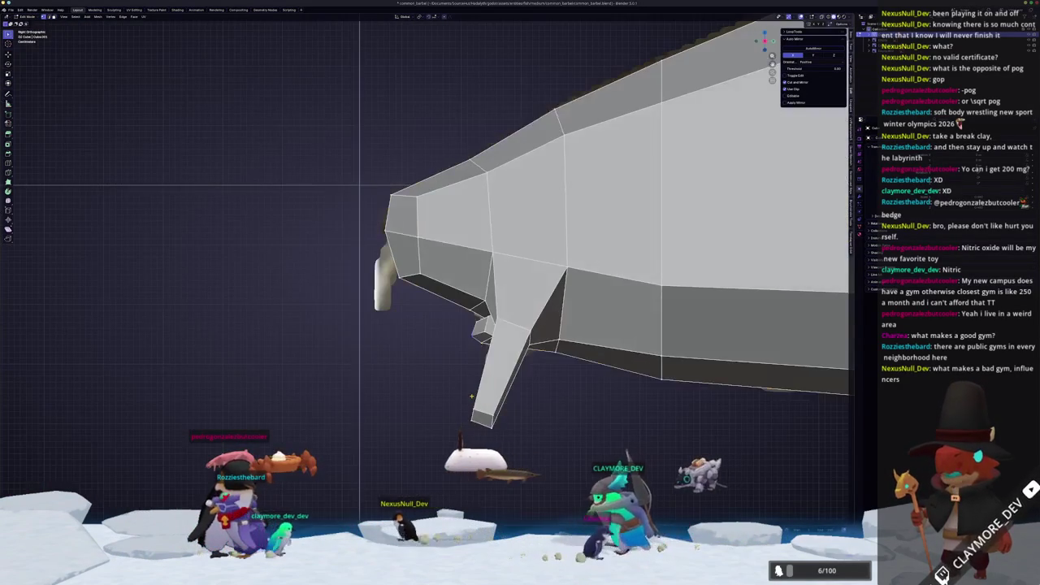
key("Tab")
key("alt+z")
key("Tab")
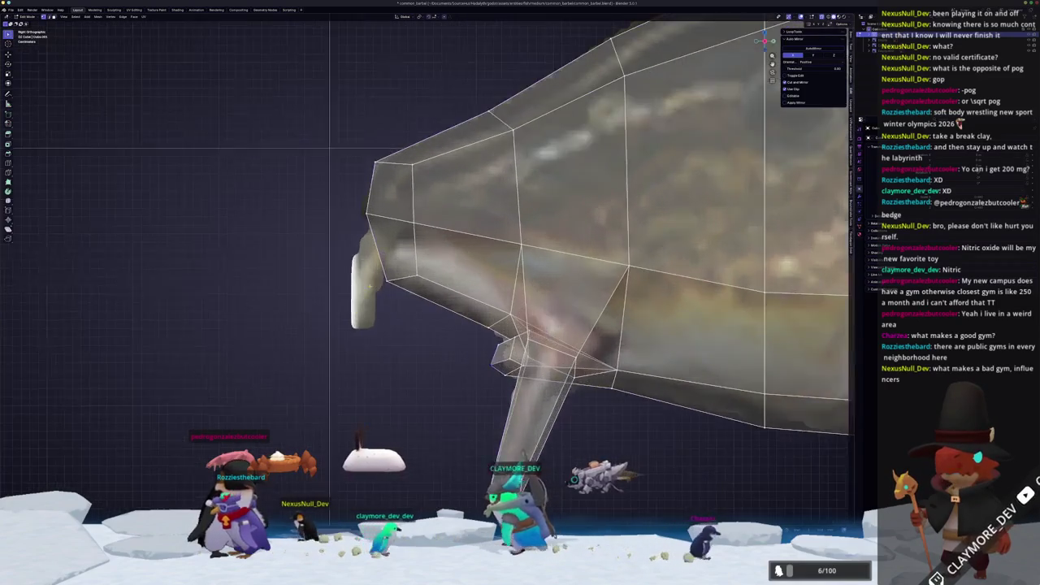
scroll(488, 342, "up", 3)
middle_click_drag(764, 243, 818, 257)
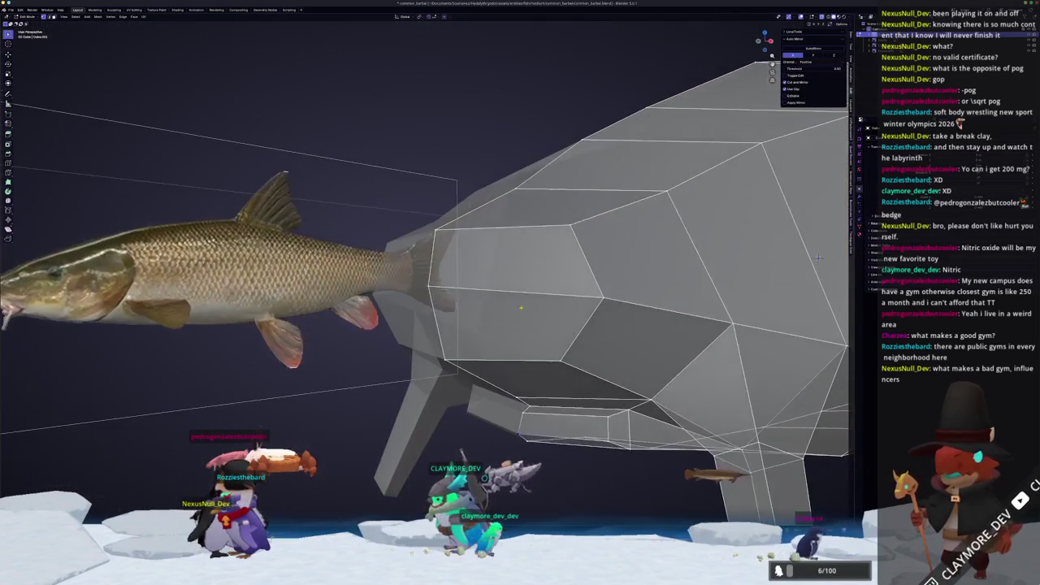
Extrude a face on the side of the head and knife-cut it for the eye socket.
left_click(508, 325)
middle_click_drag(509, 325, 491, 324)
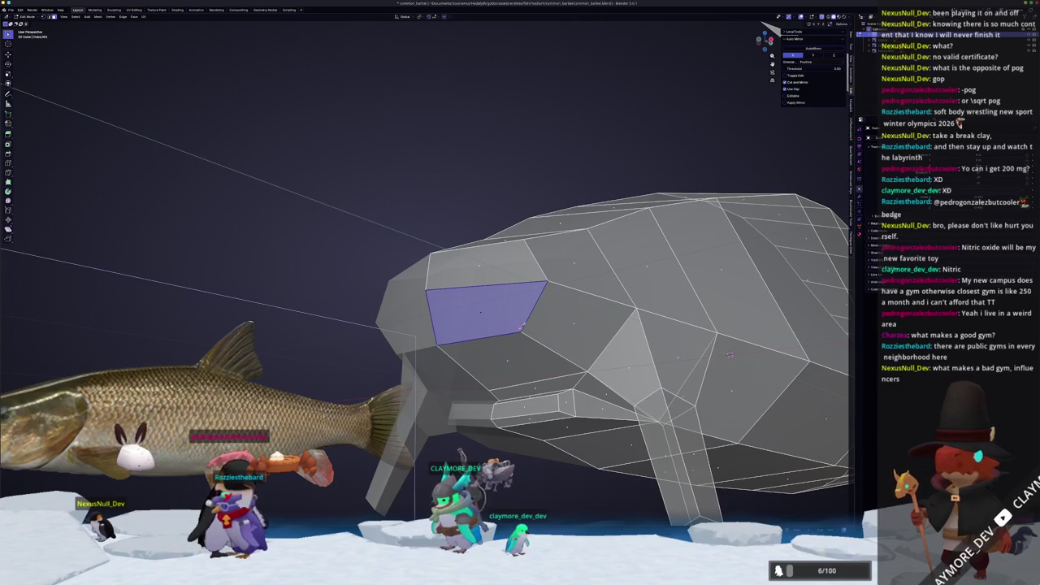
left_click(522, 331)
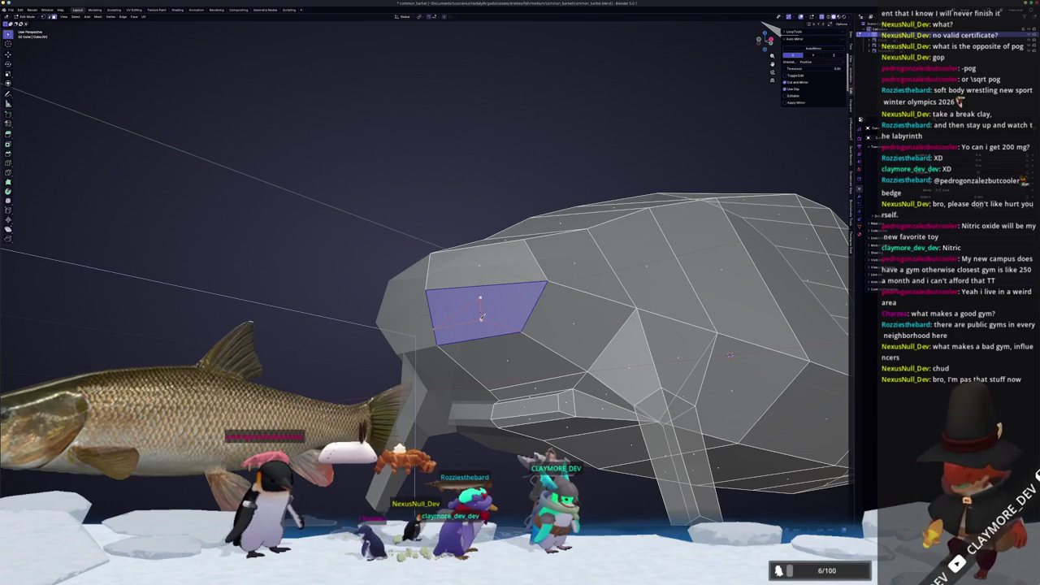
key("e")
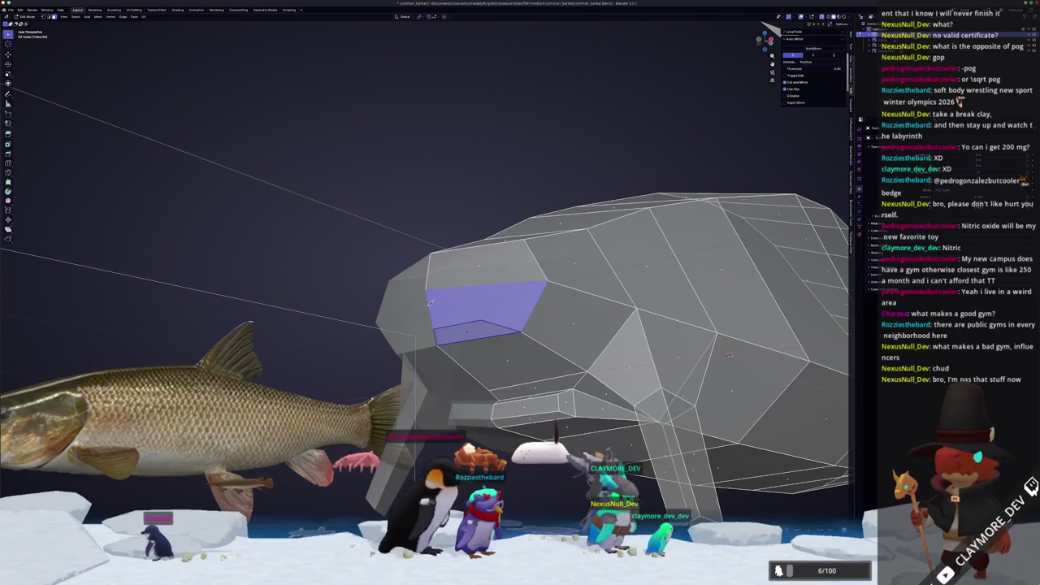
key("k")
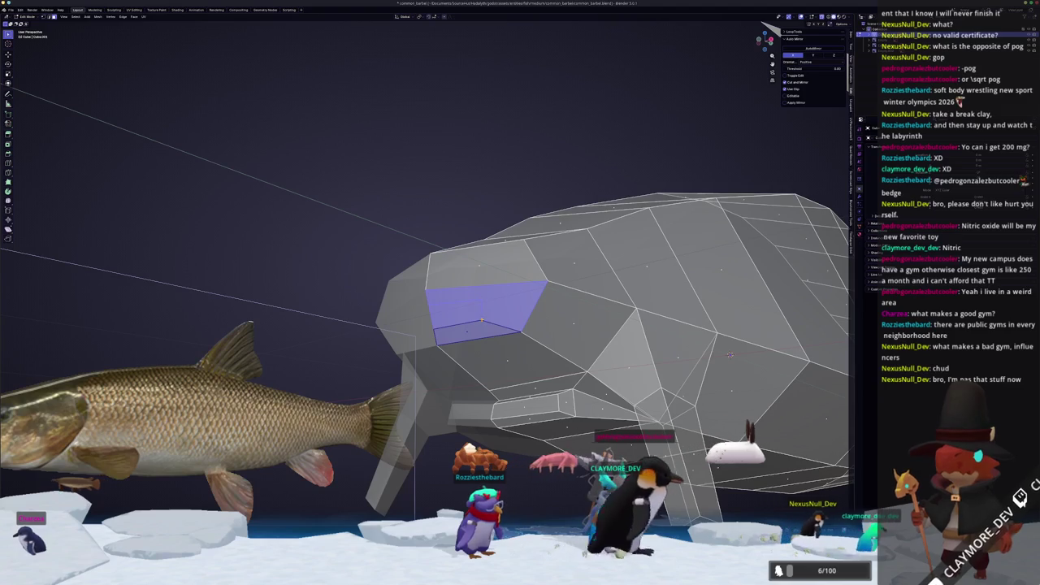
left_click(481, 299)
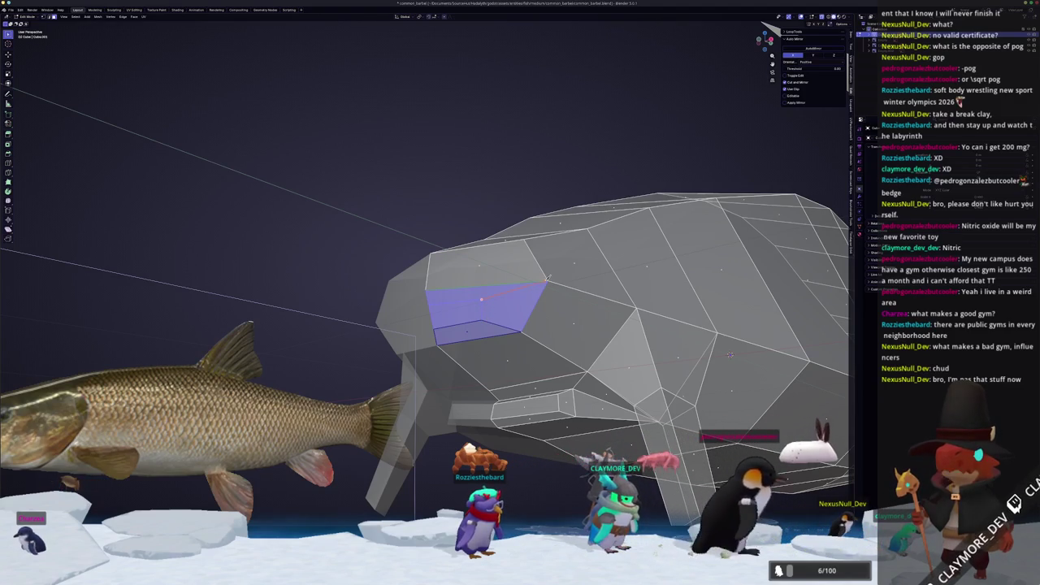
middle_click_drag(728, 354, 755, 363)
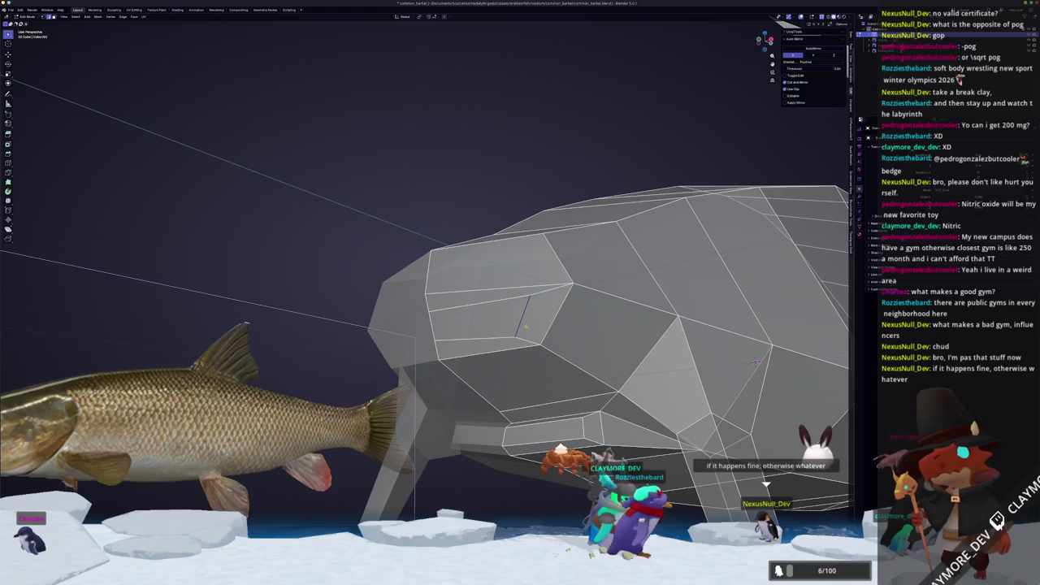
key("shift+v")
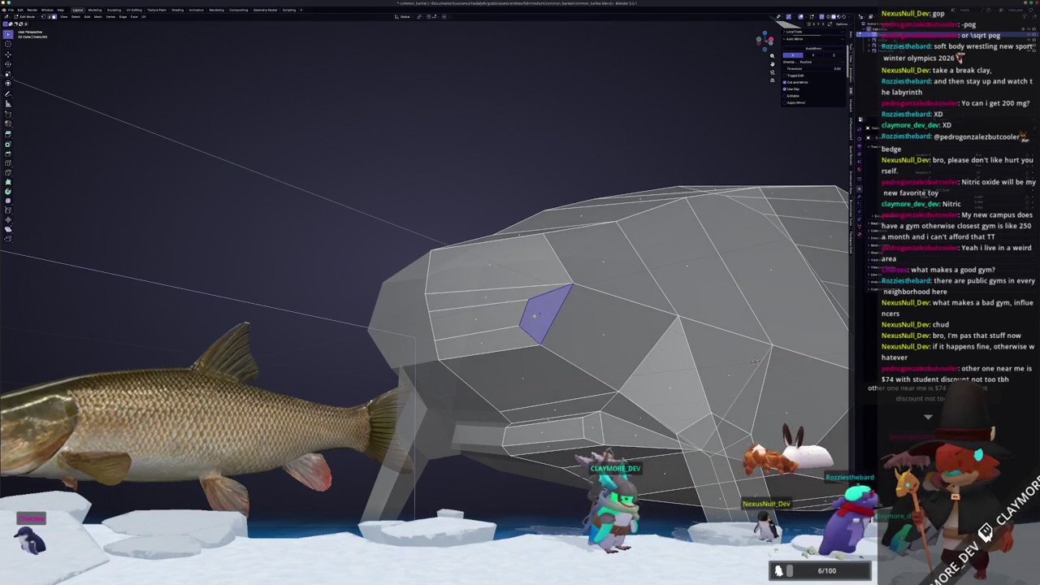
key("ctrl+z")
In side view, scale the snout's front face to 0 to pinch it to a point.
key("KP_3")
middle_click_drag(419, 218, 516, 199, "shift")
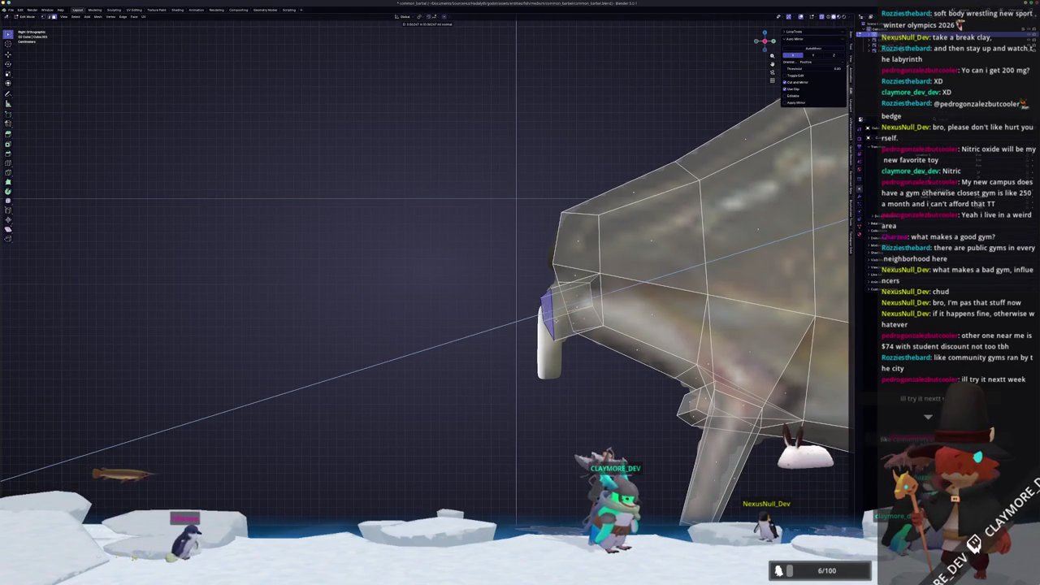
key("s")
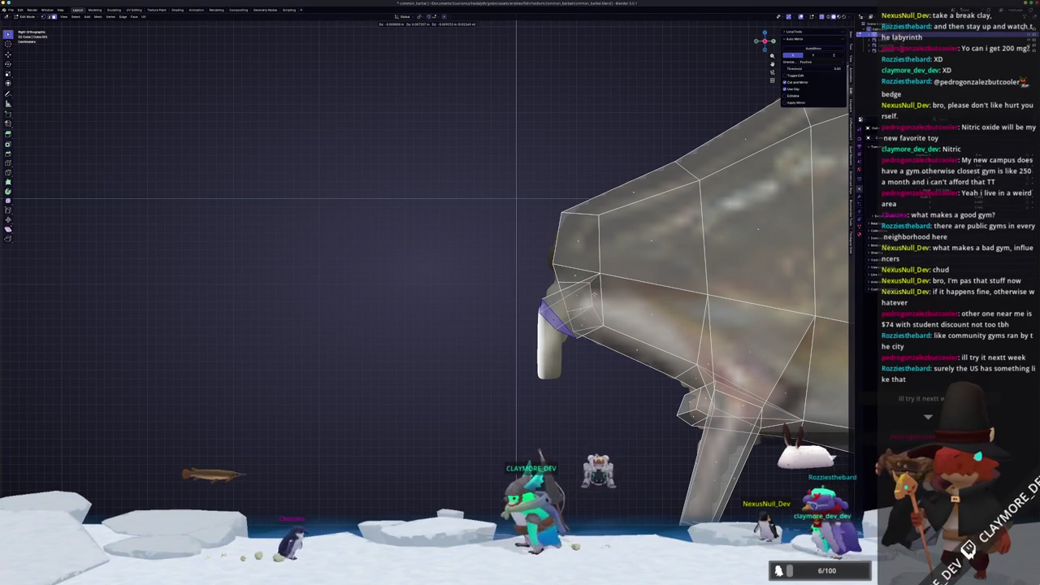
key("0")
key("Return")
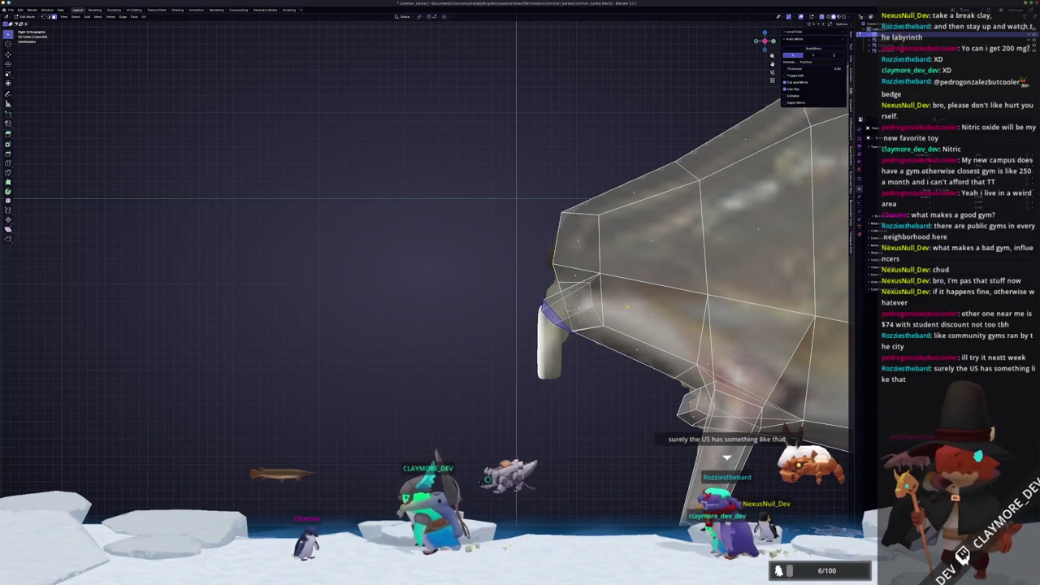
Slide the eye edges along the mesh to shape the recessed socket.
mouse_move(516, 199)
middle_mouse_down()
mouse_move(724, 291)
mouse_move(598, 288)
middle_mouse_up()
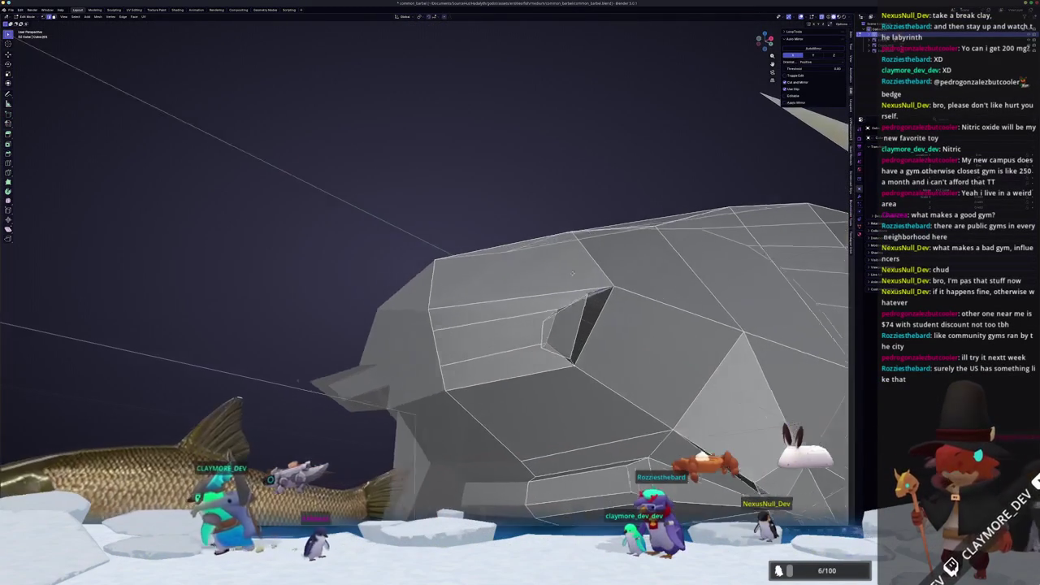
key("g")
key("g")
left_click(598, 288)
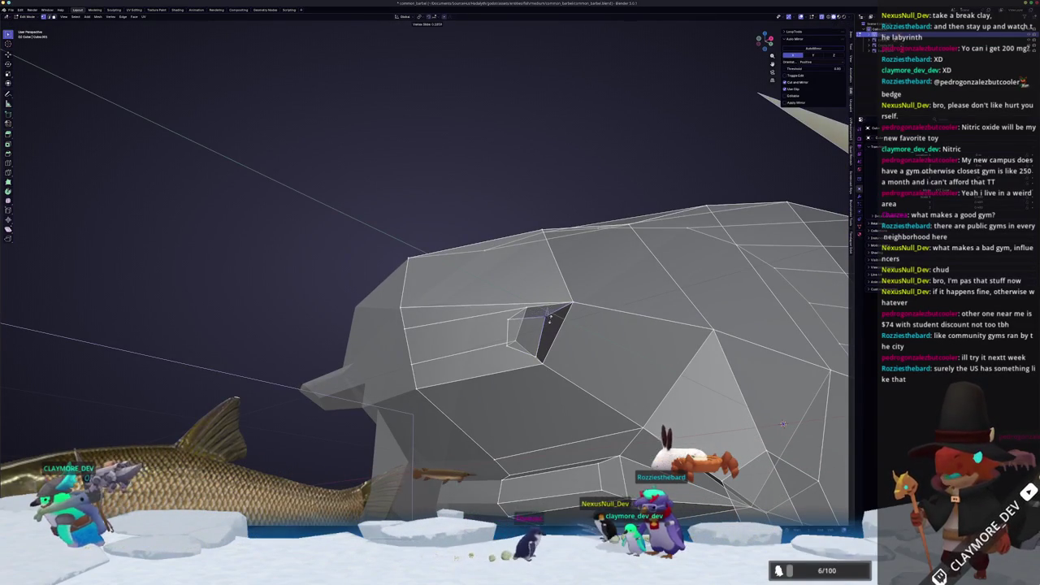
middle_click_drag(577, 345, 581, 339)
key("g")
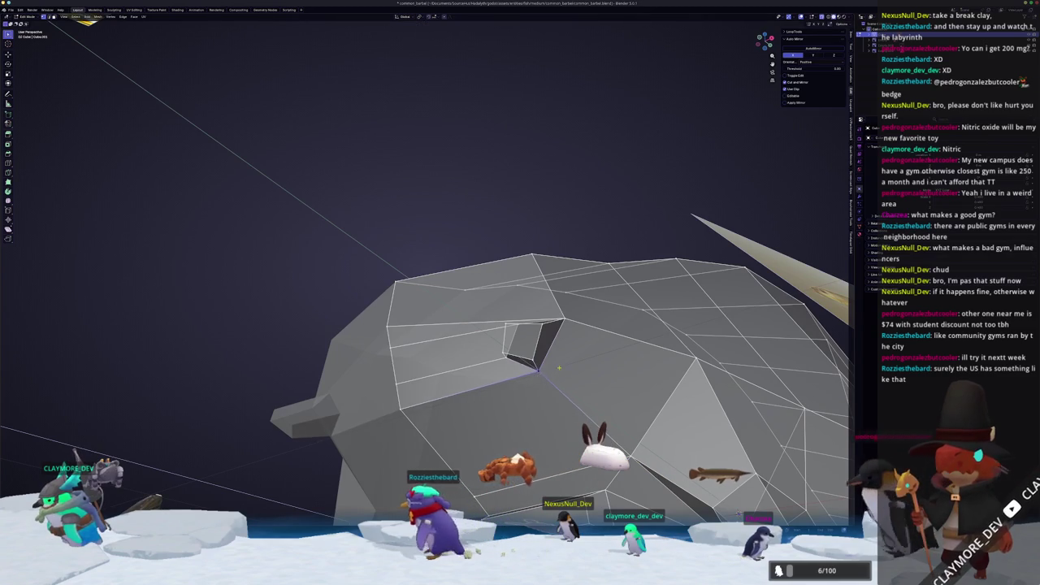
left_click(528, 346)
middle_click_drag(528, 346, 527, 342)
key("KP_3")
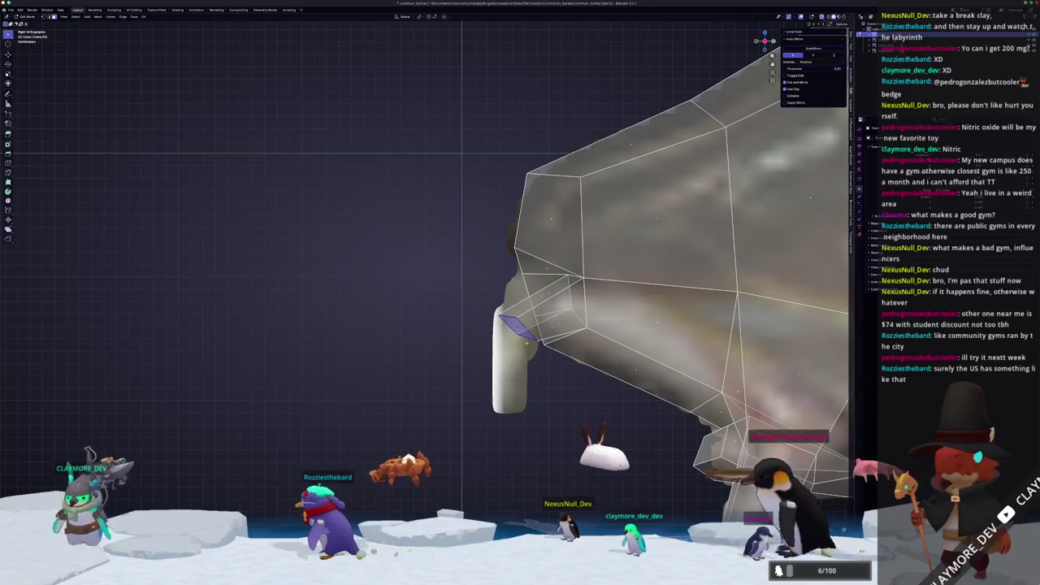
Straighten the slanted bottom face of the fin under the snout.
key("ctrl+z")
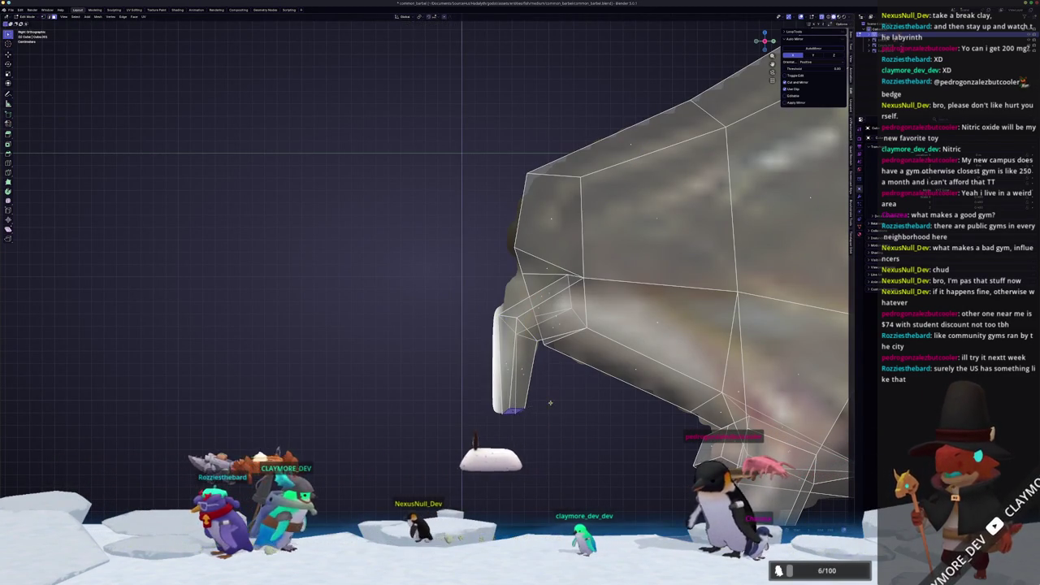
middle_click_drag(810, 176, 764, 195)
key("KP_3")
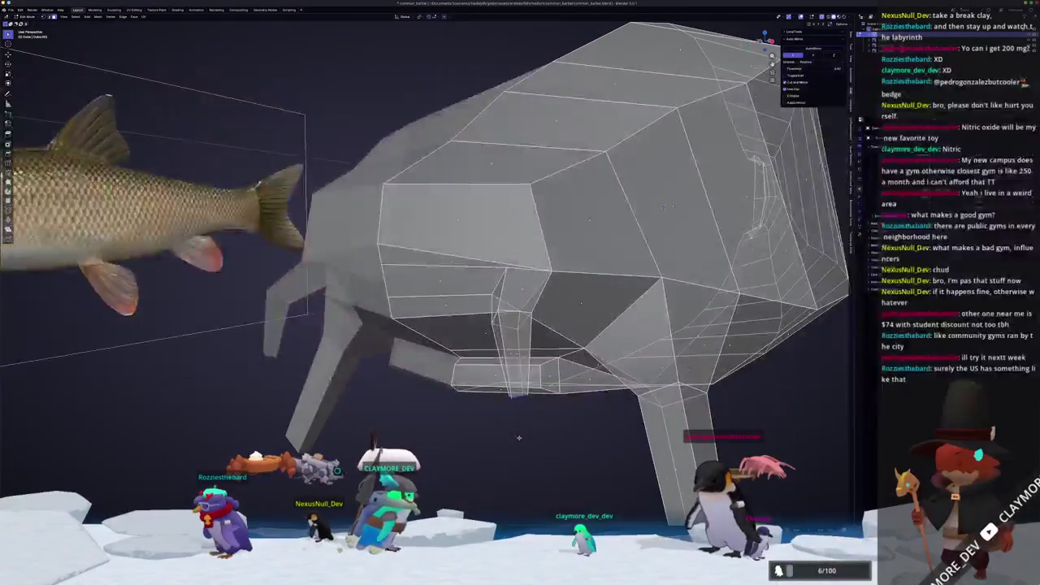
scroll(521, 437, "up", 3)
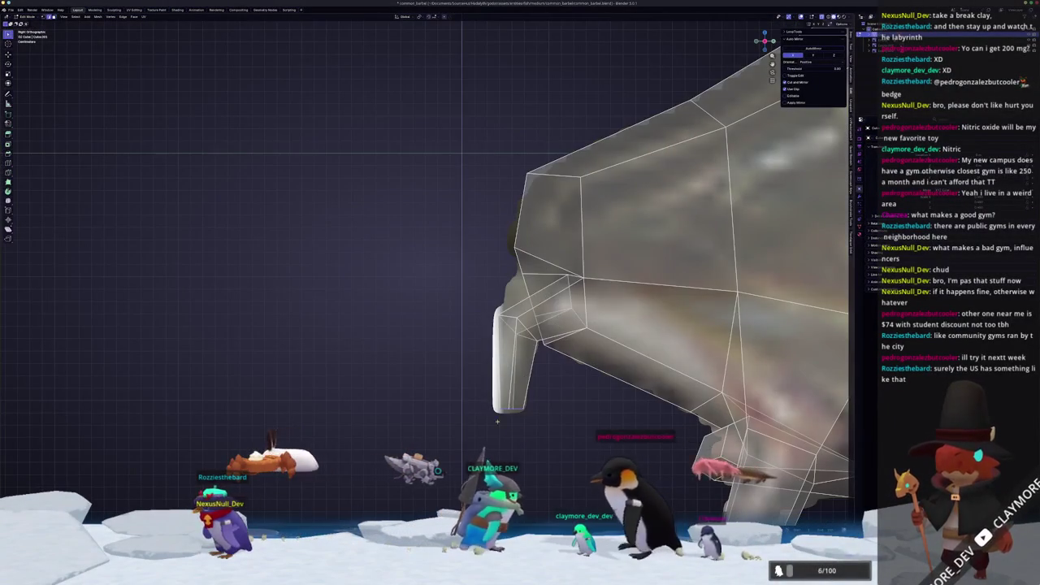
scroll(521, 436, "up", 1)
Add an edge loop across the fin with a loop cut.
key("ctrl+r")
left_click(573, 322)
left_click(592, 316)
left_click_drag(600, 312, 454, 107)
key("g")
right_click(440, 107)
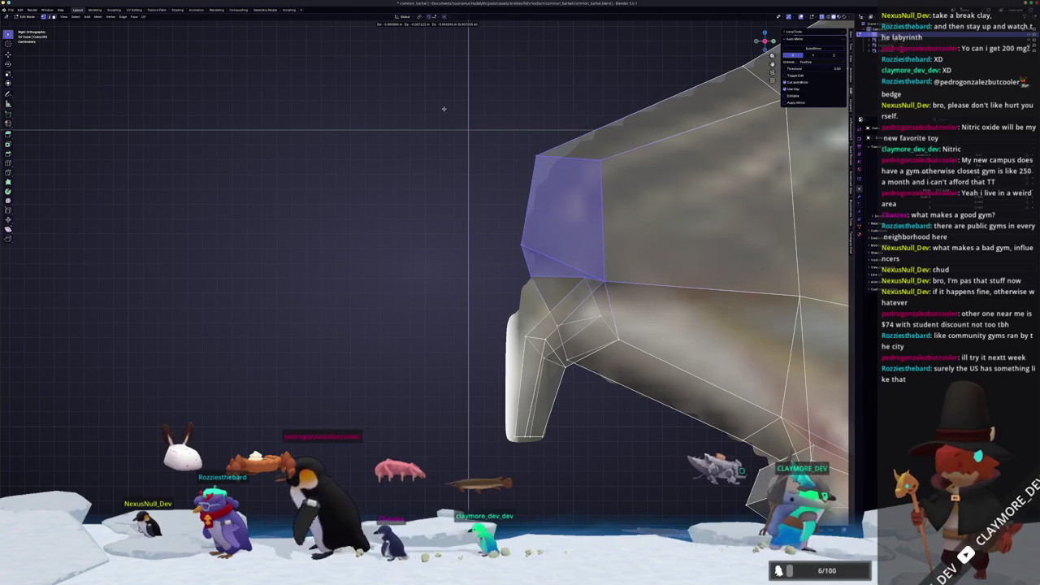
Nudge the lower fin edges up and left to follow the side reference.
left_click_drag(543, 320, 626, 400)
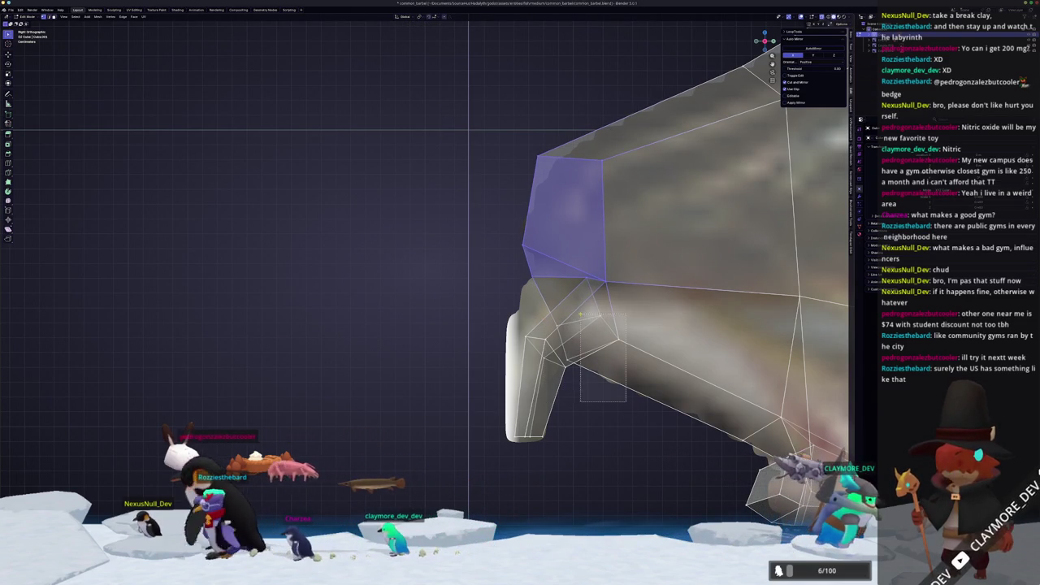
left_click_drag(578, 307, 578, 309)
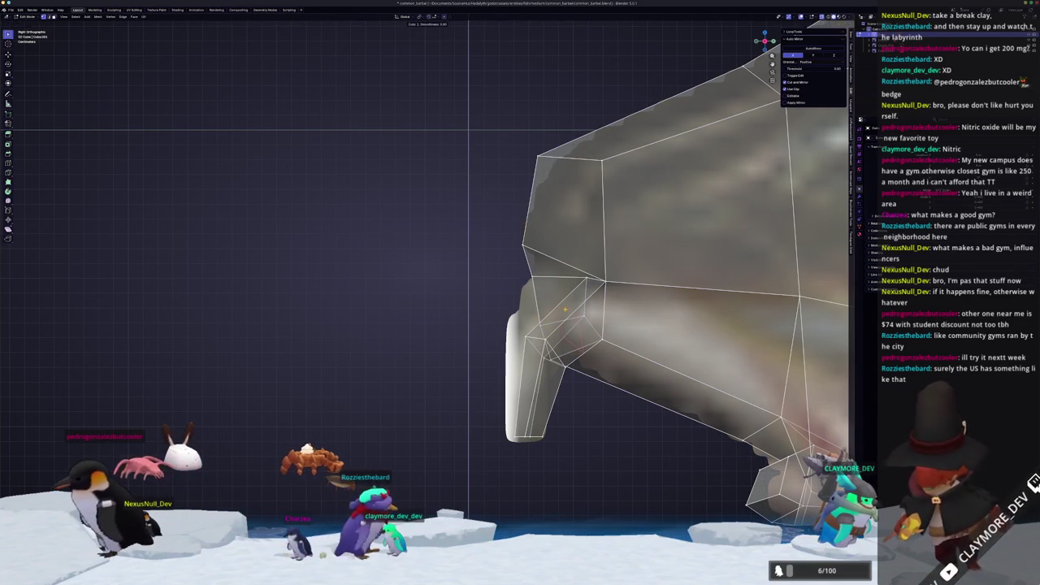
key("g")
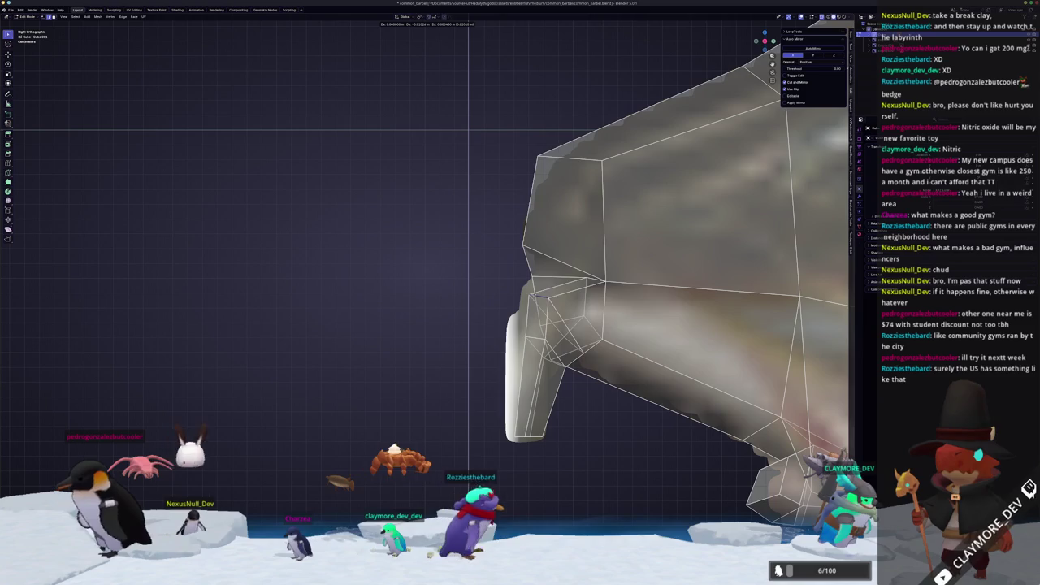
key("g")
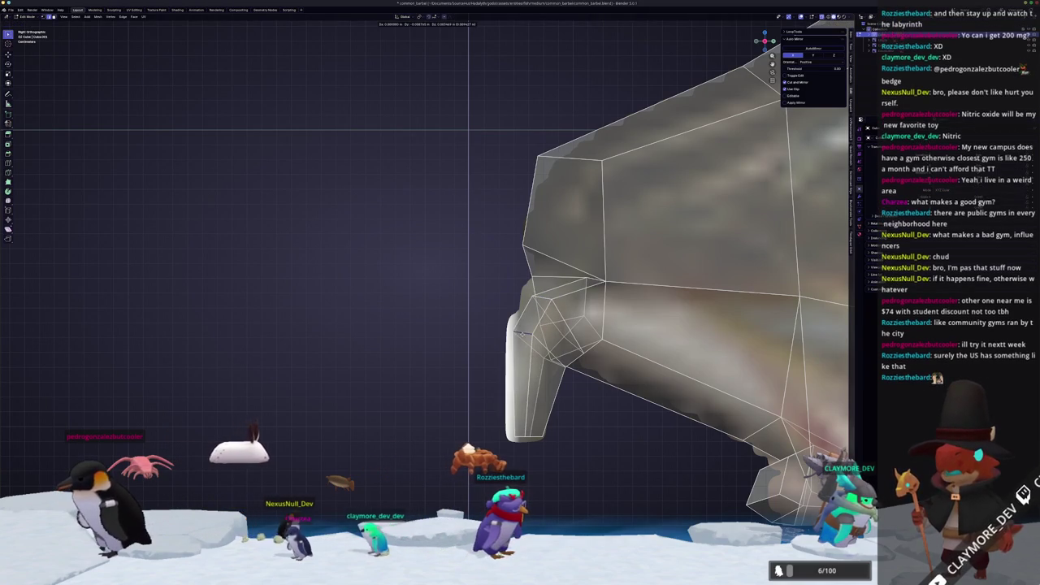
middle_click_drag(468, 128, 638, 287)
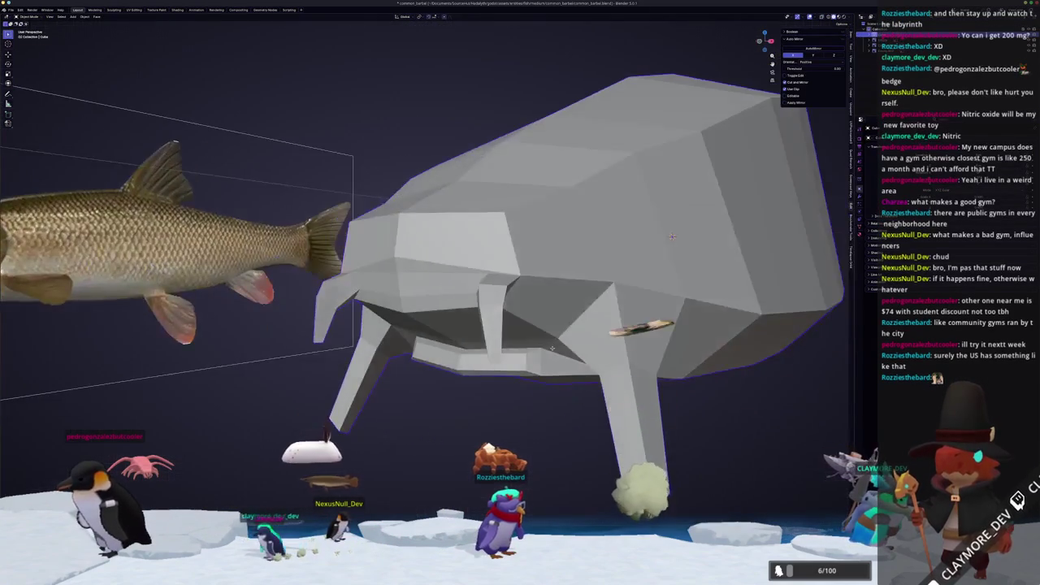
Inspect the fish from several angles, then apply Shade Smooth in Object Mode.
scroll(552, 340, "up", 2)
left_click(529, 318)
scroll(517, 316, "up", 5)
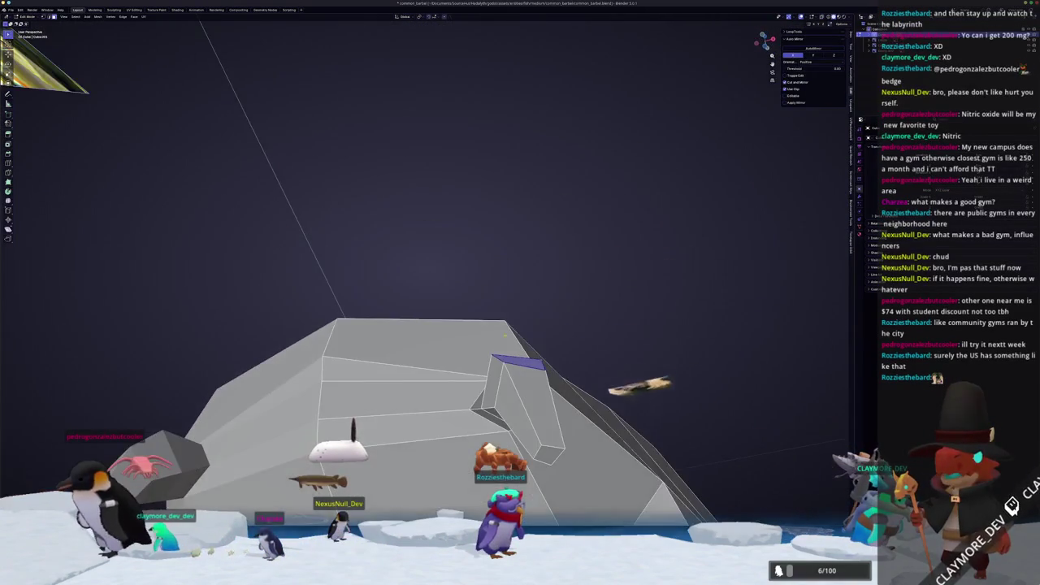
middle_click_drag(486, 372, 464, 341)
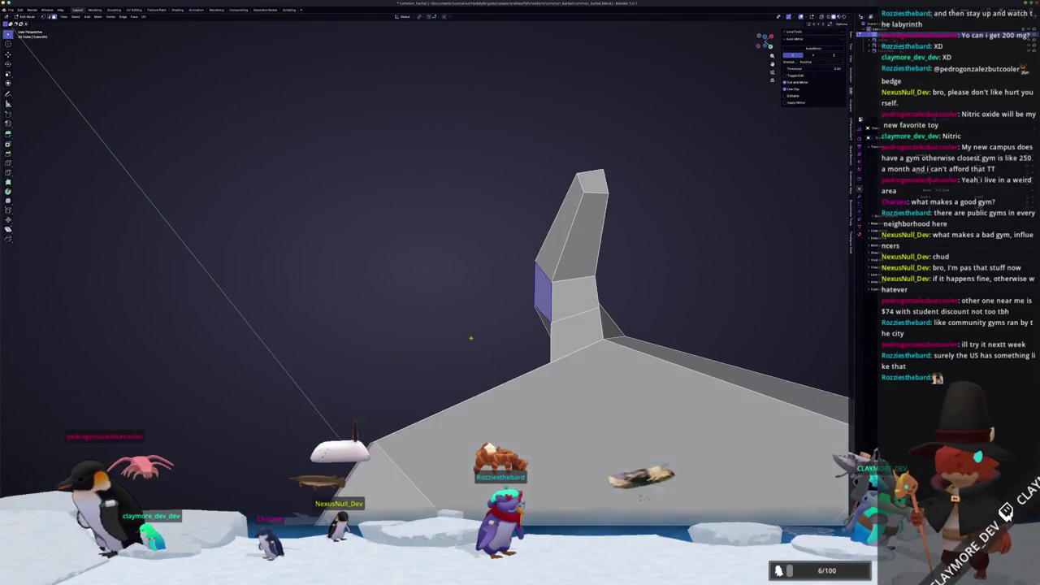
mouse_move(565, 302)
middle_mouse_down()
mouse_move(596, 341)
mouse_move(577, 321)
mouse_move(588, 351)
mouse_move(522, 321)
mouse_move(605, 278)
mouse_move(617, 293)
mouse_move(583, 296)
mouse_move(575, 209)
middle_mouse_up()
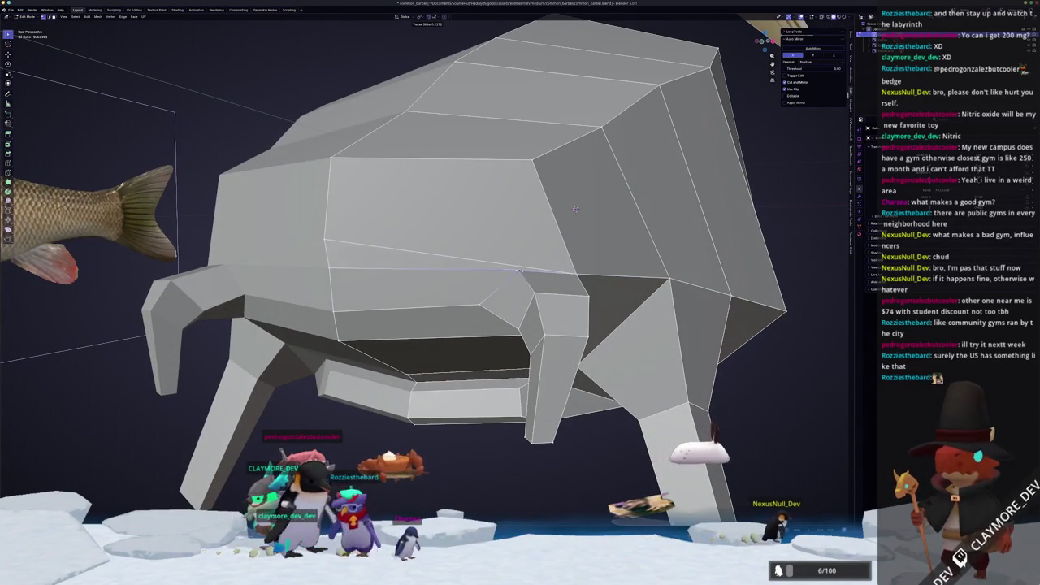
mouse_move(575, 210)
middle_mouse_down()
mouse_move(515, 299)
mouse_move(545, 325)
mouse_move(609, 302)
mouse_move(574, 349)
mouse_move(653, 355)
middle_mouse_up()
key("Tab")
right_click(545, 325)
left_click(536, 329)
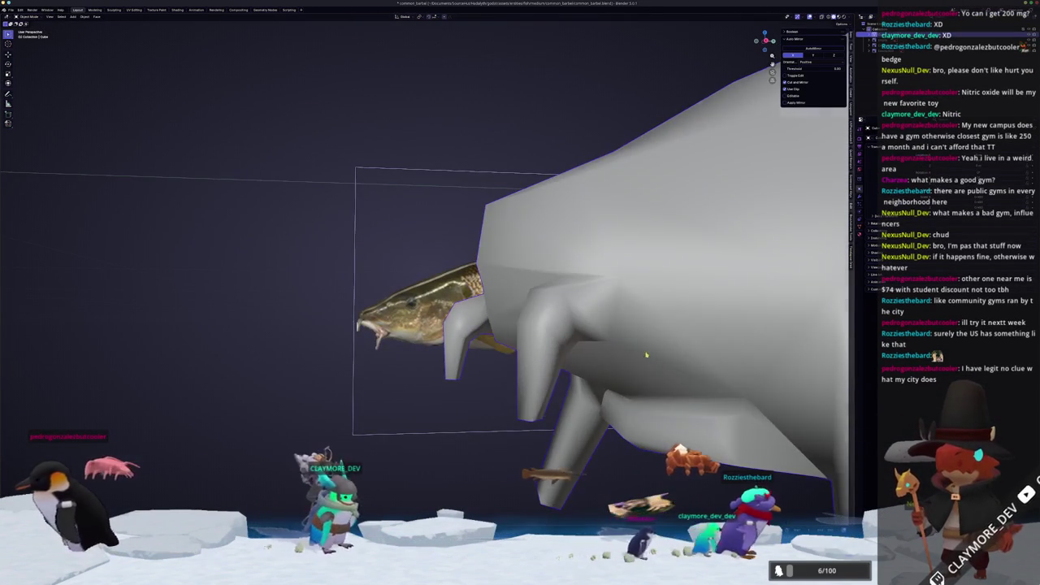
Revert the fish mesh to flat shading and check it in and out of Edit Mode.
key("ctrl+z")
key("KP_3")
key("Tab")
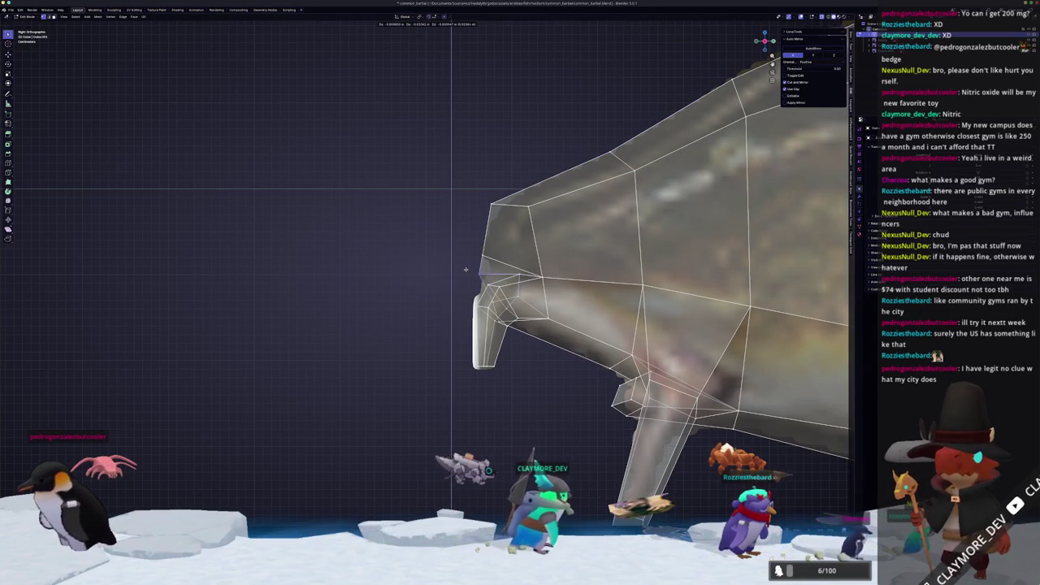
key("alt+z")
middle_click_drag(469, 270, 564, 366)
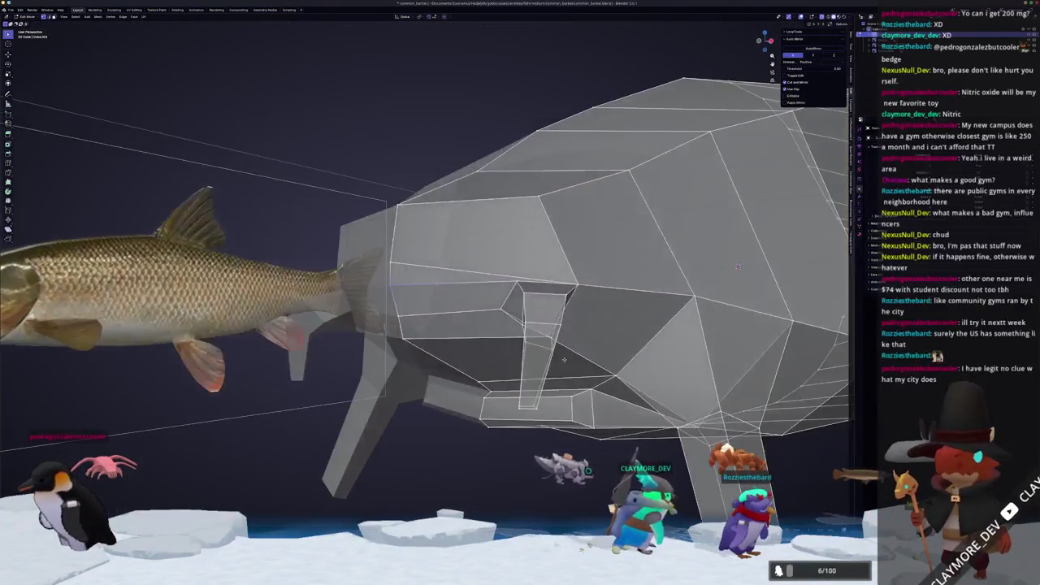
key("Tab")
mouse_move(490, 382)
middle_mouse_down()
mouse_move(485, 394)
mouse_move(506, 336)
mouse_move(501, 371)
mouse_move(533, 368)
middle_mouse_up()
key("Tab")
Return to side-view Edit Mode with X-ray on and zoom in on the head.
scroll(500, 371, "up", 3)
key("Tab")
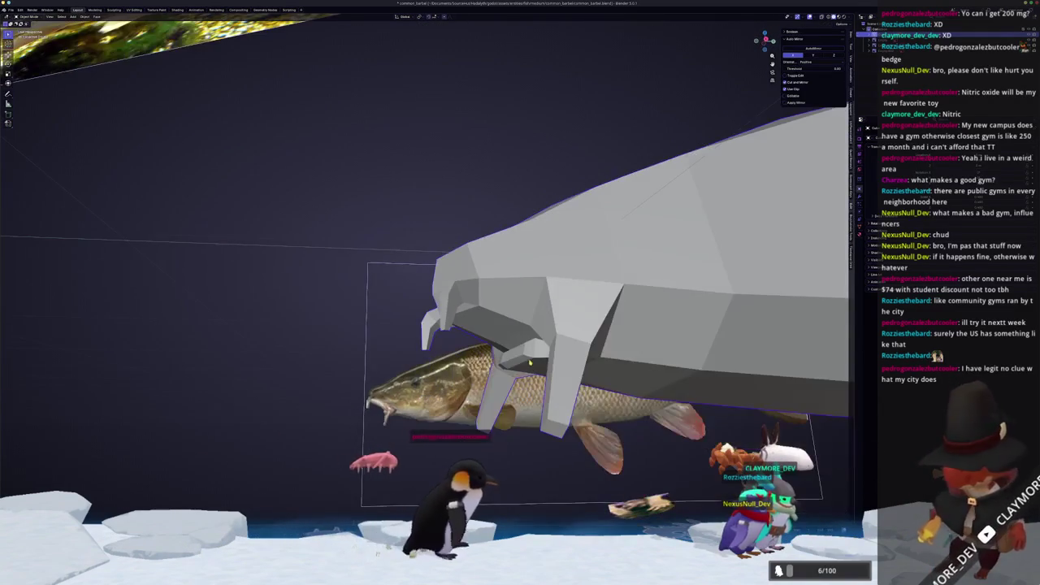
key("KP_3")
key("Tab")
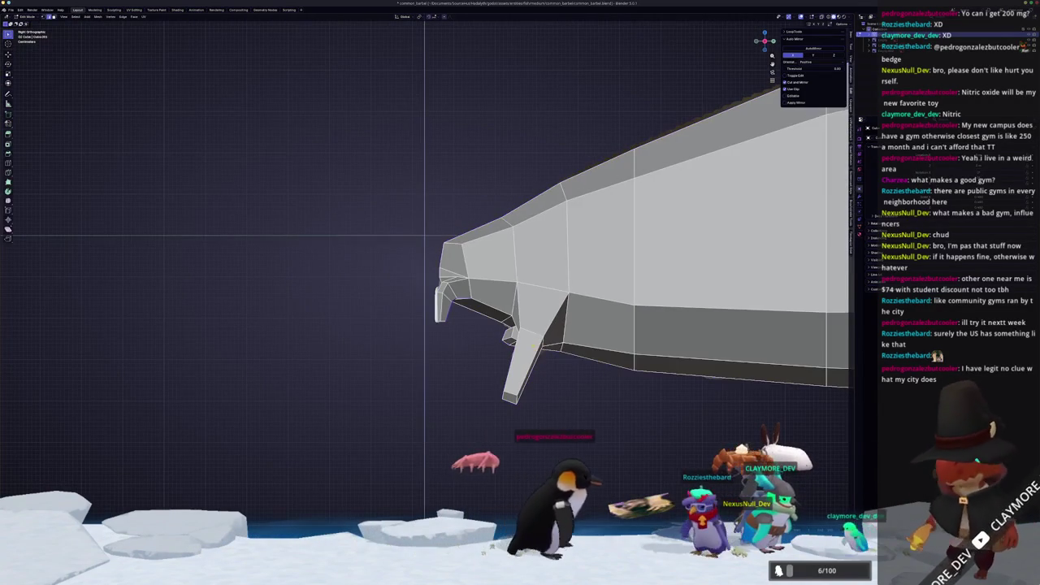
key("alt+z")
scroll(457, 243, "up", 2)
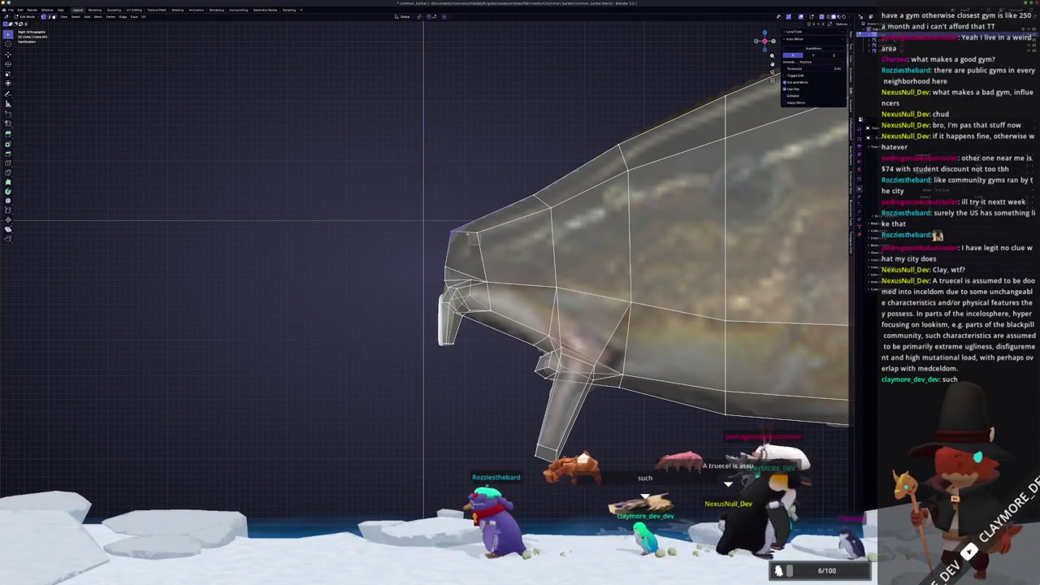
scroll(630, 130, "up", 1)
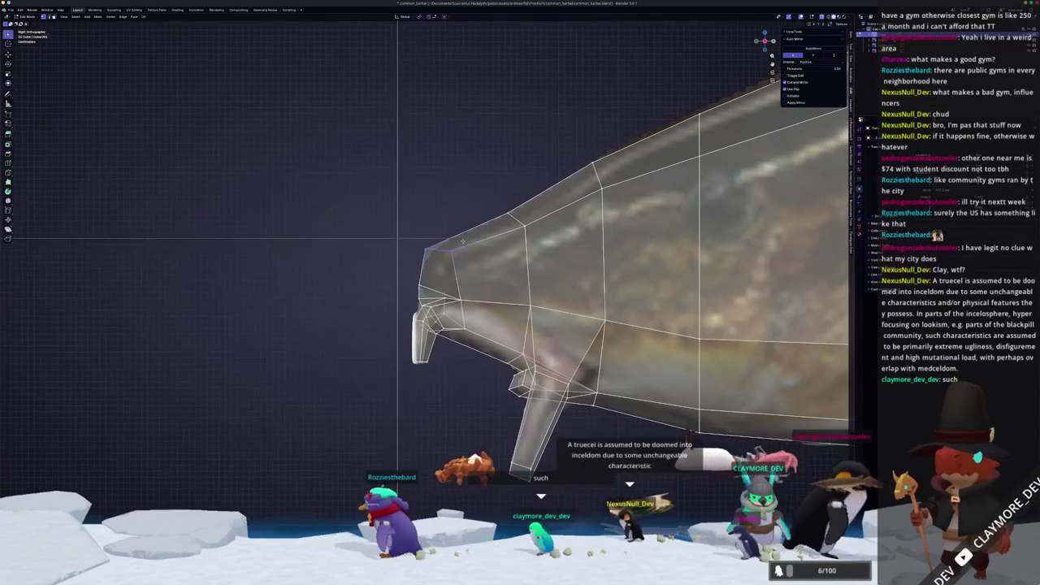
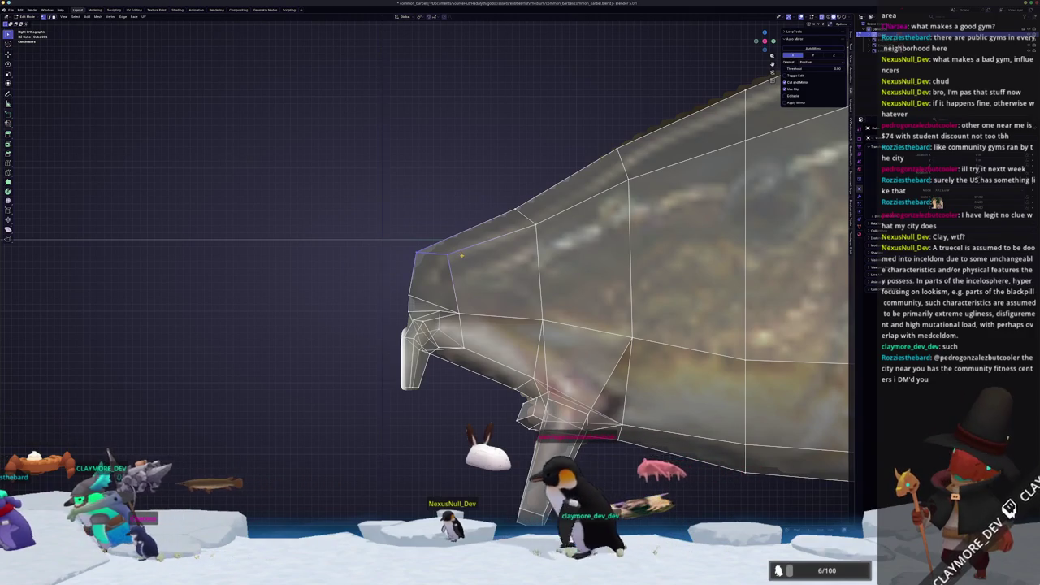
Cancel the pending move and look over the fish's head.
key("Escape")
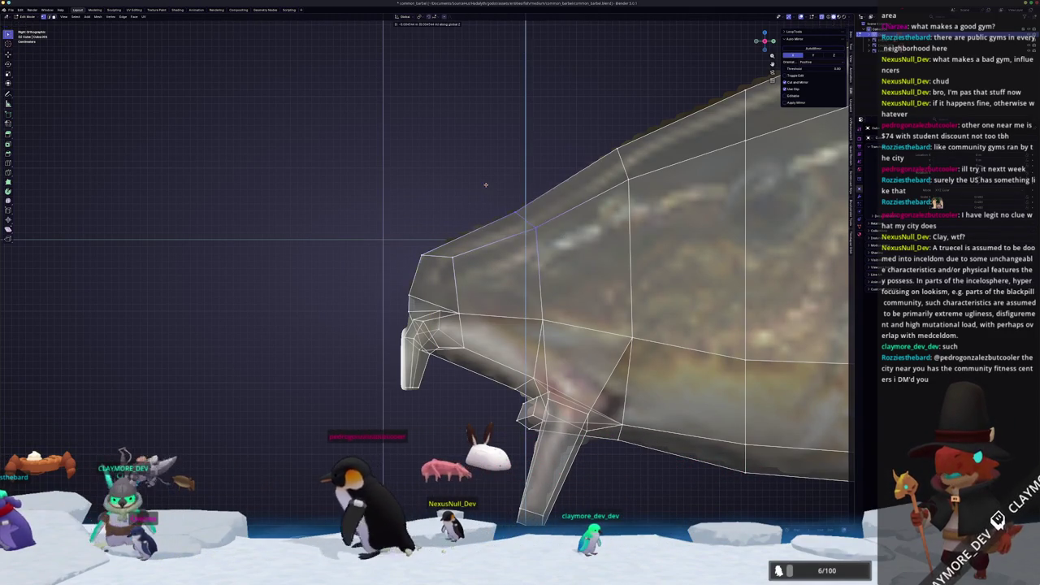
middle_click_drag(504, 186, 480, 326)
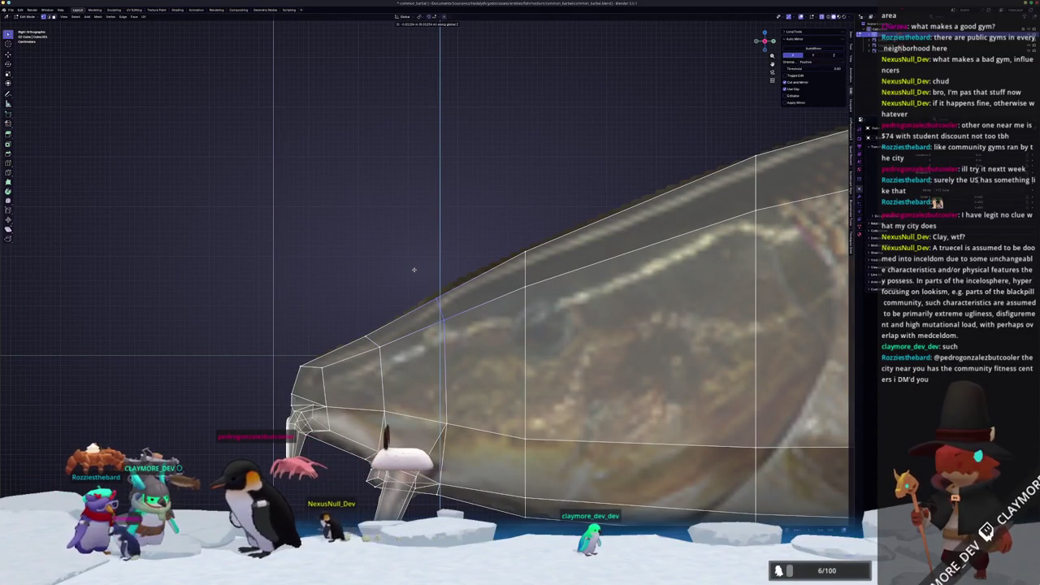
scroll(416, 268, "down", 5)
scroll(365, 284, "up", 3)
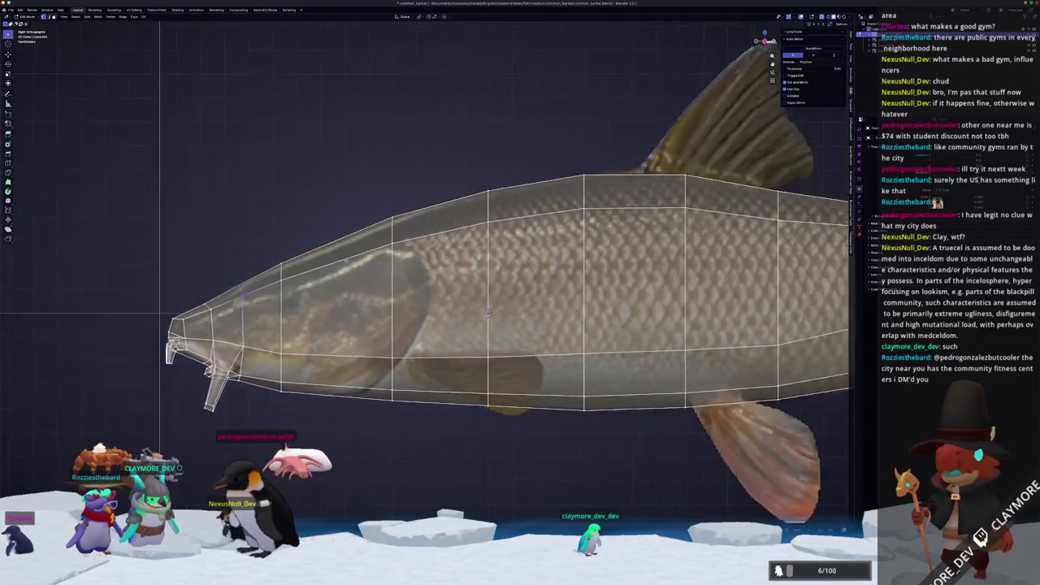
scroll(341, 292, "up", 2)
scroll(331, 295, "up", 2)
Inspect the fish's tail, then return to Object Mode.
mouse_move(332, 295)
middle_mouse_down("shift")
mouse_move(186, 285)
mouse_move(34, 307)
middle_mouse_up("shift")
scroll(186, 284, "down", 2)
scroll(186, 284, "up", 1)
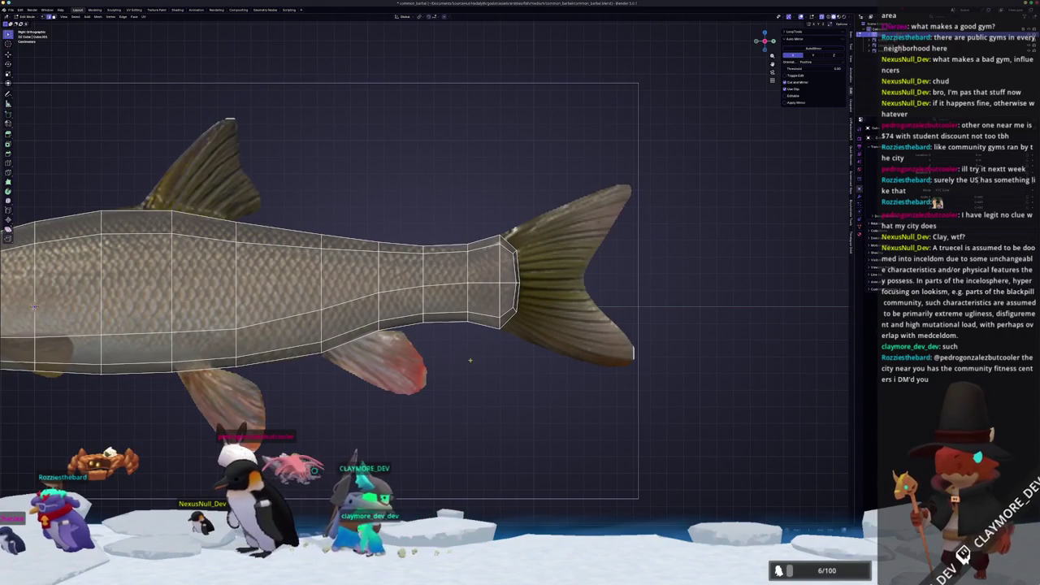
scroll(34, 307, "up", 1)
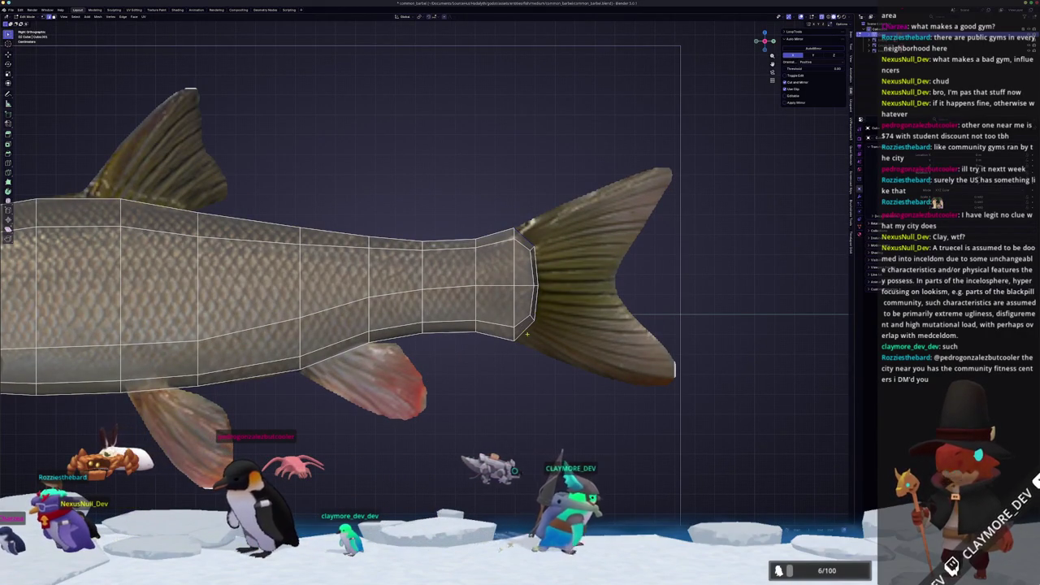
middle_click_drag(571, 319, 527, 340, "shift")
right_click(531, 493)
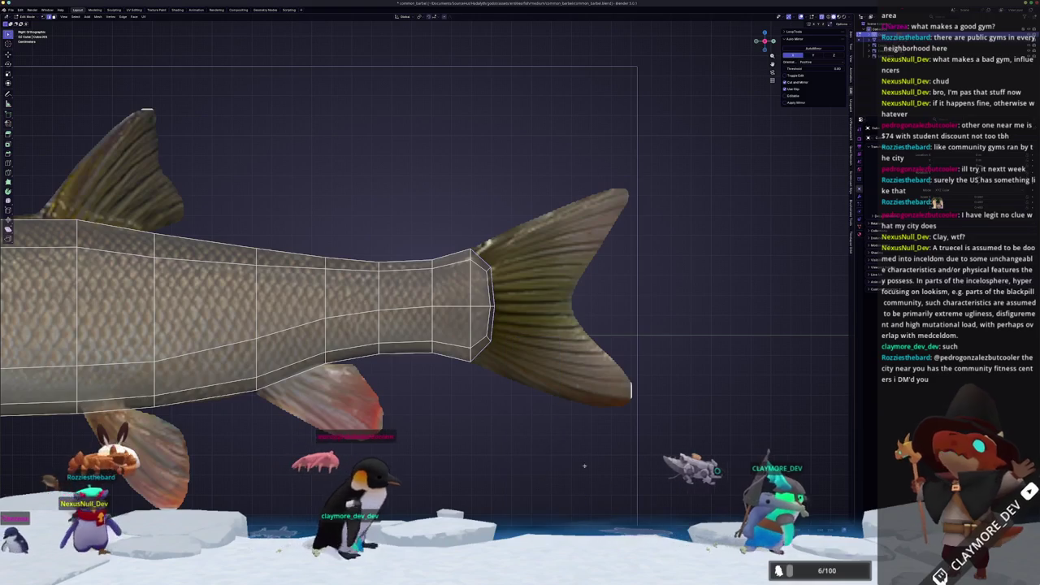
key("Tab")
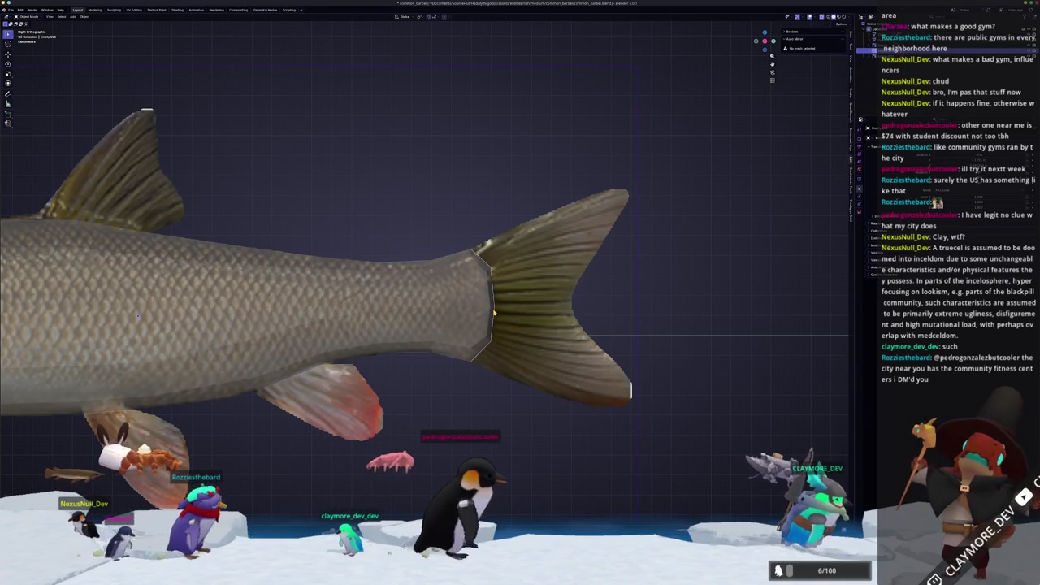
Fill the open tail end with a face and extrude the upper tail lobe.
key("Tab")
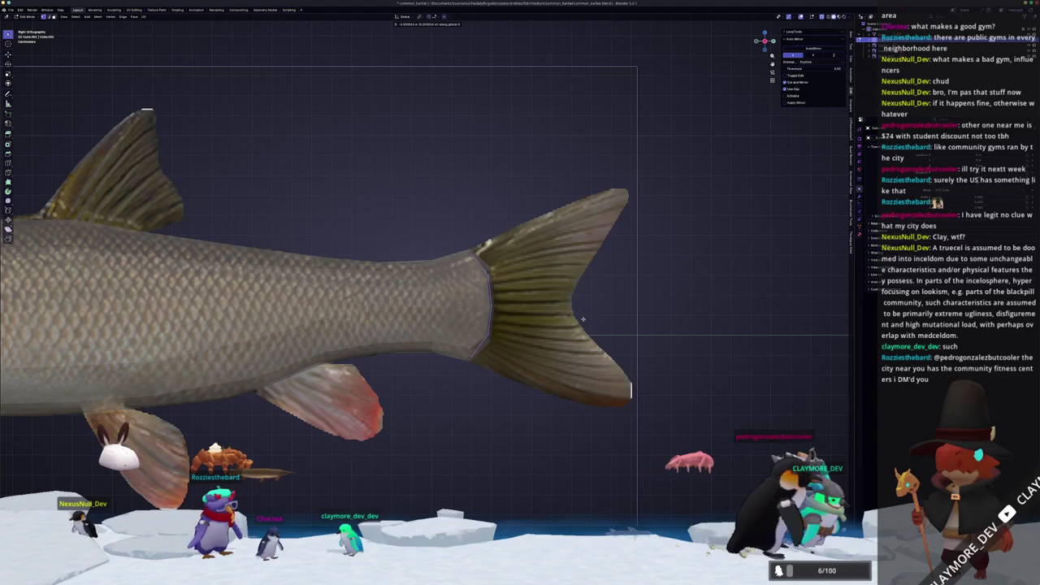
key("alt+h")
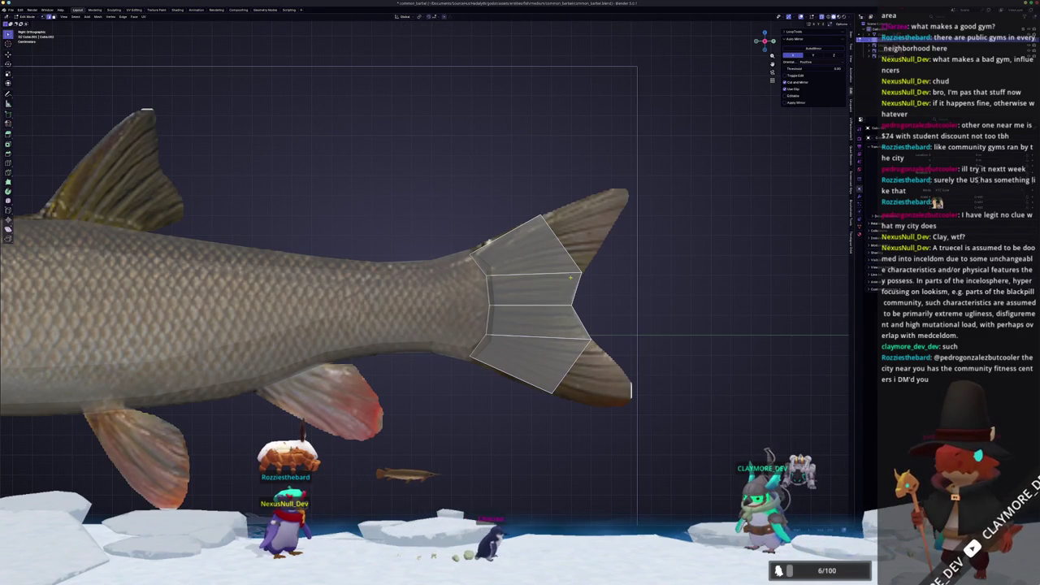
middle_click_drag(561, 247, 507, 310, "shift")
key("e")
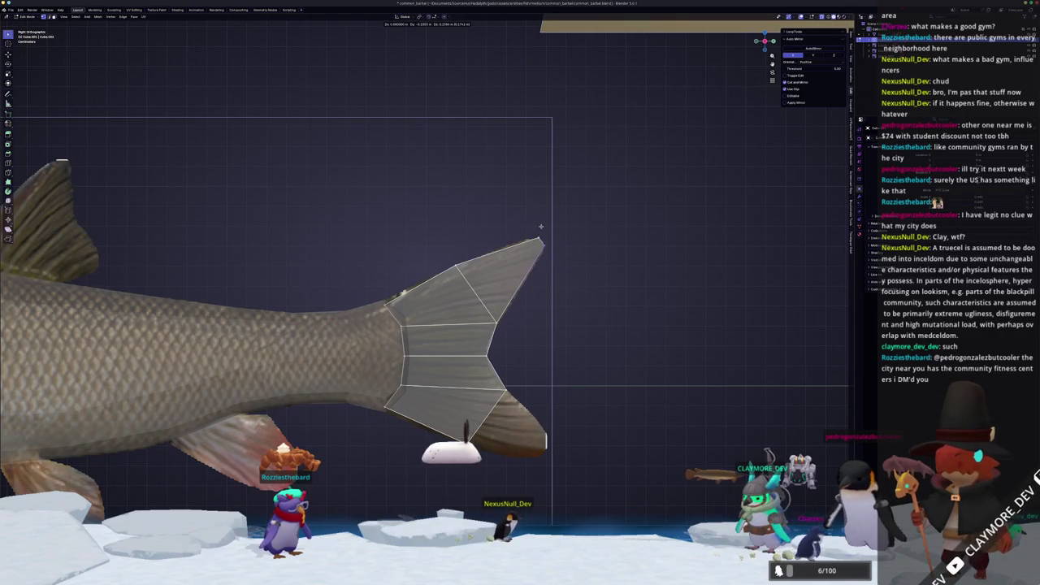
middle_click_drag(520, 325, 528, 237, "shift")
scroll(502, 324, "up", 1)
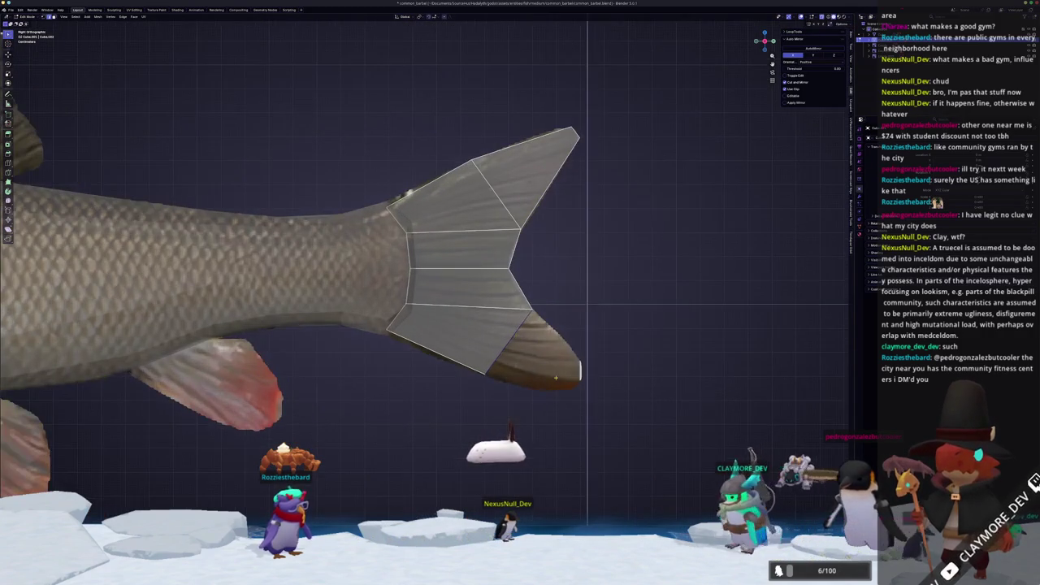
Extrude the lower tail lobe onto the reference and leave Edit Mode to check it.
key("e")
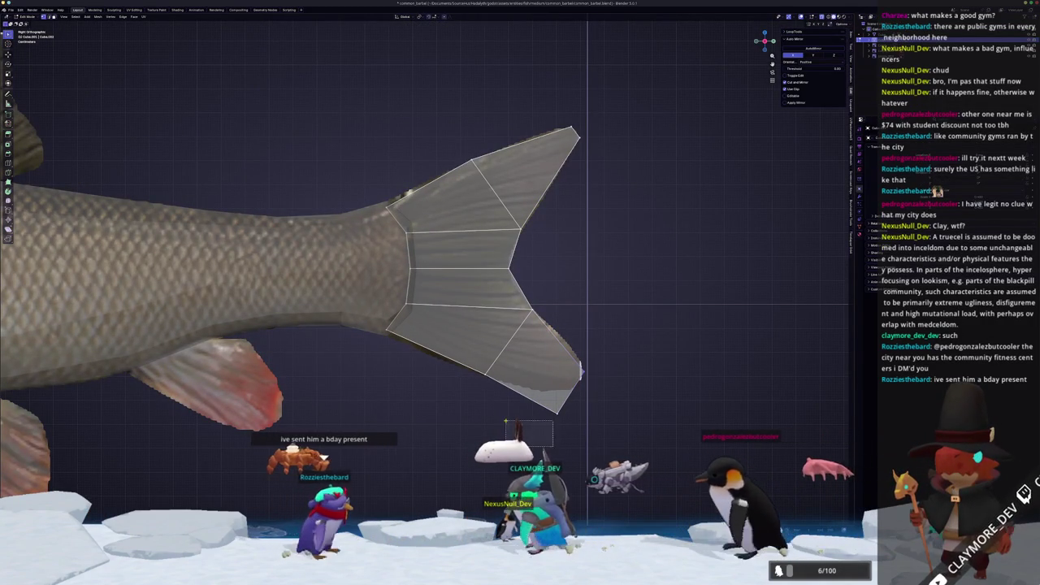
left_click(591, 365)
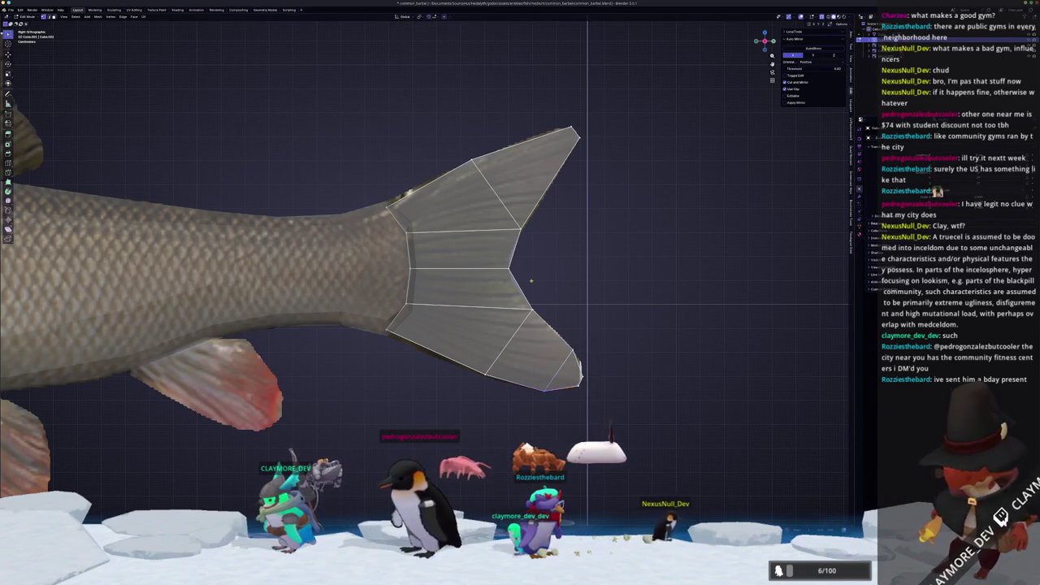
scroll(541, 203, "up", 3)
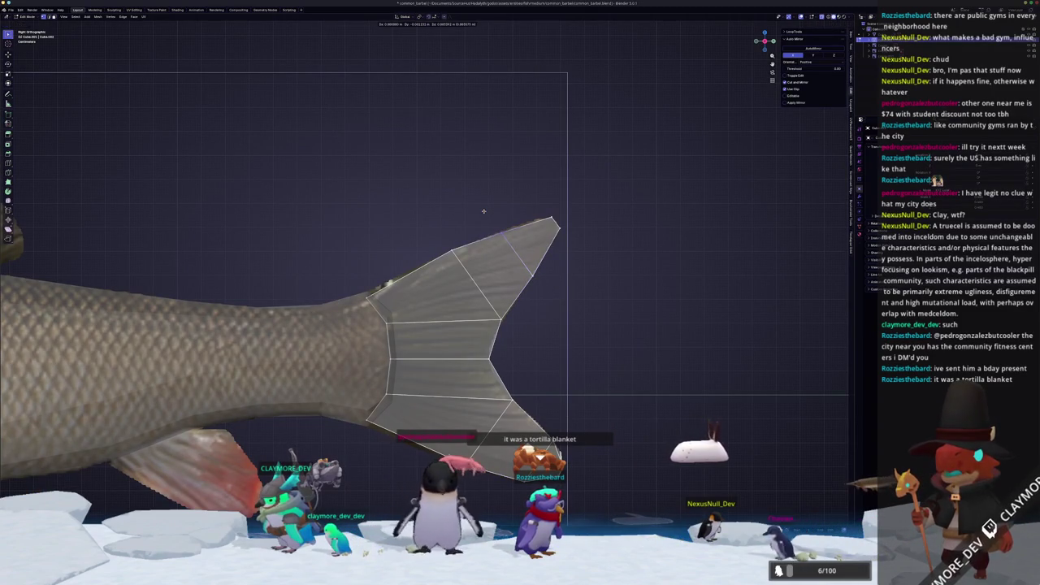
key("Tab")
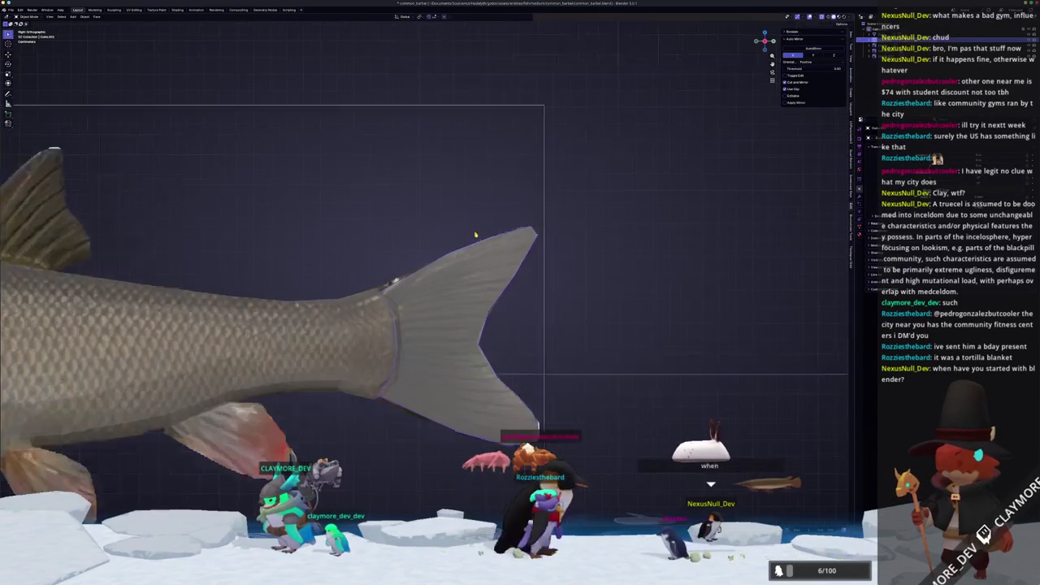
Re-enter Edit Mode briefly with no size change, then center the whole fish in the camera frame.
scroll(470, 320, "down", 3)
key("Tab")
scroll(469, 319, "up", 2)
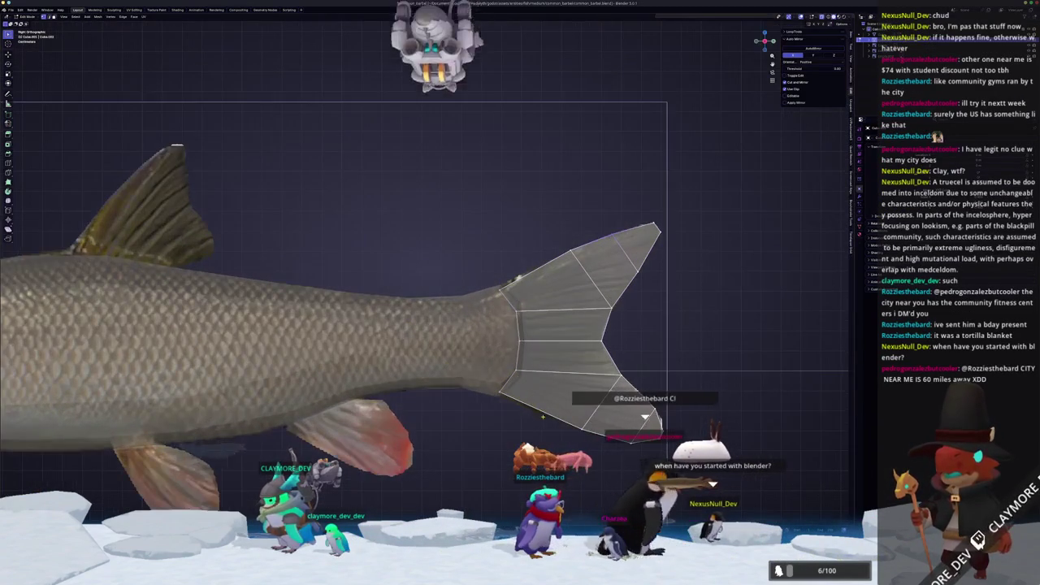
key("s")
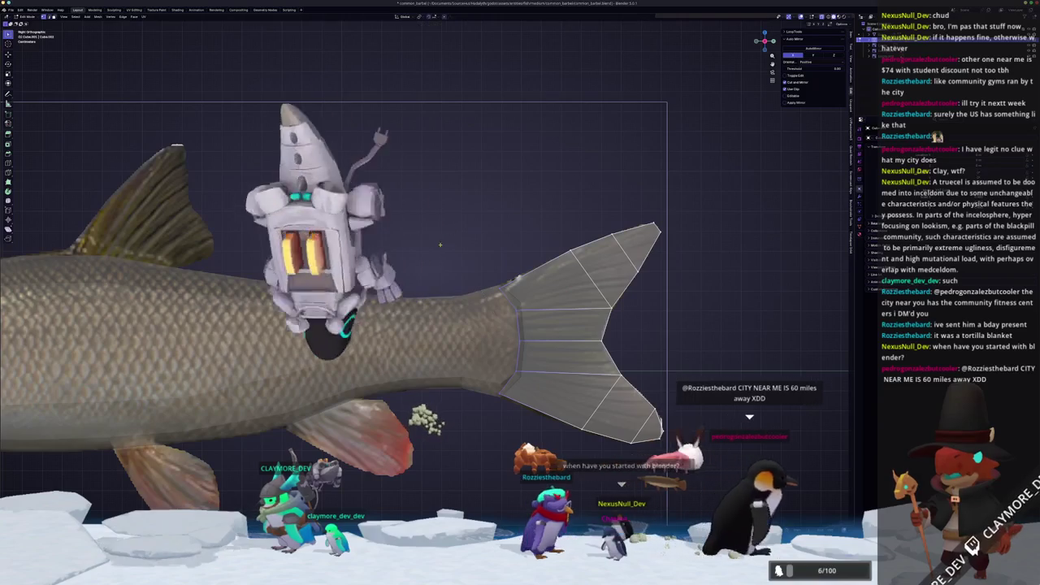
key("Escape")
key("Tab")
scroll(394, 308, "down", 1)
scroll(394, 307, "down", 2)
mouse_move(394, 307)
middle_mouse_down("shift")
mouse_move(471, 312)
mouse_move(395, 212)
middle_mouse_up("shift")
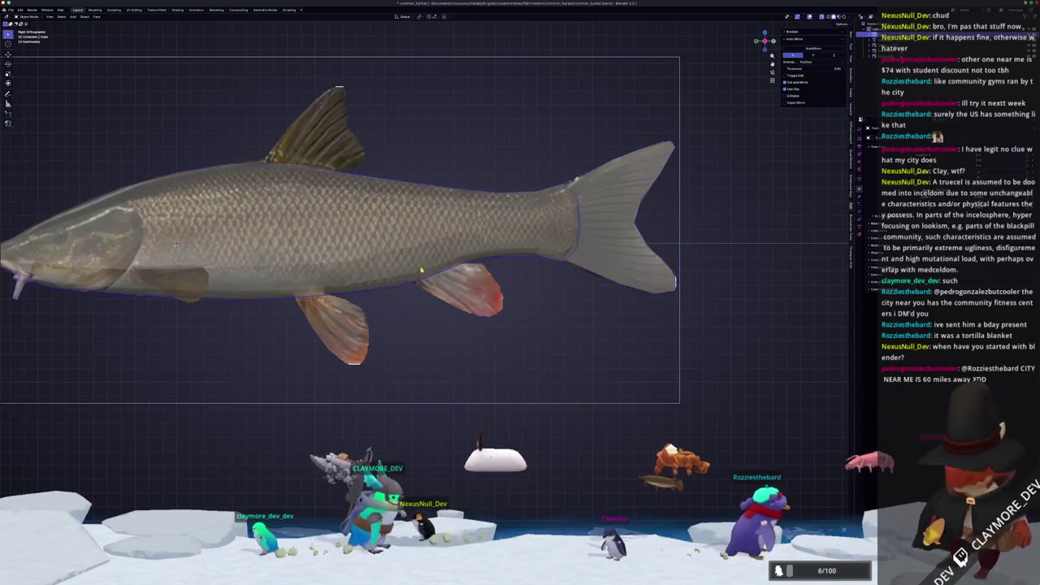
Separate the selected part into its own object and select the fish body.
key("Tab")
scroll(458, 275, "up", 2)
scroll(457, 274, "up", 2)
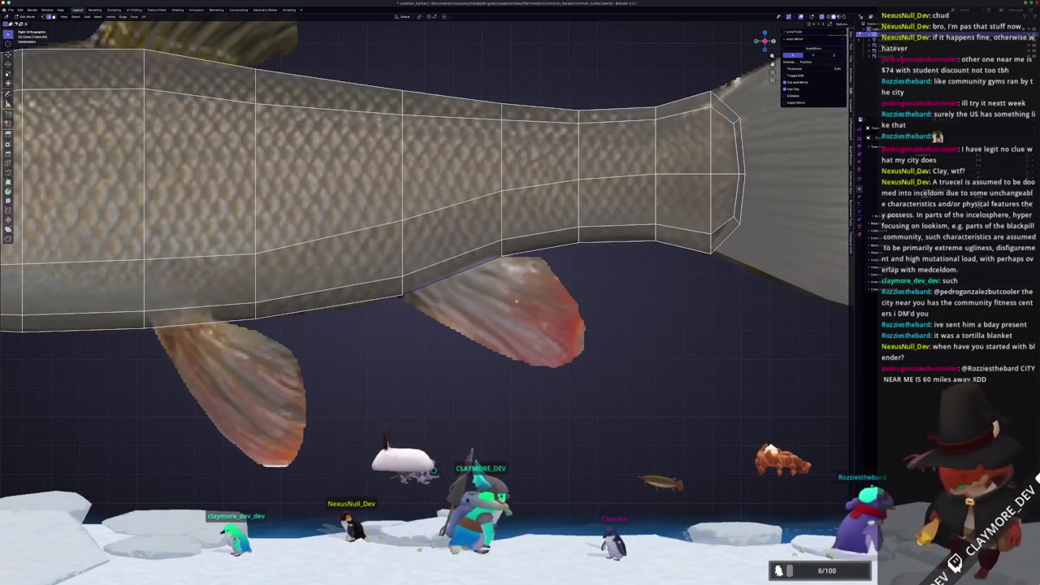
right_click(493, 314)
left_click(520, 312)
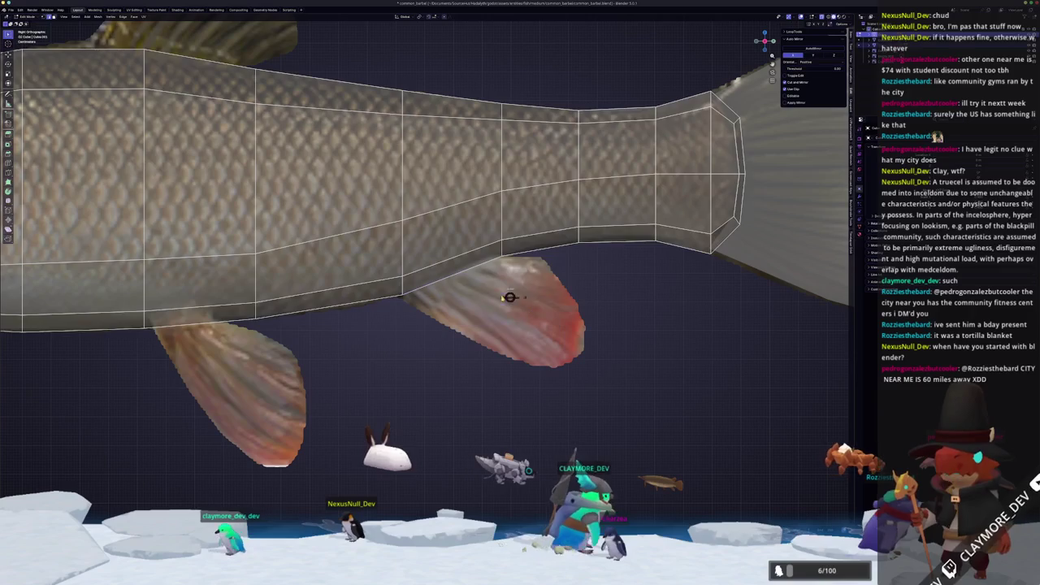
key("Tab")
left_click(468, 273)
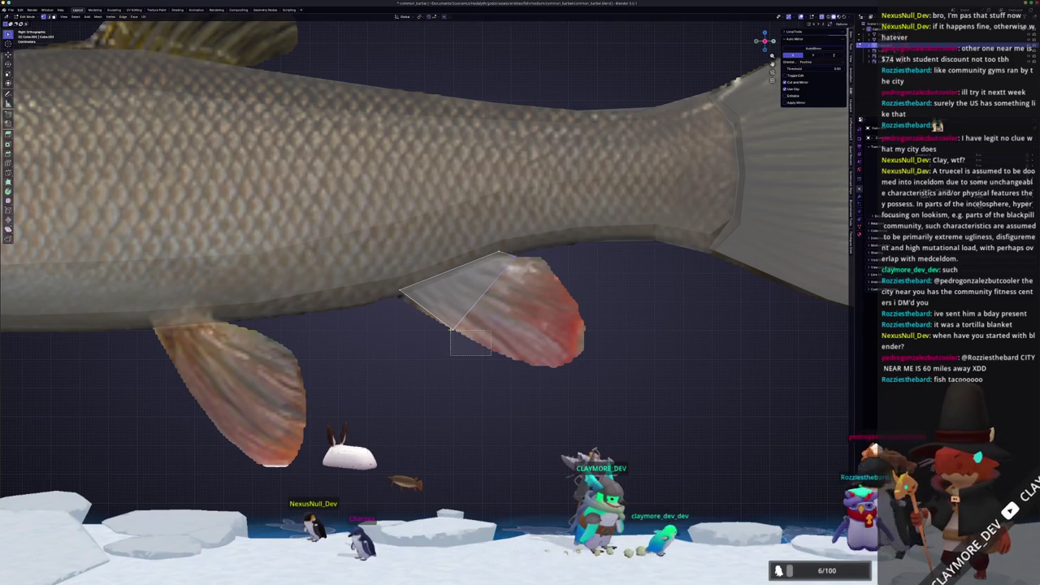
Move the rear underside fin vertices onto the reference fin and view the fish through the camera.
key("g")
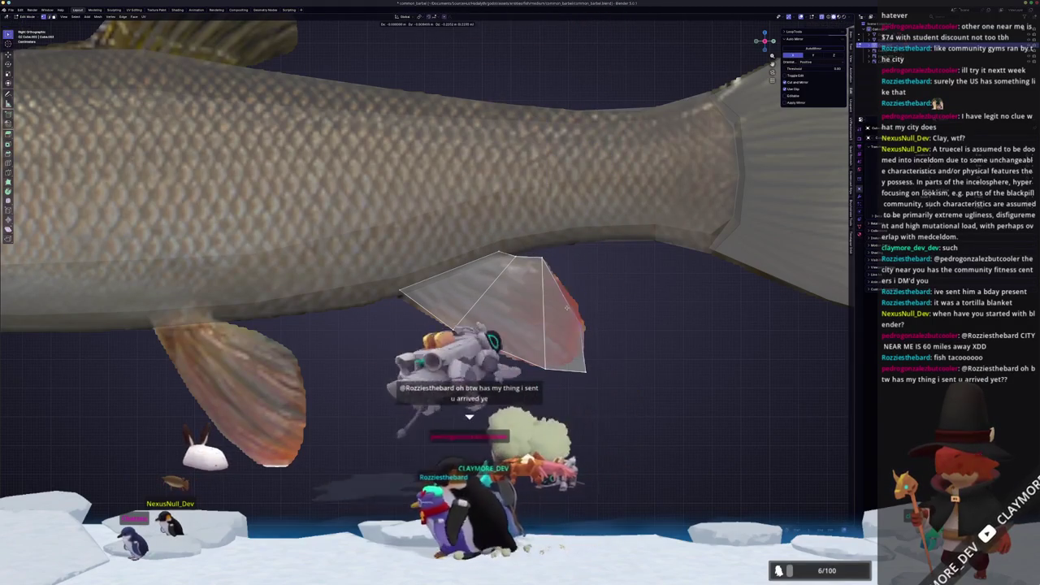
left_click(578, 328)
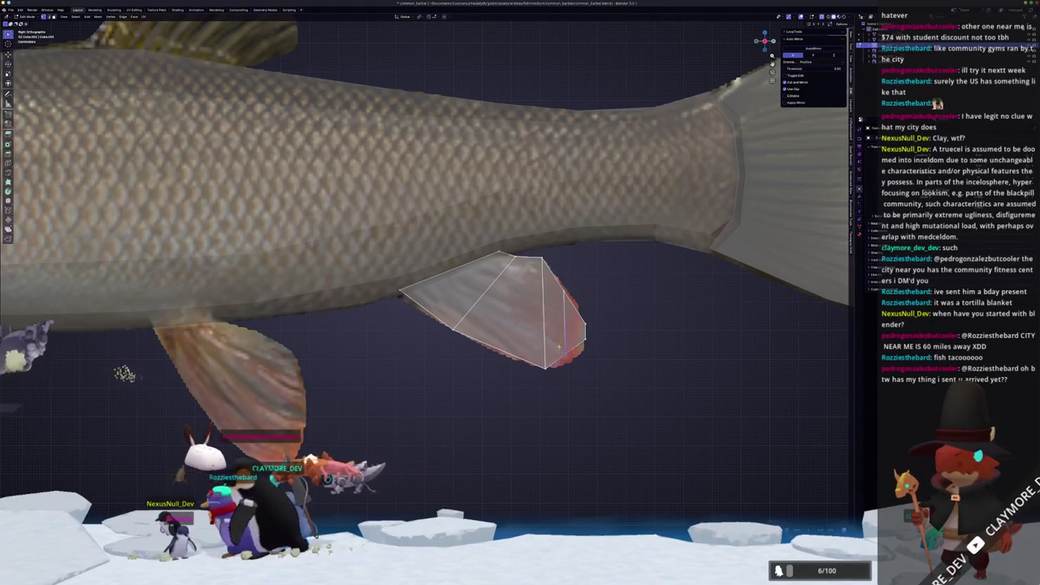
key("g")
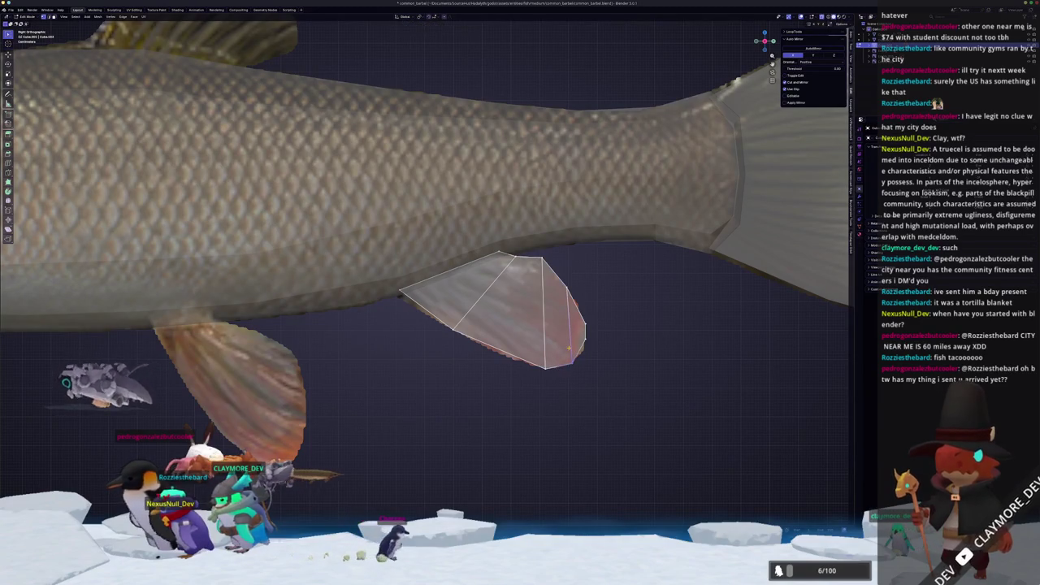
scroll(508, 351, "down", 1)
middle_click_drag(508, 351, 563, 360)
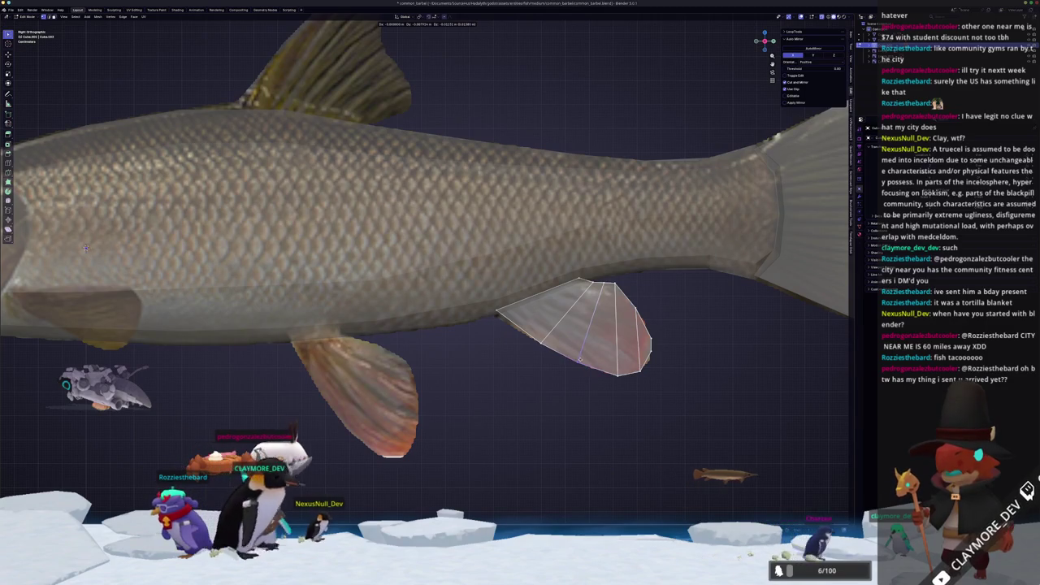
key("Tab")
key("KP_0")
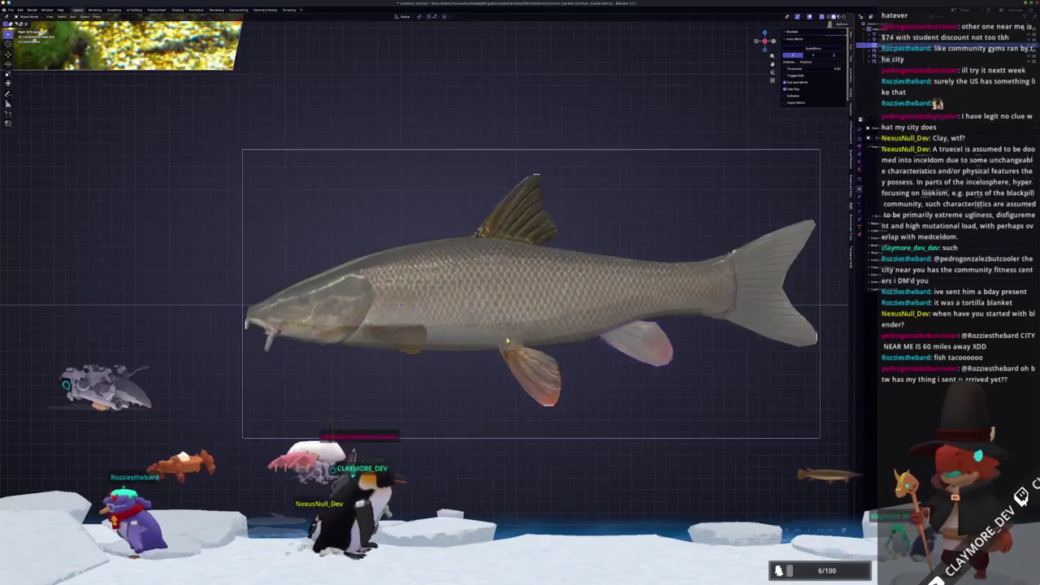
Separate the selection and slide a vertex along the body's top edge.
key("Tab")
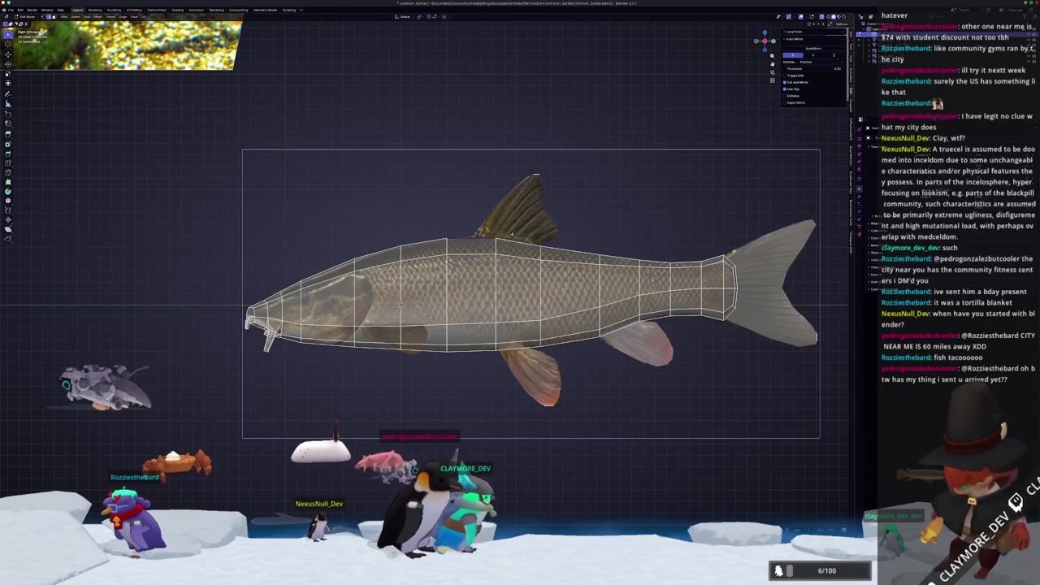
scroll(517, 241, "up", 2)
scroll(517, 241, "up", 2)
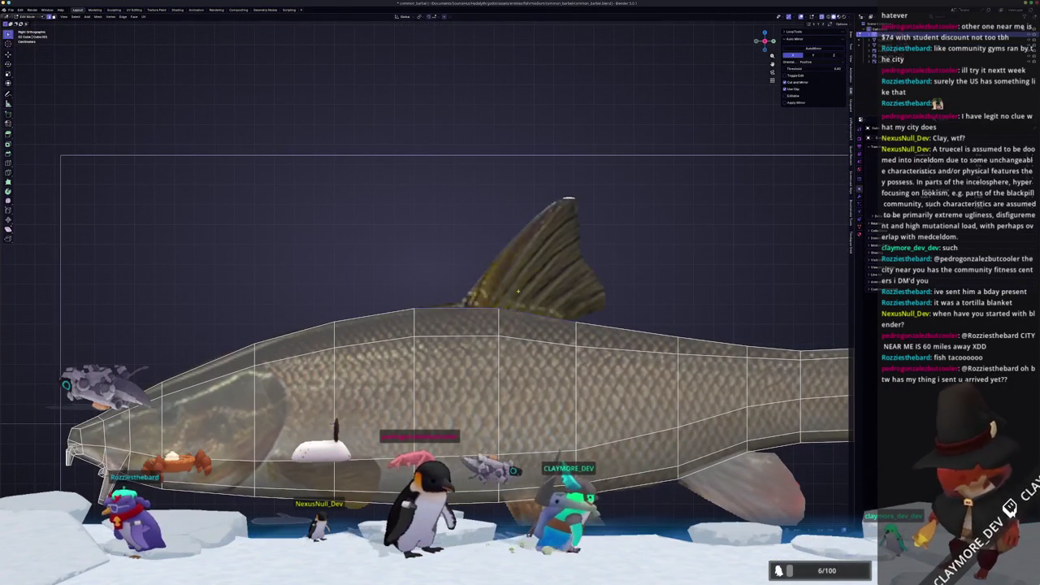
key("ctrl+e")
left_click(533, 292)
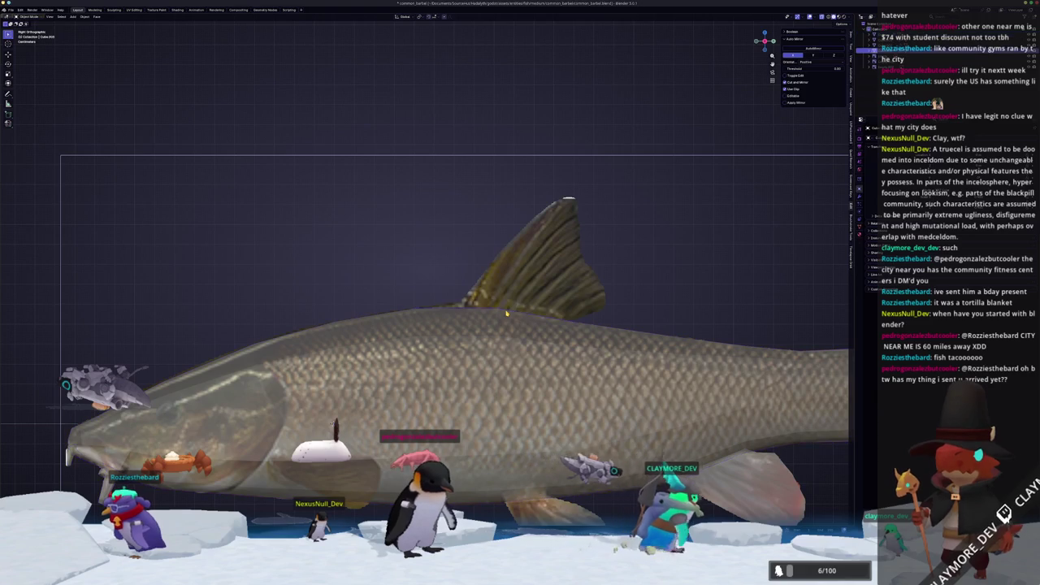
key("shift+v")
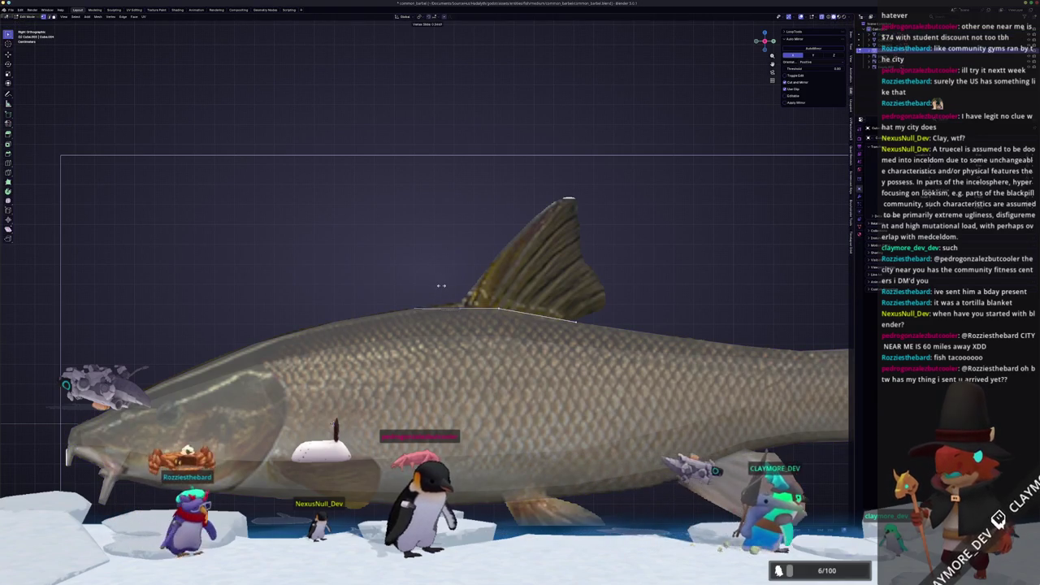
left_click(565, 314)
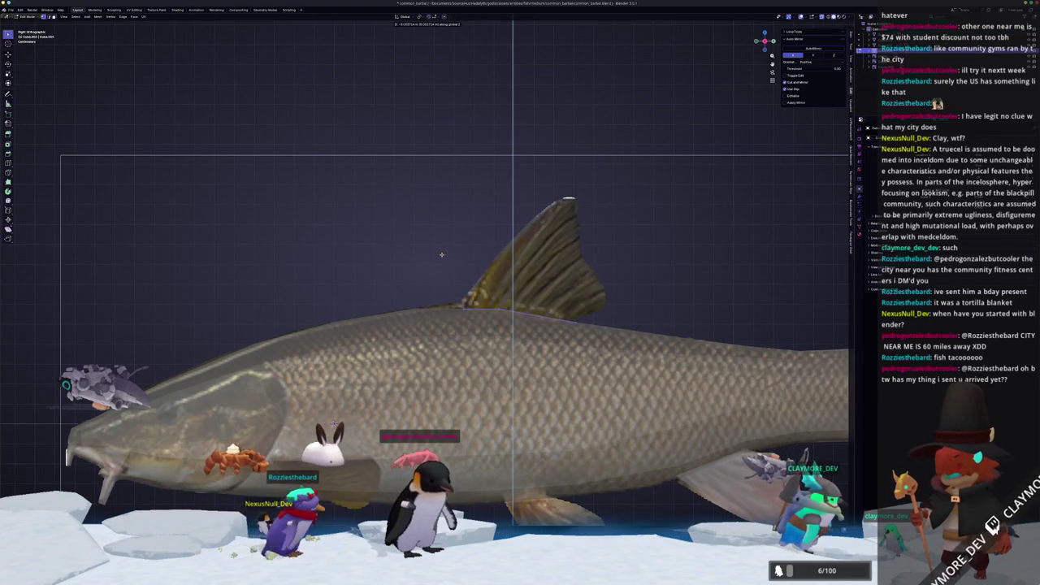
Extrude two quads up from the body's top edge into the dorsal fin.
middle_click_drag(445, 266, 536, 293)
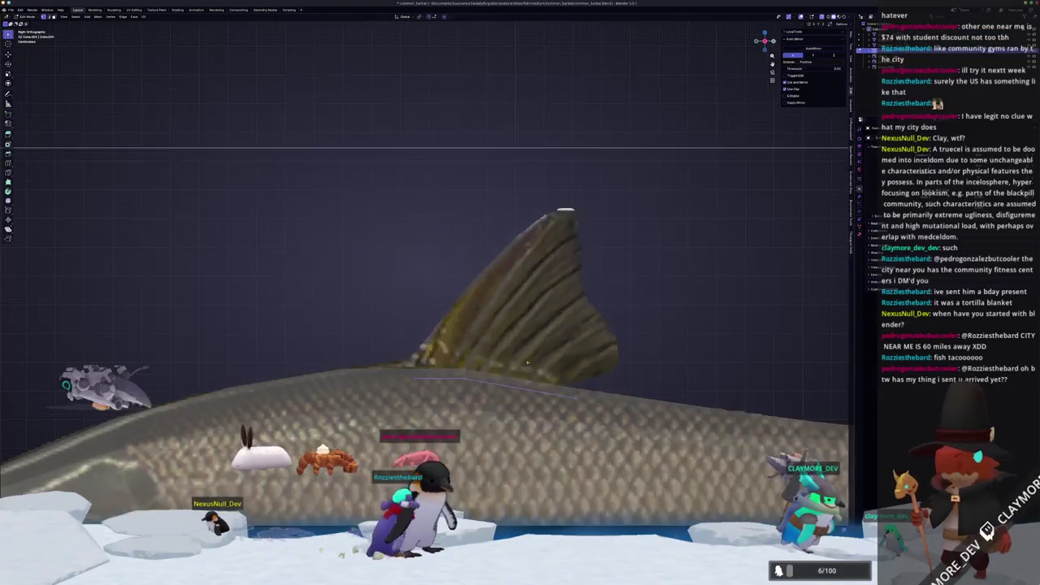
key("e")
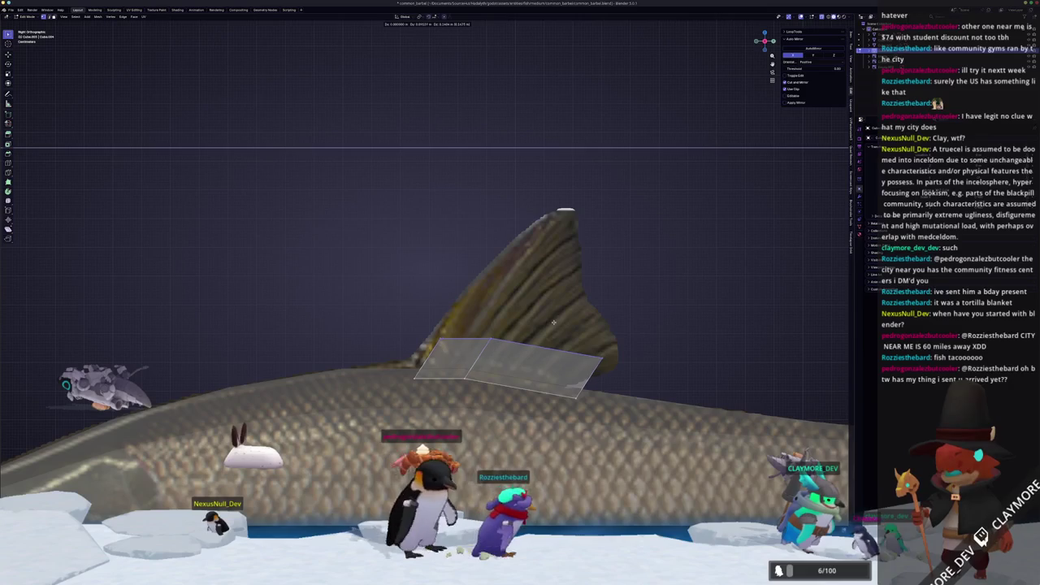
left_click(516, 350)
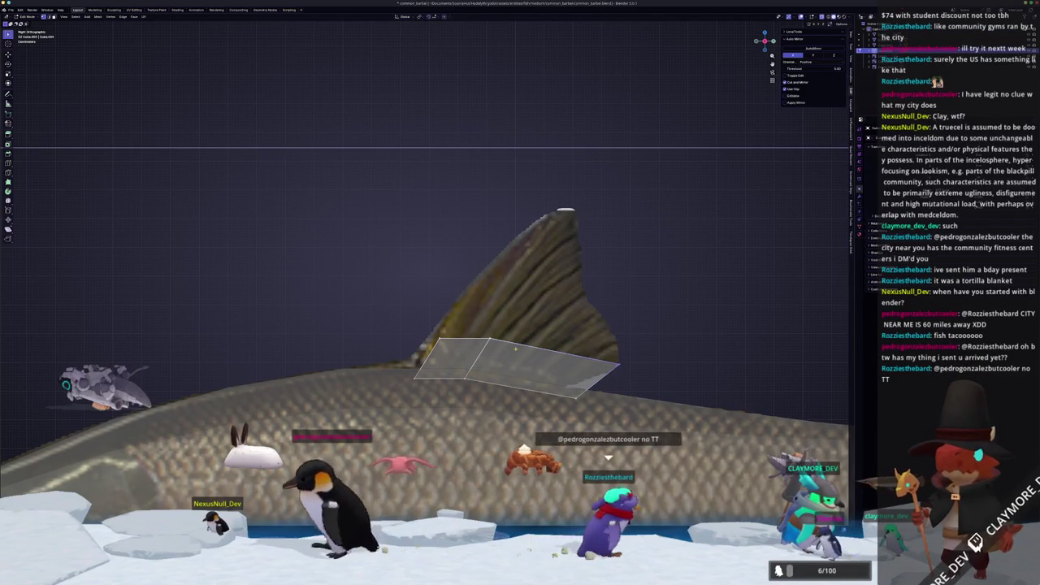
key("g")
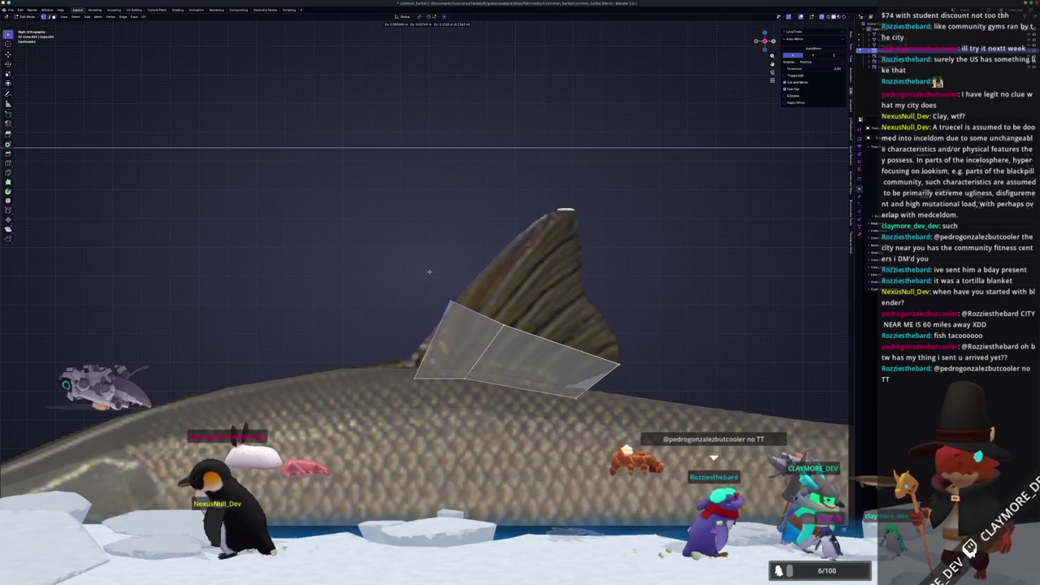
left_click(465, 318)
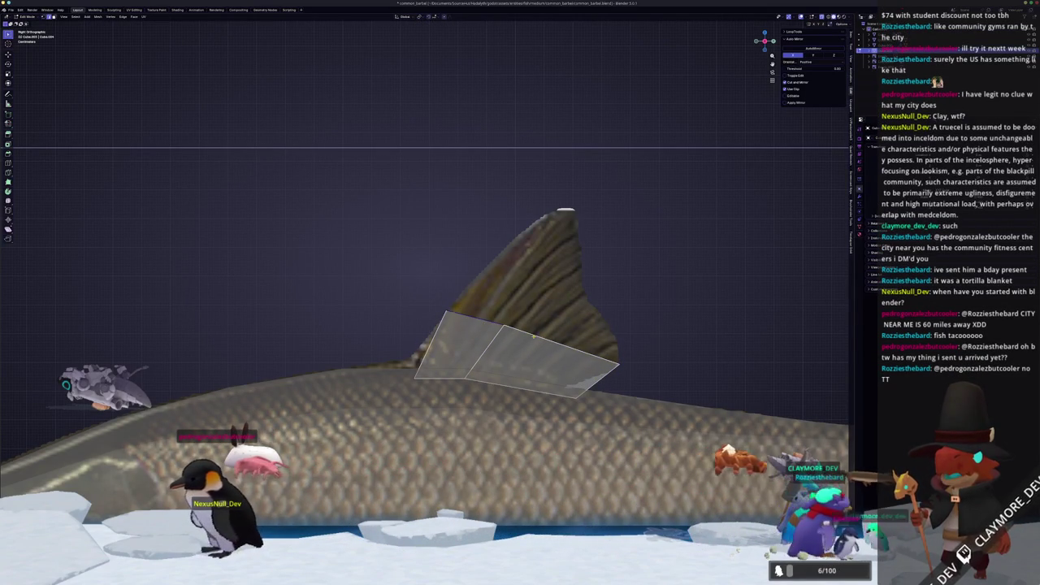
key("e")
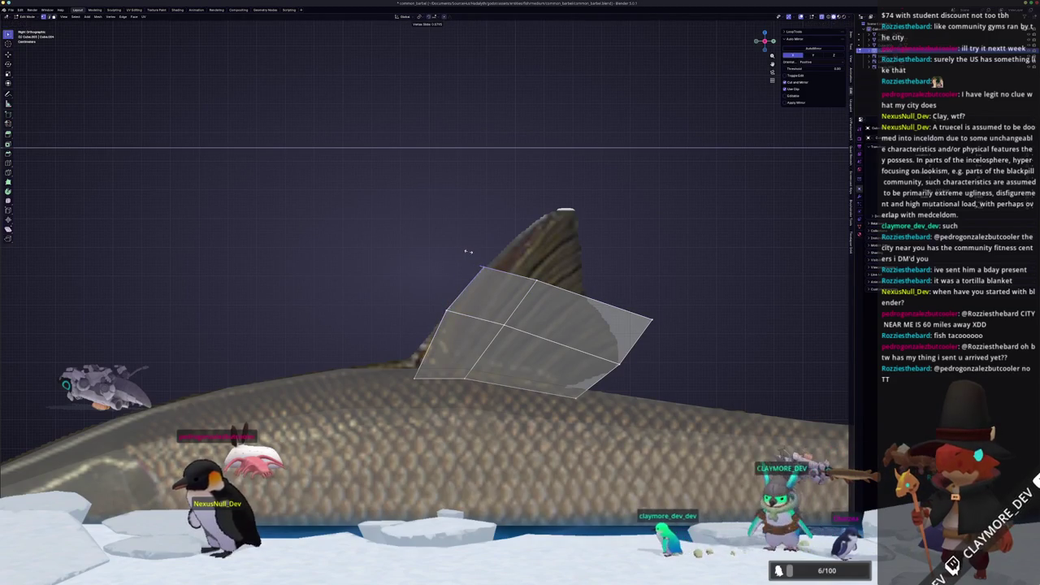
left_click(378, 356)
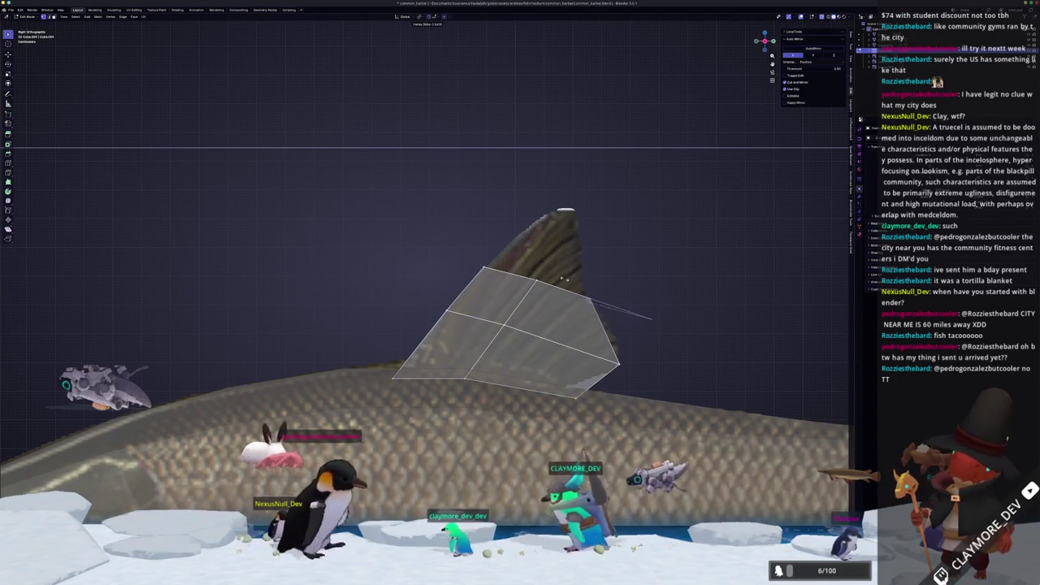
Add a loop cut across the fin quads and select the fin's upper vertices.
key("ctrl+r")
left_click(597, 331)
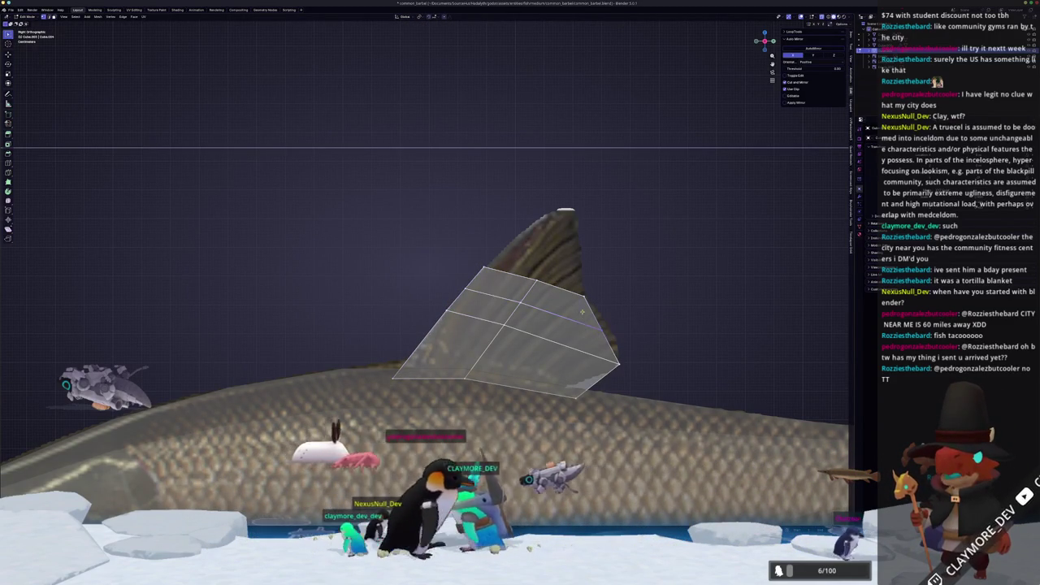
left_click(597, 307)
middle_click_drag(597, 307, 572, 356, "shift")
left_click_drag(569, 355, 535, 328)
left_click_drag(461, 315, 452, 306)
scroll(569, 243, "up", 2)
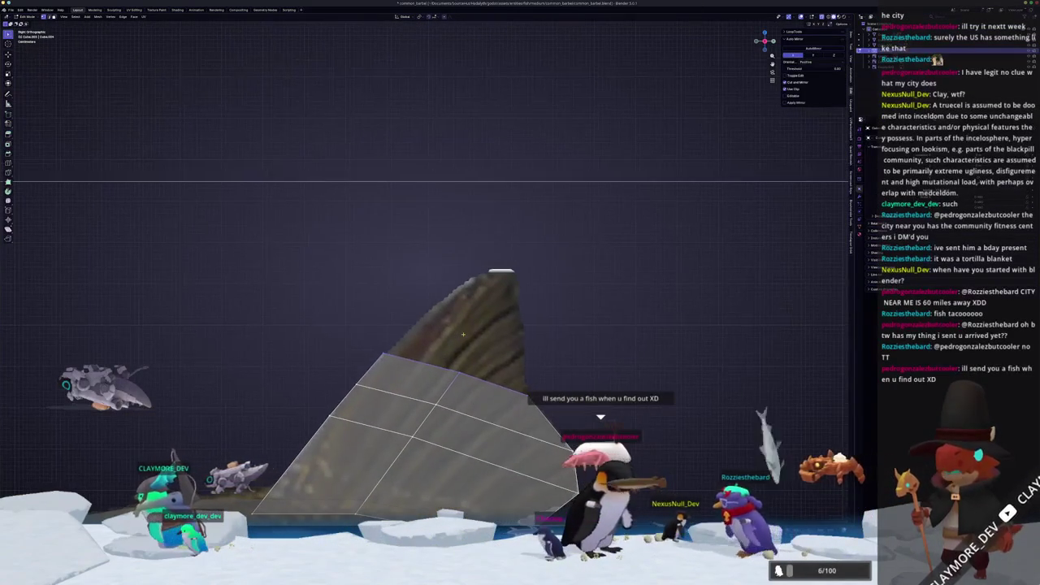
Move the top vertices to match the reference dorsal fin outline, then return to Object Mode.
key("g")
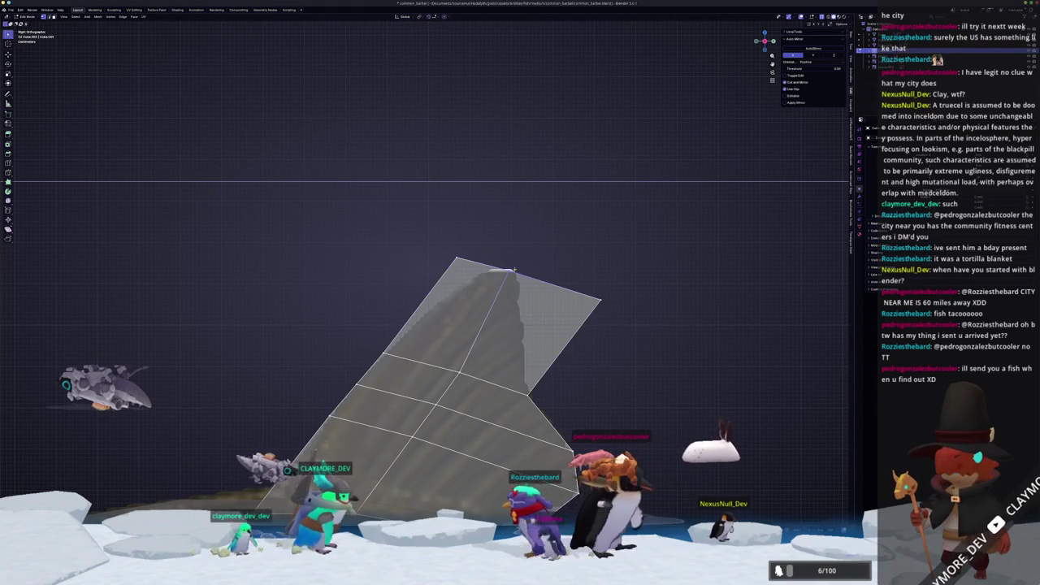
key("g")
key("g")
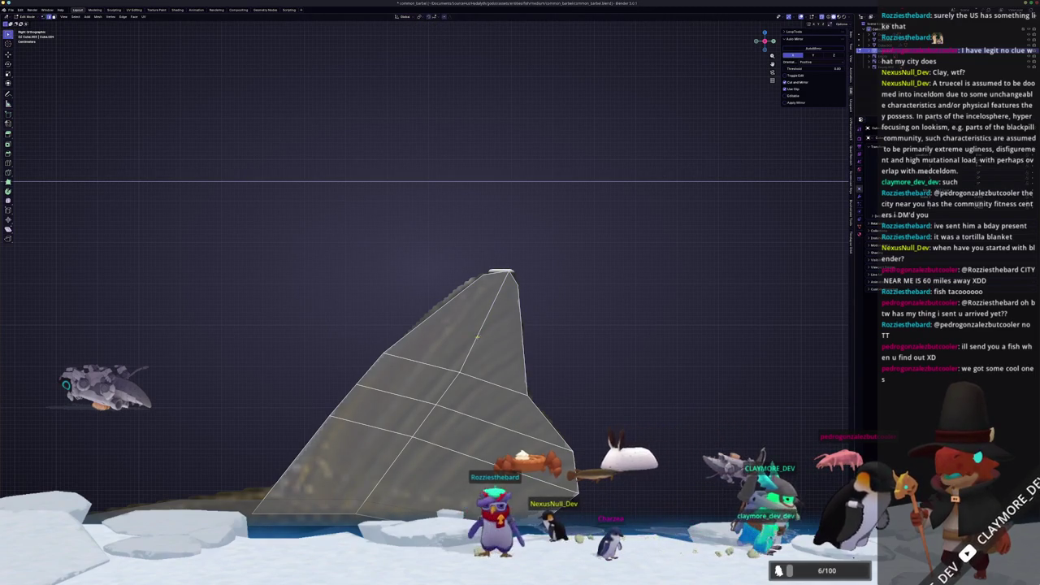
key("g")
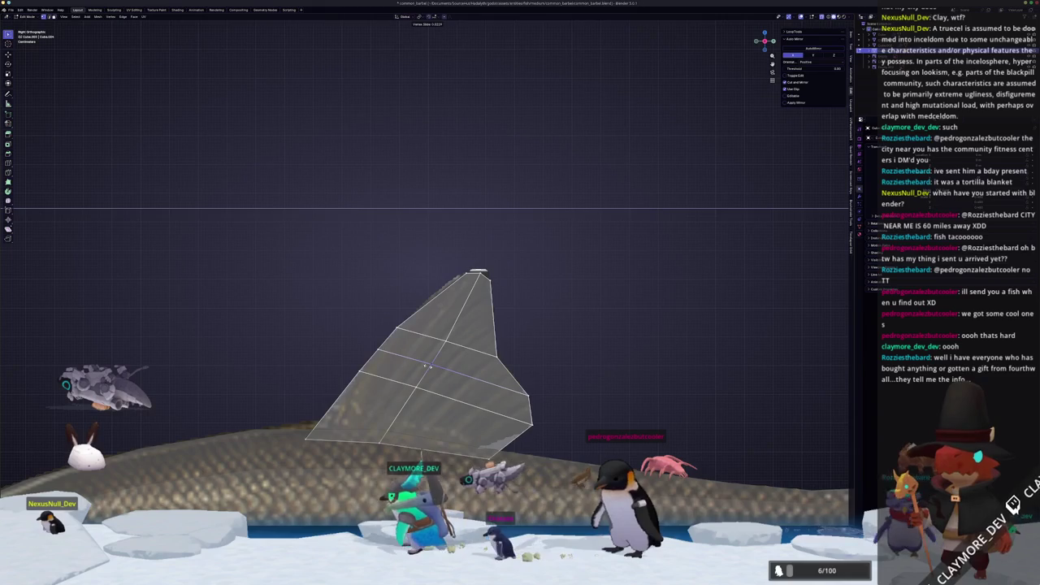
mouse_move(341, 488)
middle_mouse_down()
mouse_move(249, 497)
mouse_move(391, 441)
mouse_move(431, 412)
mouse_move(429, 389)
mouse_move(548, 378)
mouse_move(500, 359)
middle_mouse_up()
key("Tab")
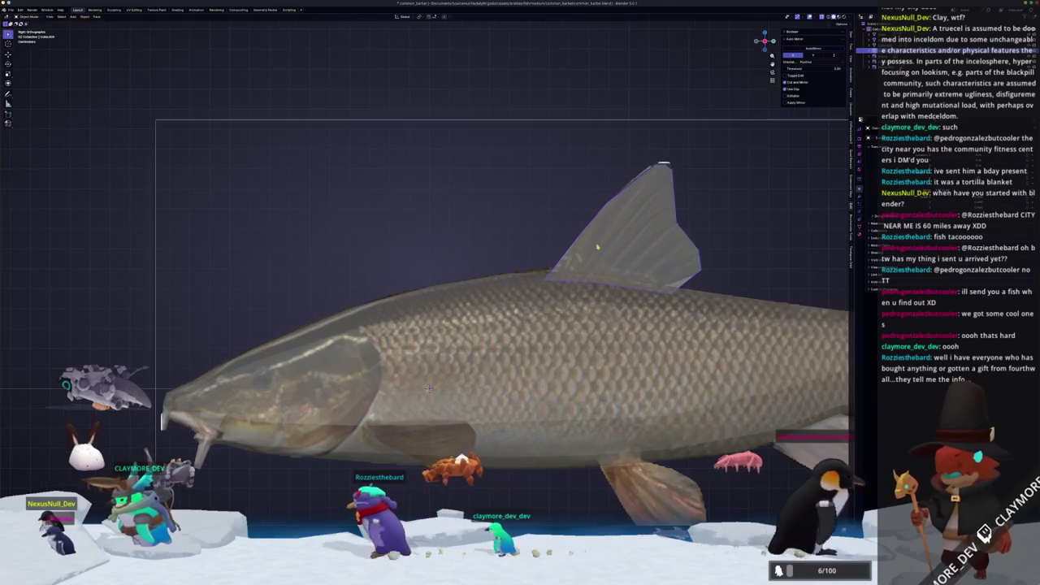
key("Tab")
key("Tab")
scroll(500, 359, "down", 3)
Zoom in on the belly edge beside the pelvic fin and go back to editing the fish mesh.
scroll(471, 313, "down", 2)
key("Tab")
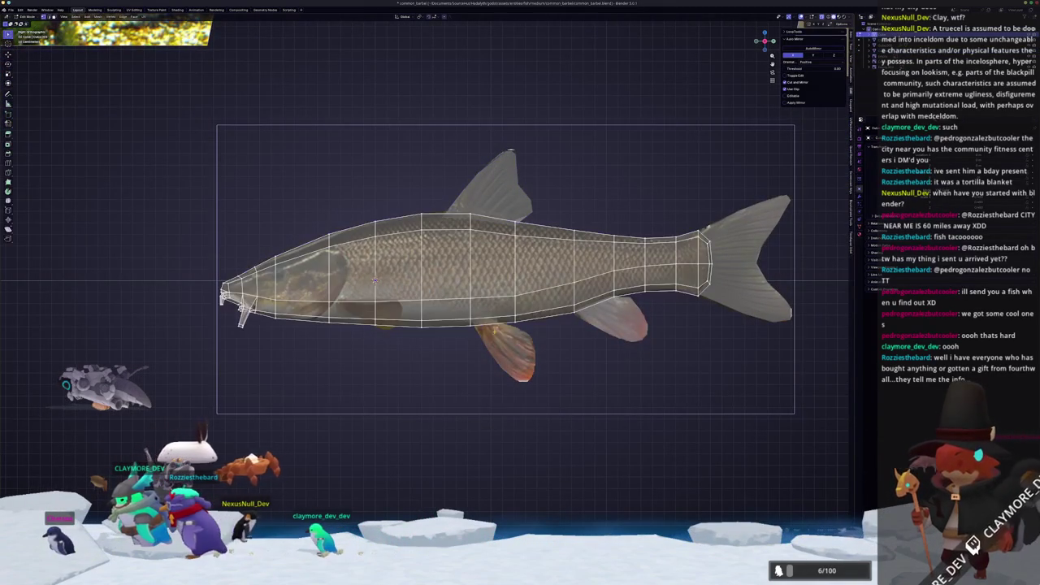
scroll(369, 280, "up", 1)
scroll(342, 278, "up", 1)
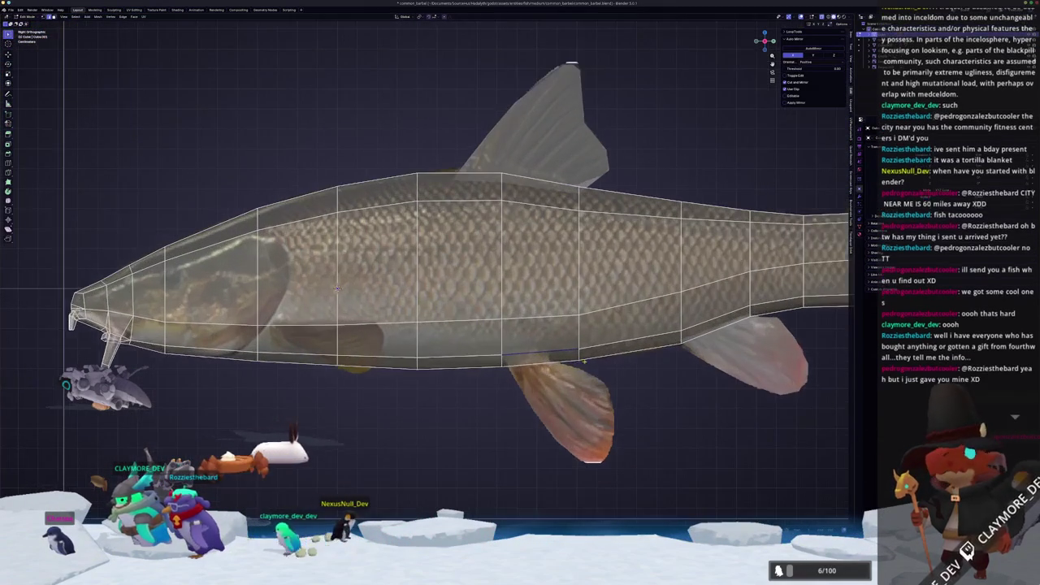
scroll(300, 274, "up", 1)
scroll(252, 270, "up", 1)
middle_click_drag(532, 341, 497, 344, "shift")
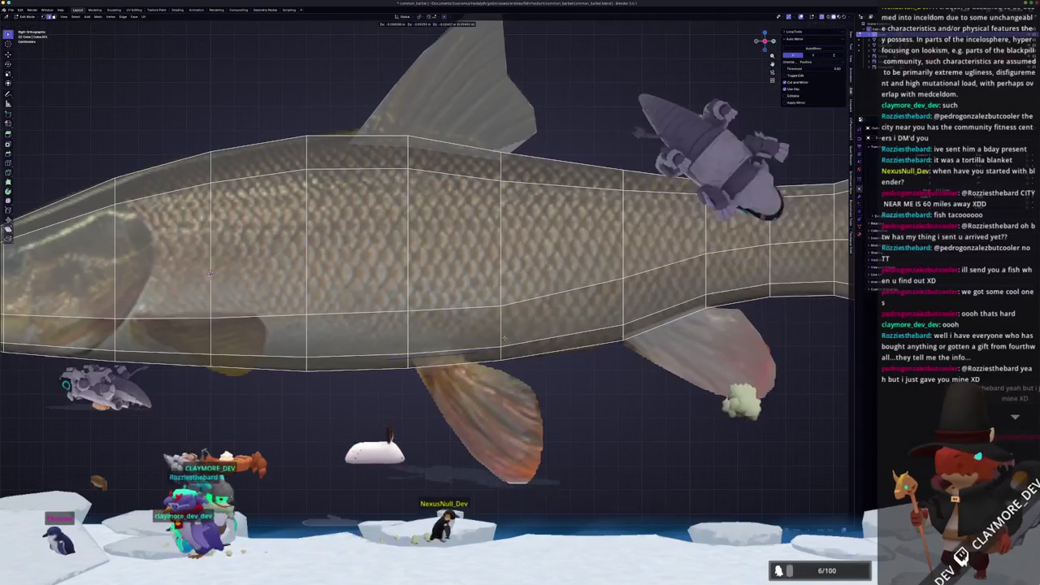
right_click(515, 351)
key("Escape")
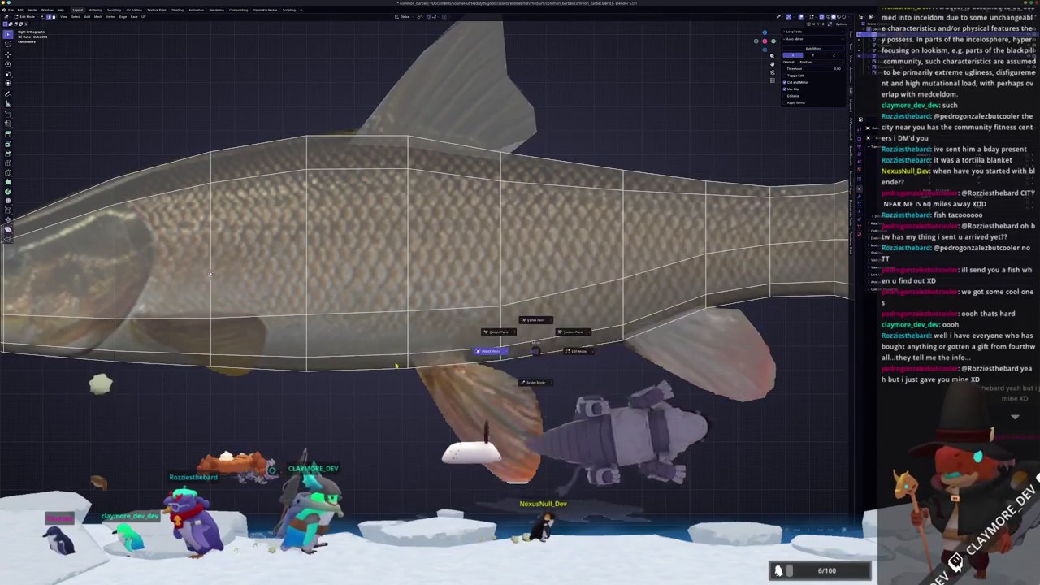
key("Tab")
key("Tab")
key("shift+v")
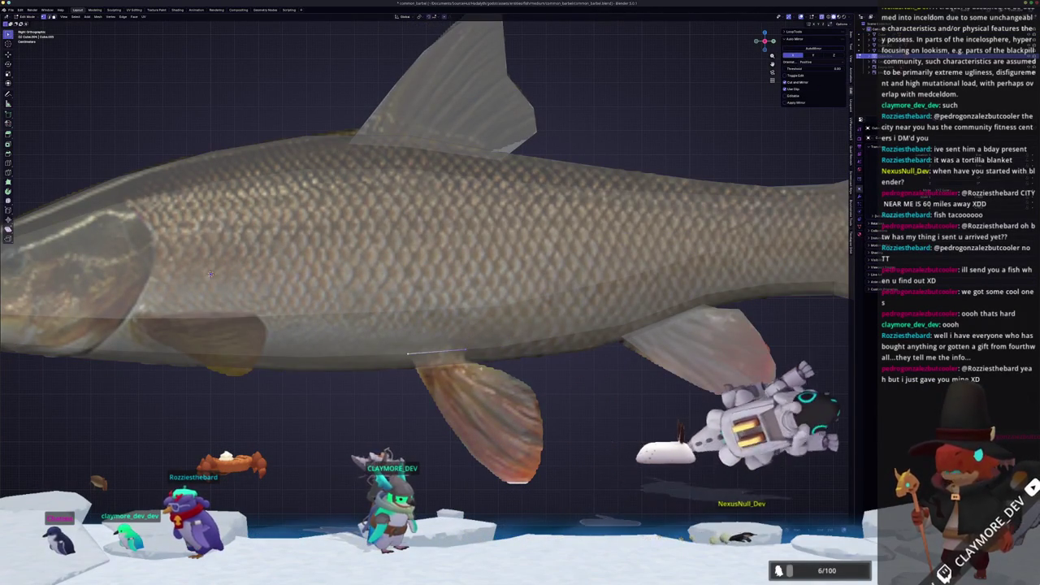
Extrude a first quad down from the belly edge and slide one of its vertices.
key("Escape")
key("e")
left_click(496, 383)
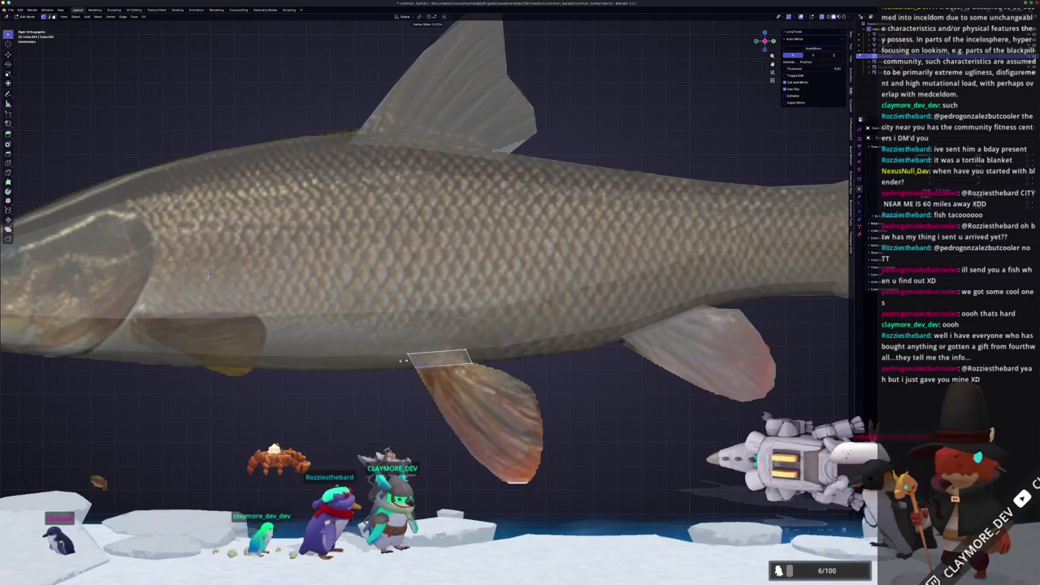
key("shift+v")
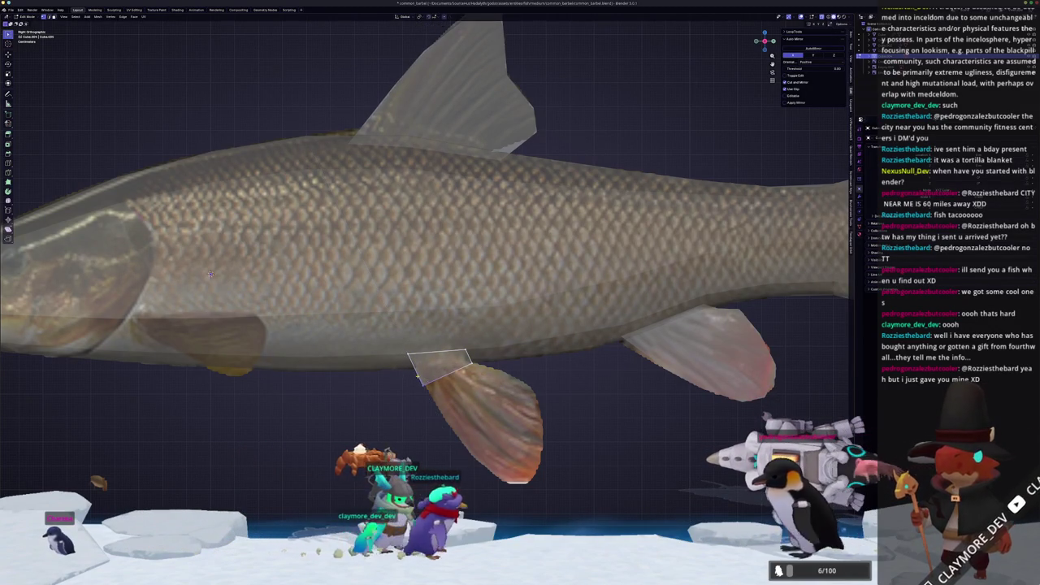
scroll(210, 275, "up", 1)
scroll(118, 231, "up", 1)
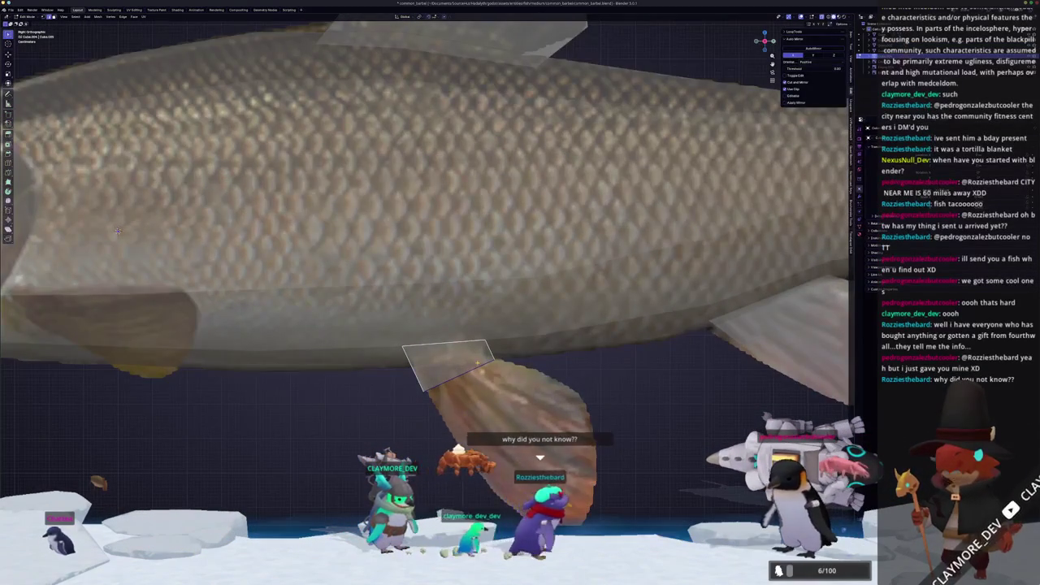
scroll(117, 231, "down", 2)
Extrude two more faces downward to lengthen the pelvic fin.
key("e")
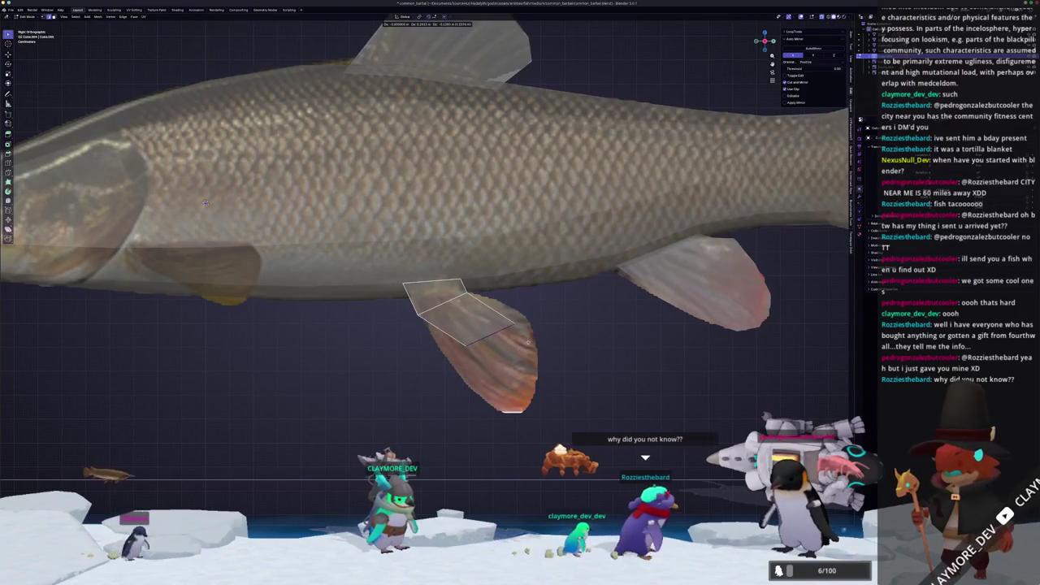
left_click(541, 336)
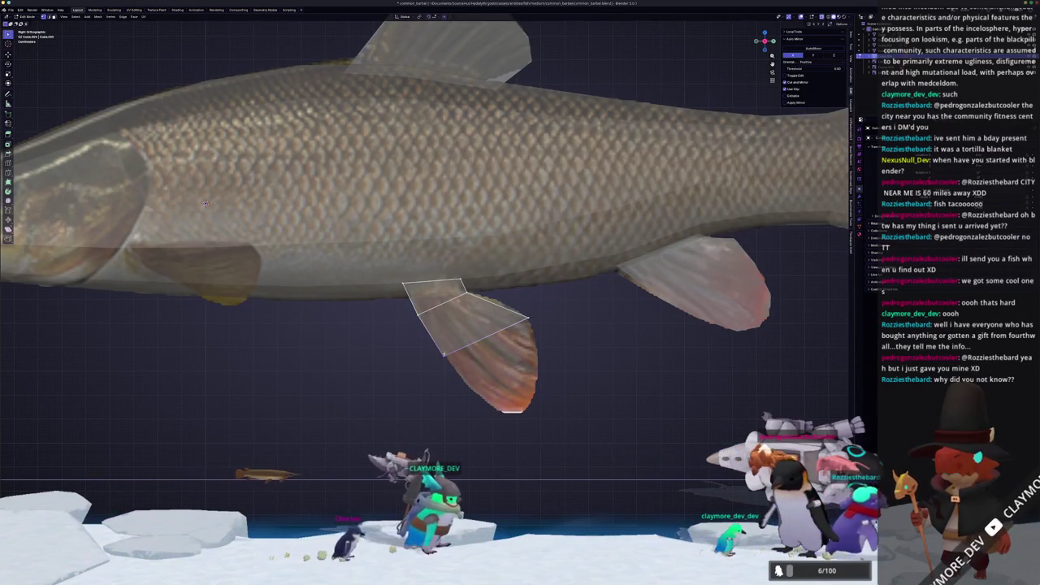
scroll(205, 203, "up", 1)
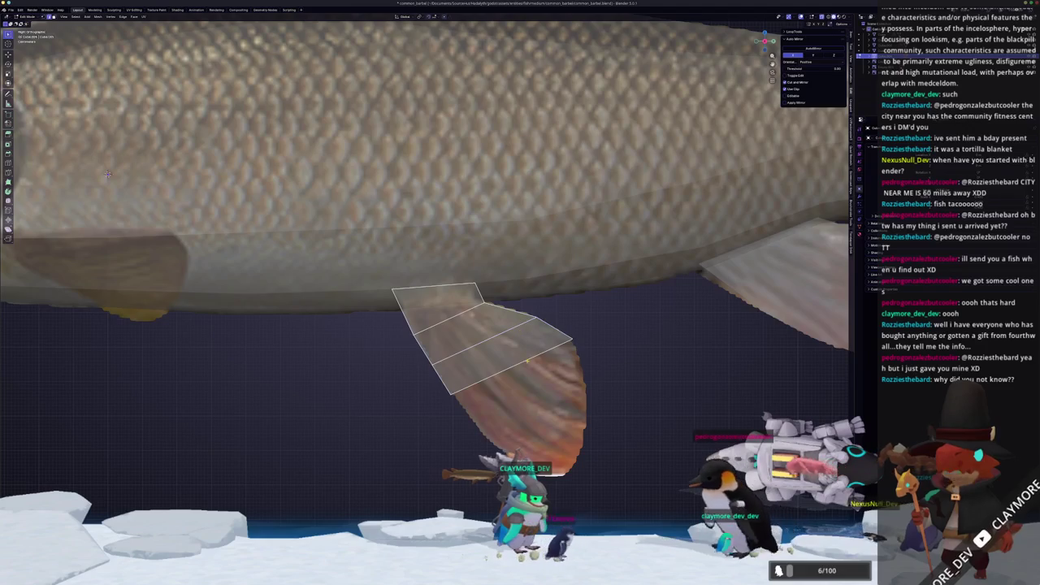
middle_click_drag(568, 423, 526, 362, "shift")
key("e")
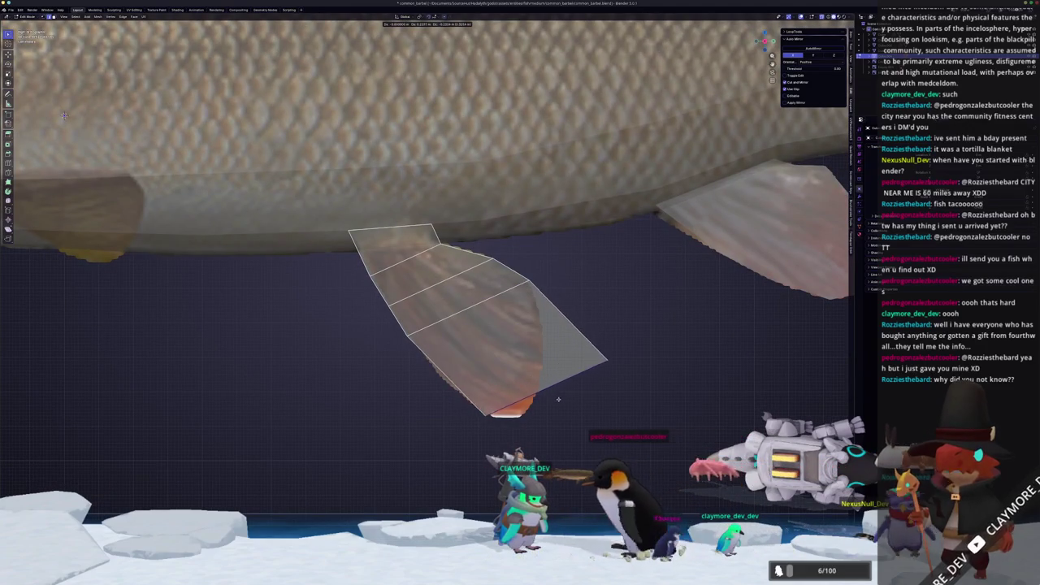
left_click(562, 406)
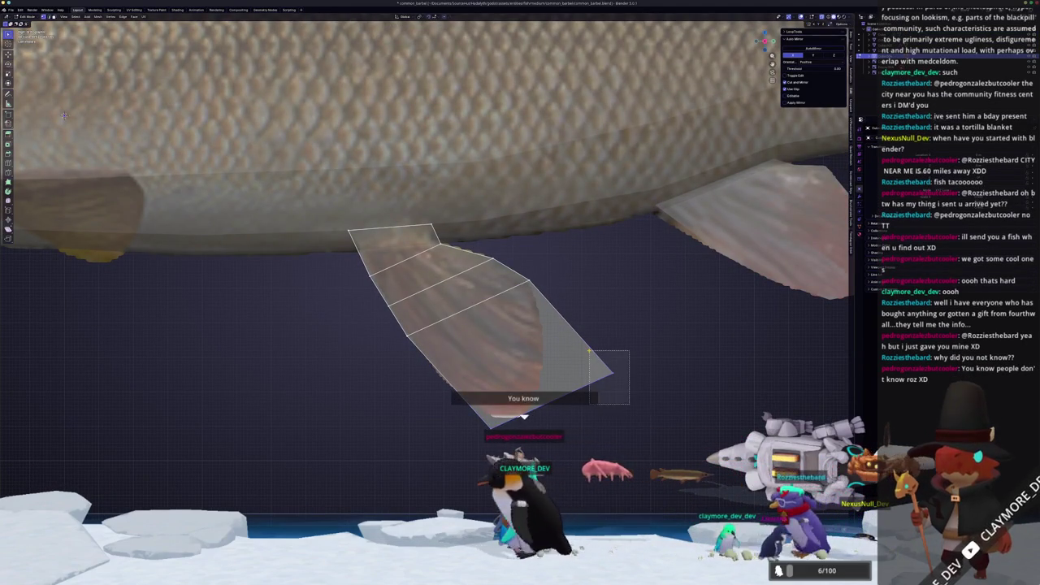
Vertex-slide the fin tip vertices so the edge follows the reference outline.
left_click_drag(589, 351, 629, 404)
middle_click_drag(629, 404, 647, 389, "shift")
key("shift+v")
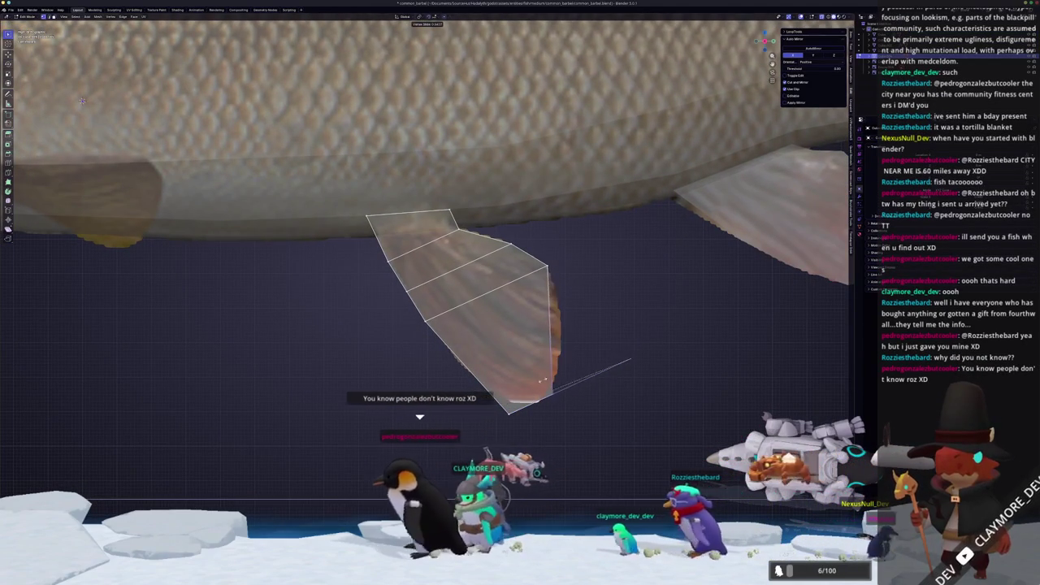
left_click(517, 387)
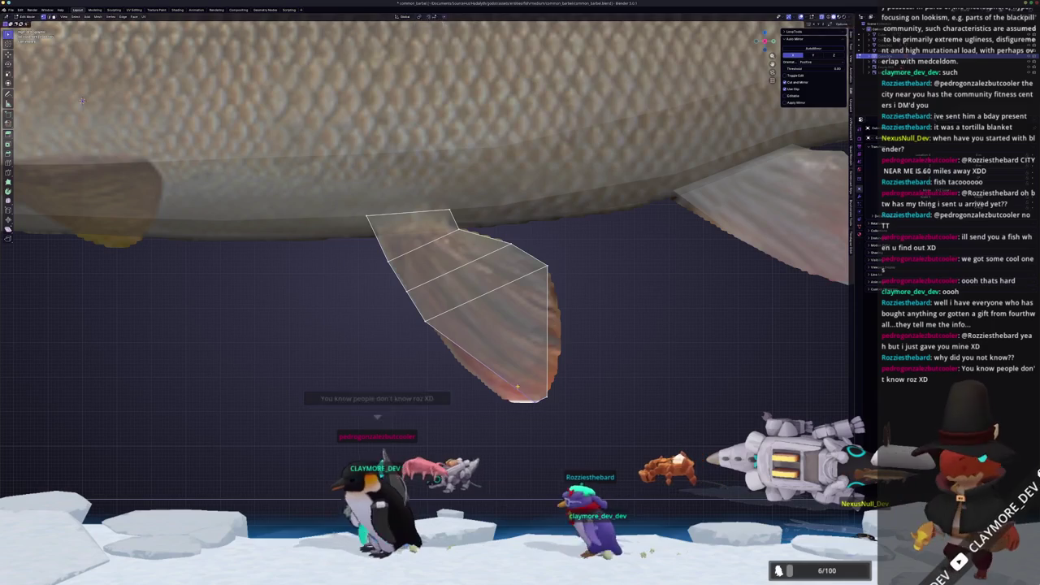
key("shift+v")
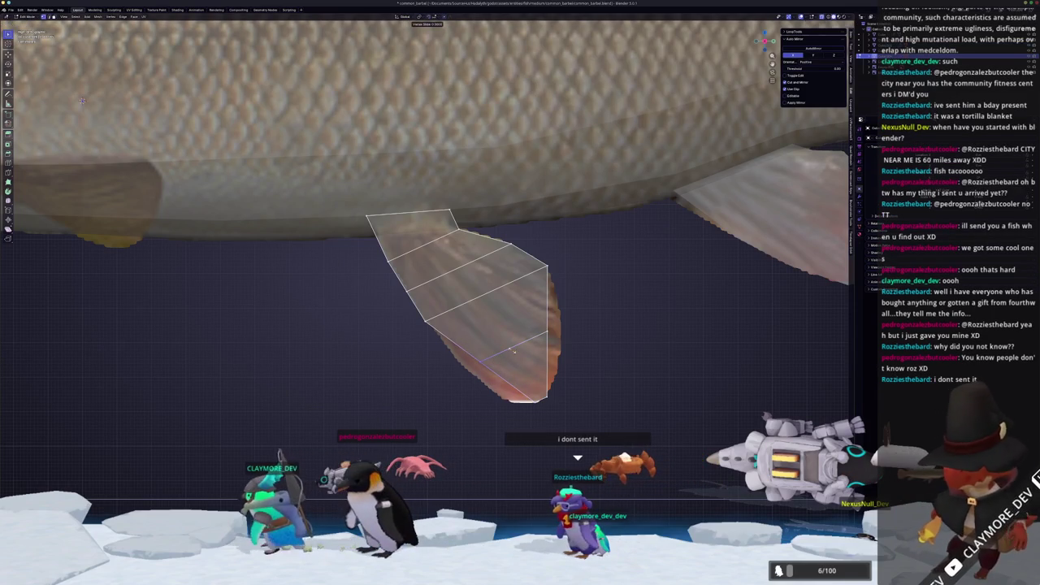
left_click(499, 359)
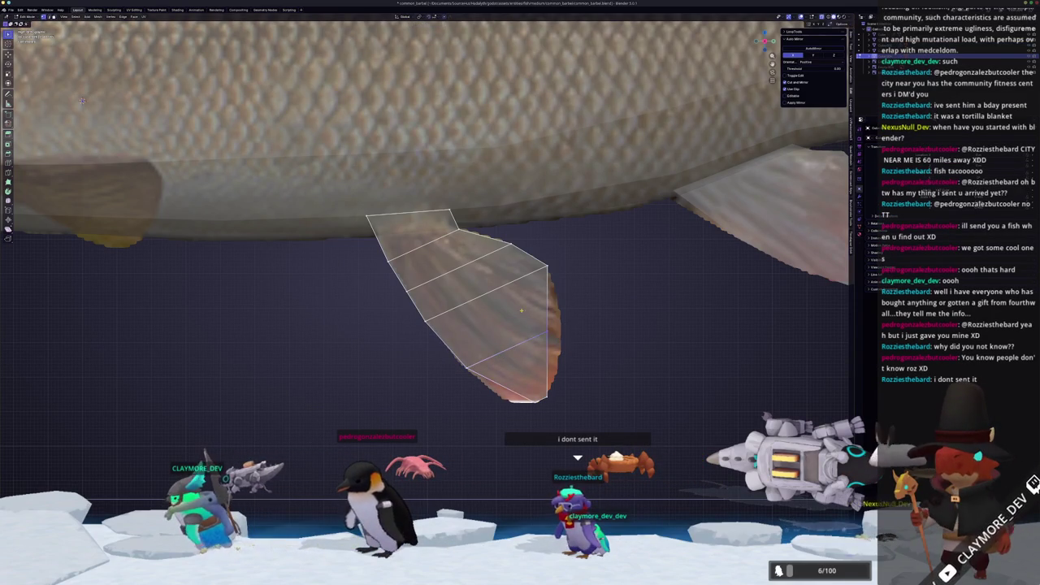
left_click_drag(521, 310, 520, 312)
key("shift+v")
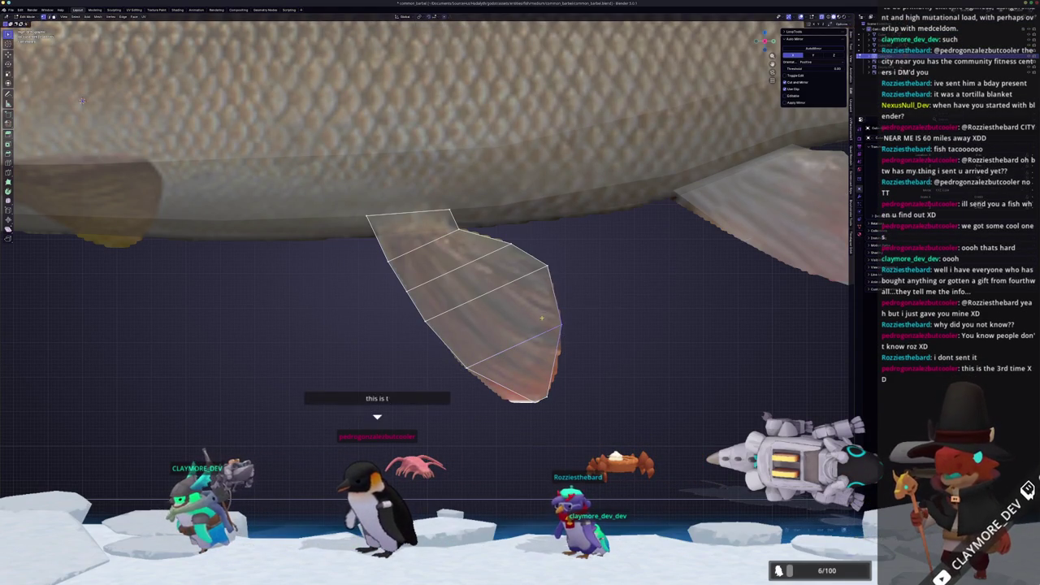
Leave Edit Mode and frame the whole fish model.
scroll(557, 372, "up", 1)
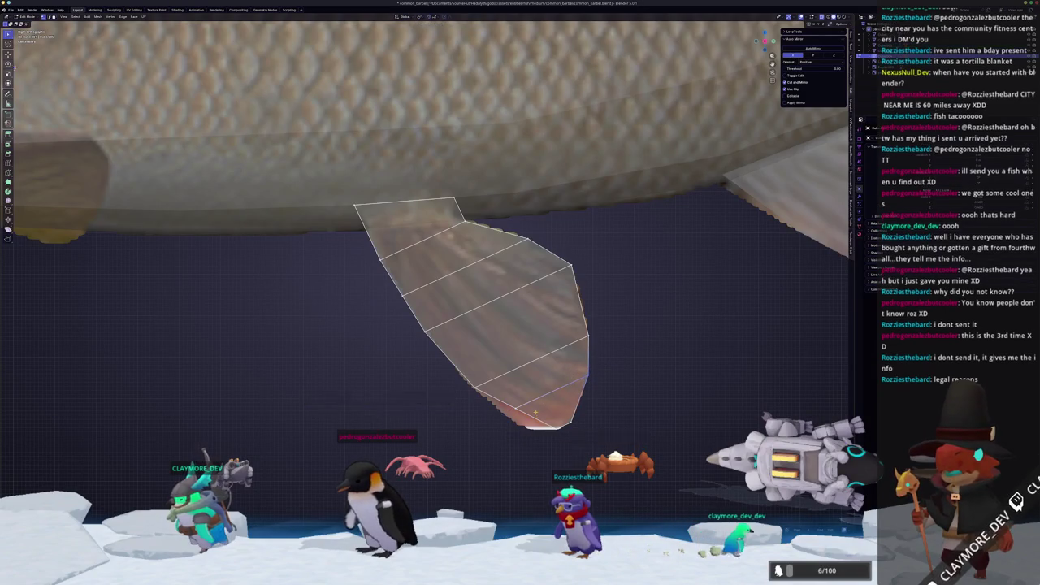
scroll(572, 378, "up", 3)
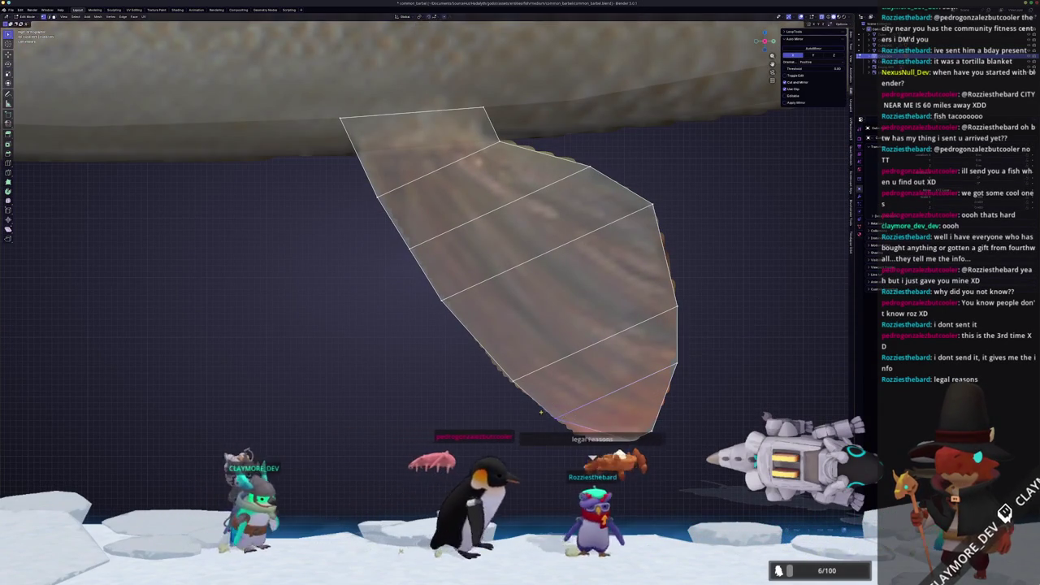
key("Tab")
scroll(495, 396, "down", 3)
scroll(494, 396, "down", 5)
key("Tab")
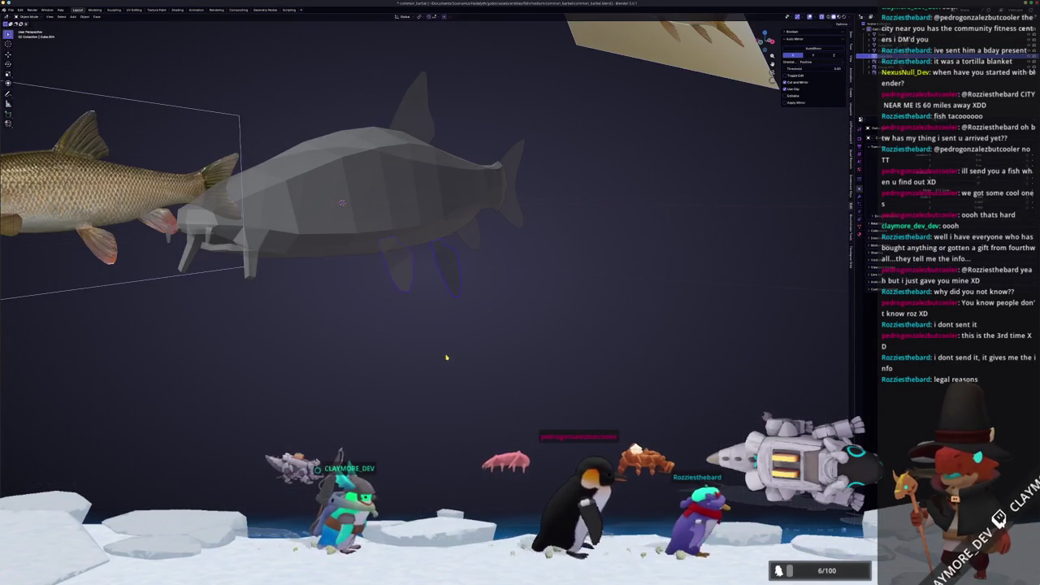
Enter Edit Mode in right side view (Numpad 3) with X-ray on, zoomed onto the fish head.
key("KP_1")
scroll(487, 341, "up", 2)
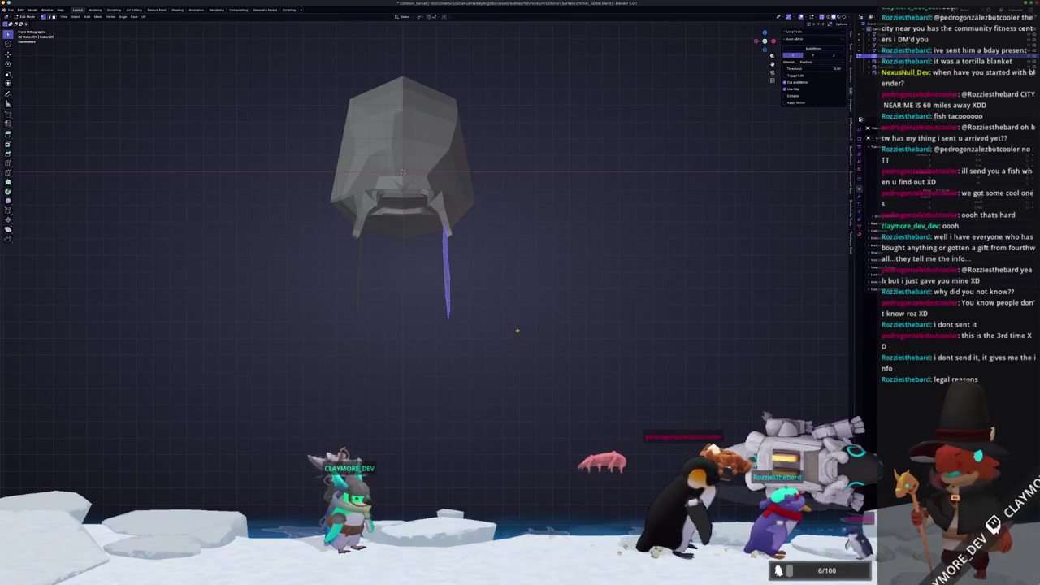
key("z")
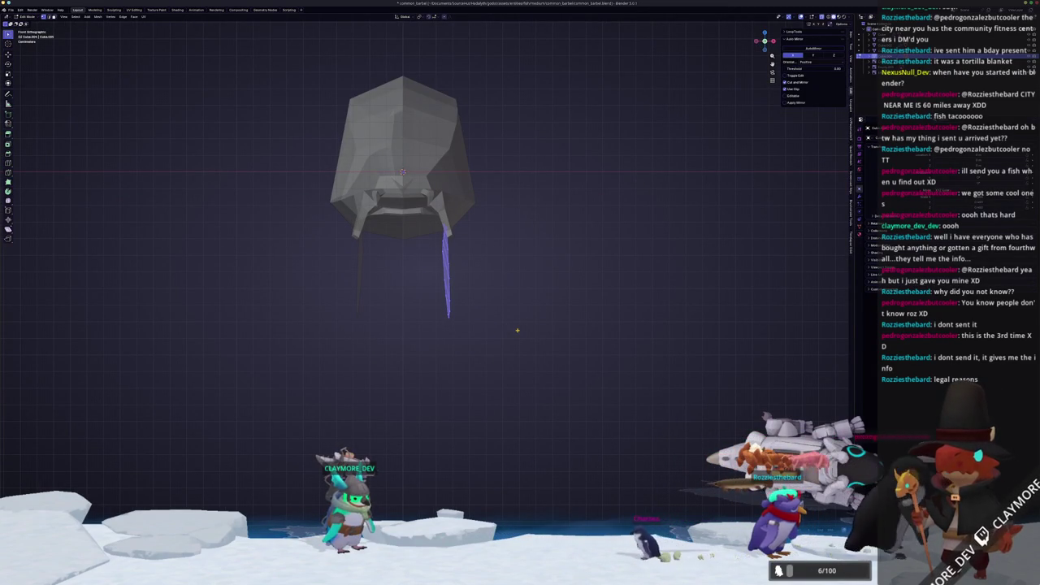
mouse_move(517, 330)
middle_mouse_down()
mouse_move(525, 283)
mouse_move(549, 308)
mouse_move(543, 272)
middle_mouse_up()
key("Tab")
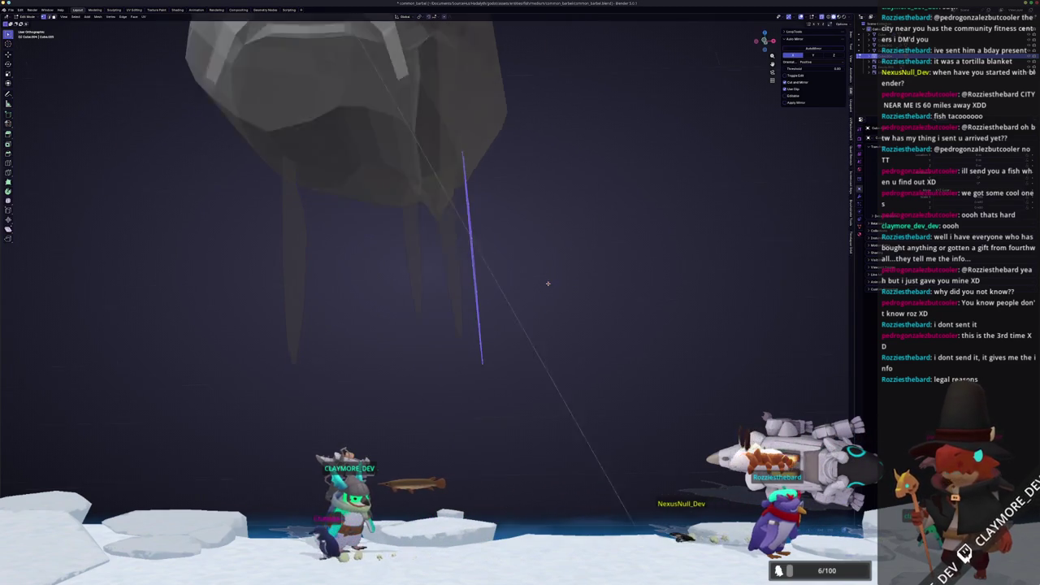
mouse_move(589, 257)
middle_mouse_down()
mouse_move(539, 273)
mouse_move(505, 336)
middle_mouse_up()
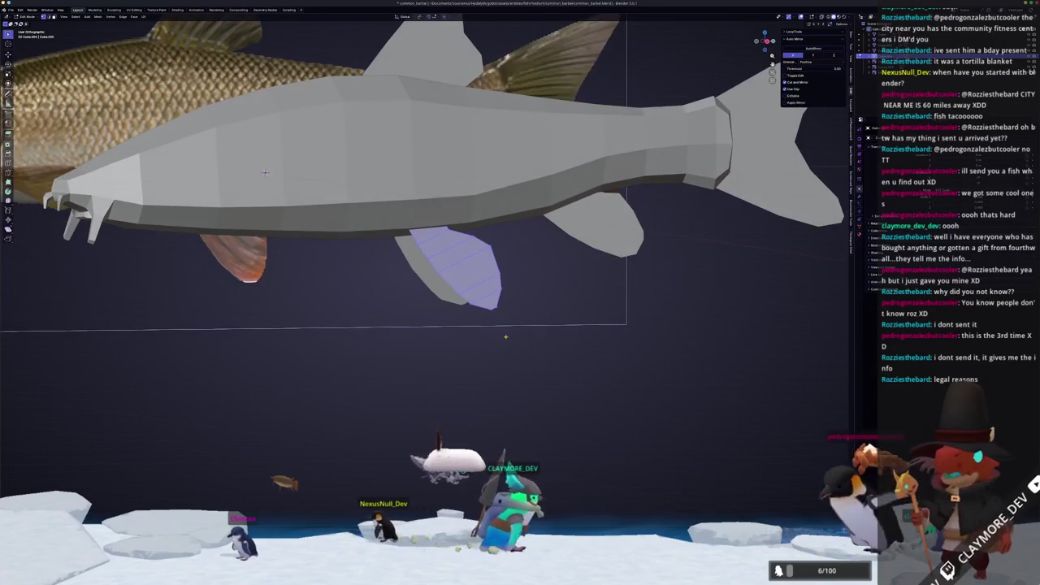
key("KP_3")
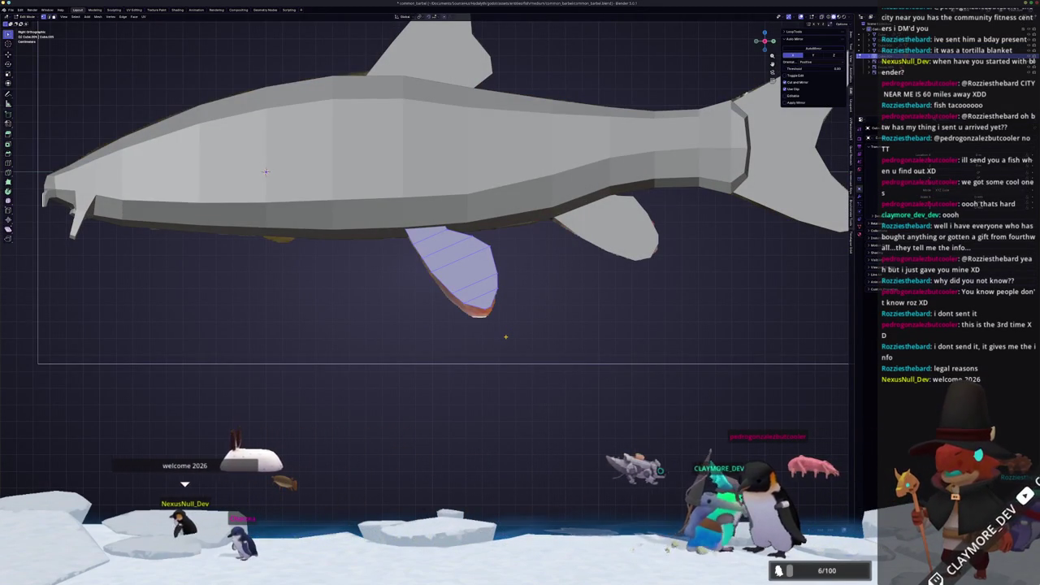
key("alt+z")
scroll(265, 171, "up", 2)
middle_click_drag(265, 171, 462, 200, "shift")
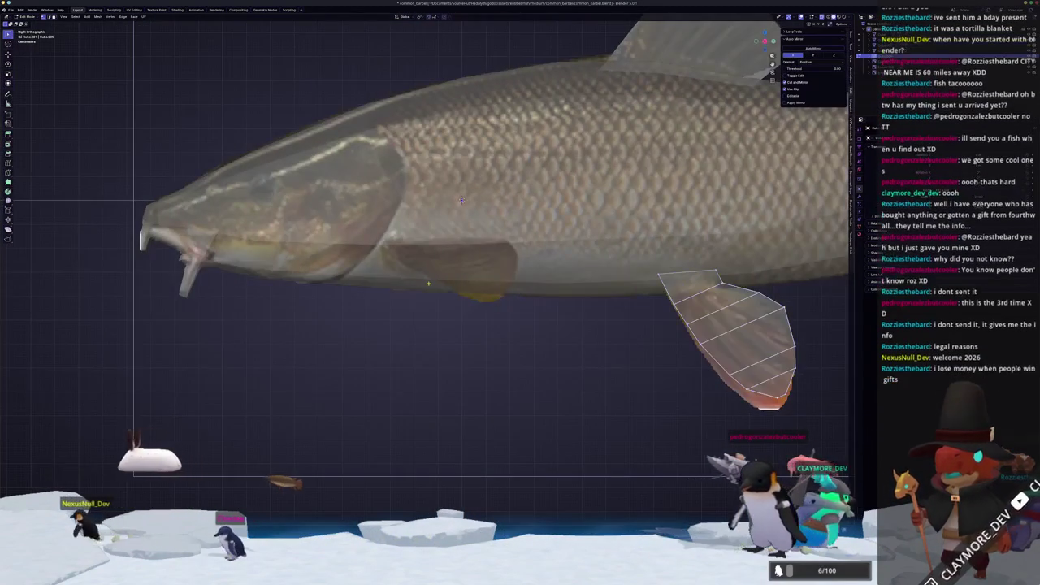
Enter Edit Mode on the fish mesh, cancelling an accidental move.
scroll(428, 281, "down", 1)
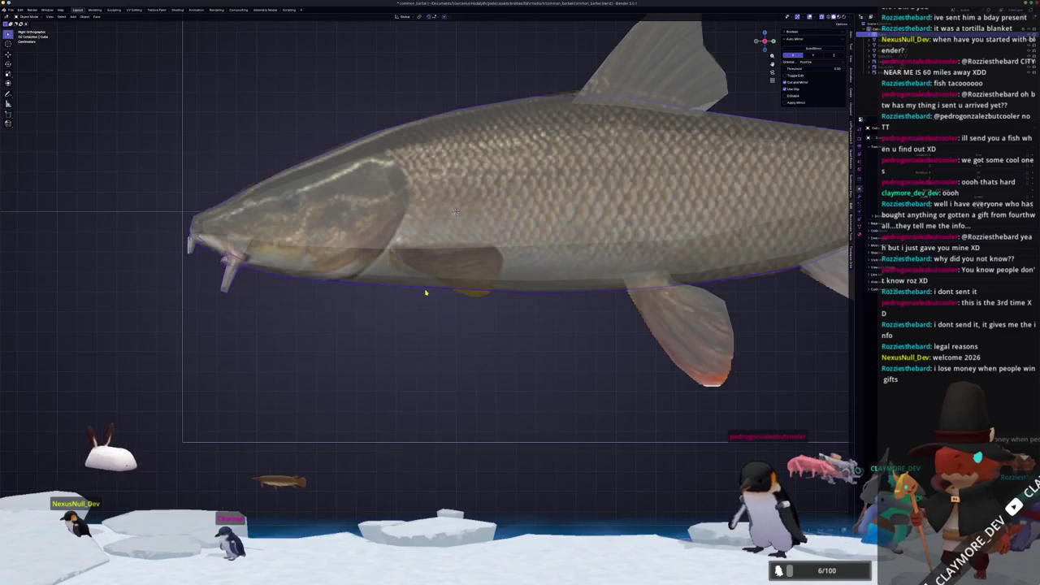
key("Tab")
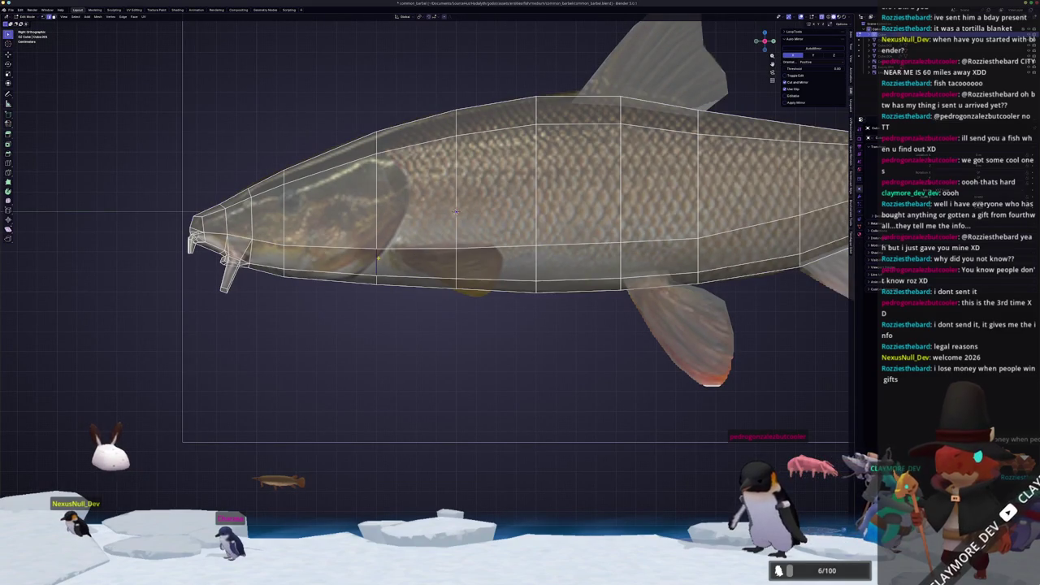
key("g")
right_click(407, 272)
key("Escape")
key("Tab")
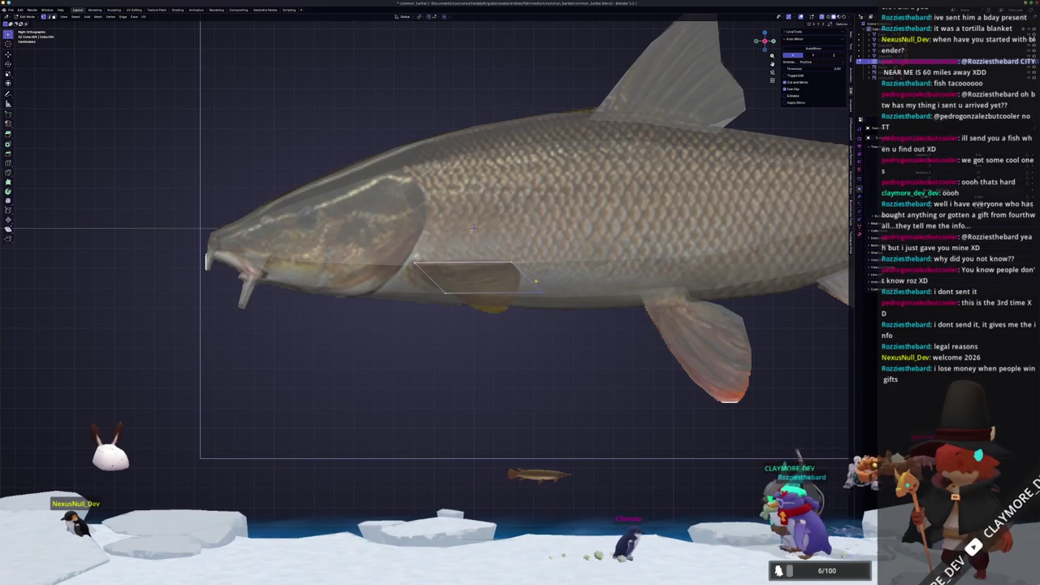
Reposition a fin corner and extrude the back edge to form the fin's rear corner.
key("g")
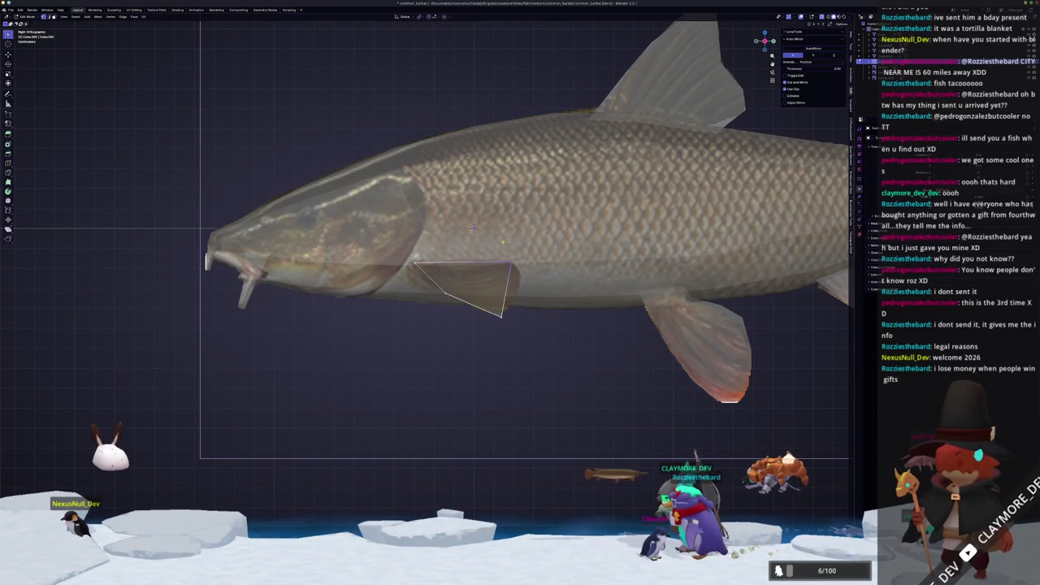
left_click(496, 238)
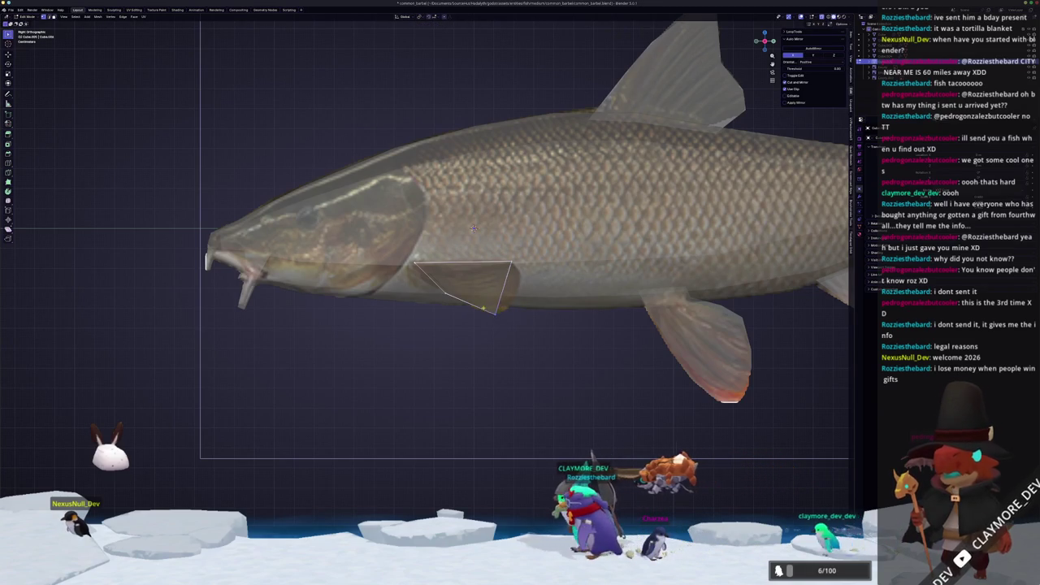
scroll(474, 229, "up", 1)
scroll(488, 211, "up", 1)
key("e")
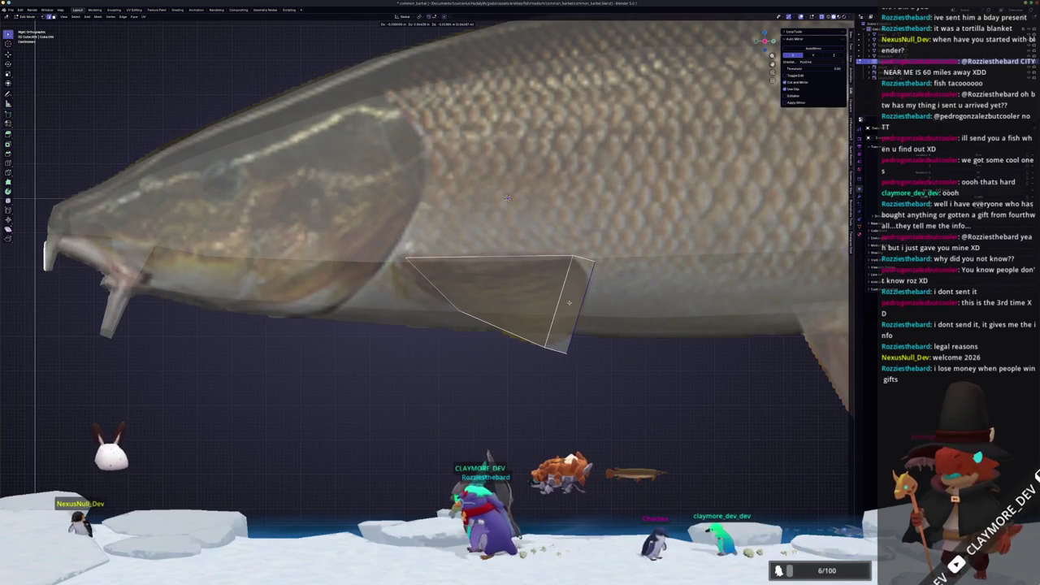
key("g")
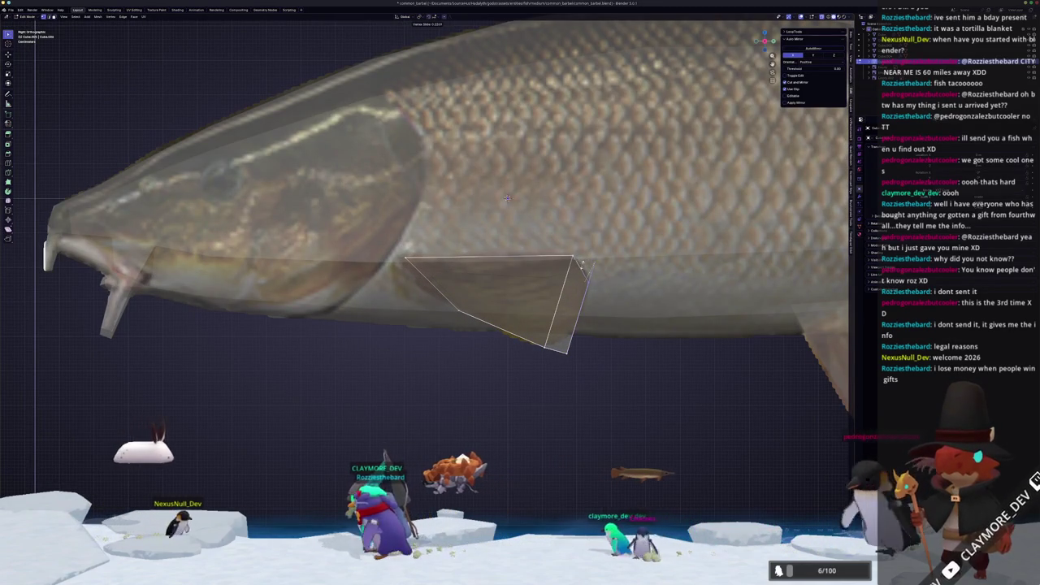
left_click(508, 199)
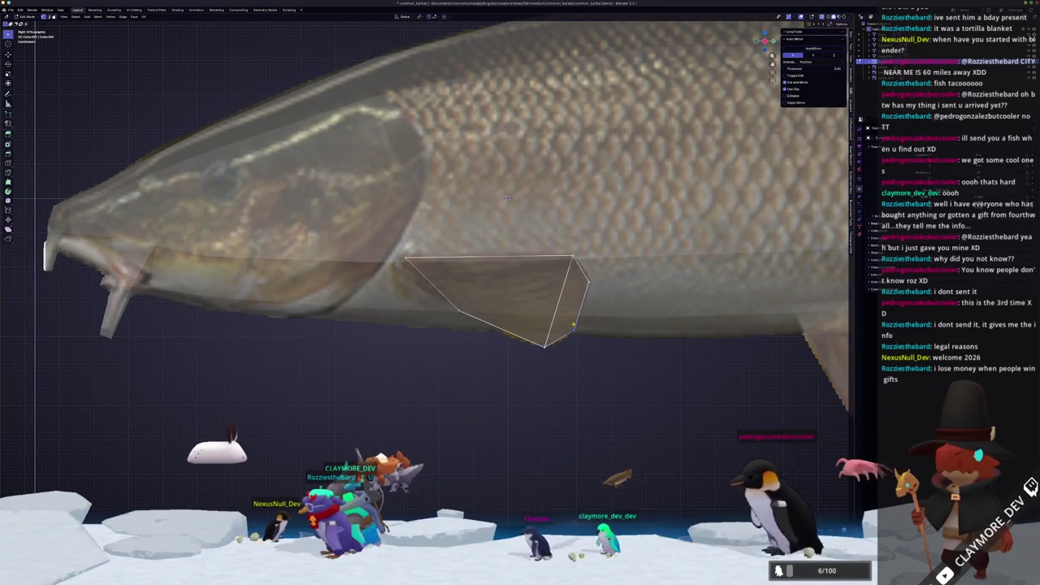
scroll(508, 199, "down", 5)
middle_click_drag(508, 198, 471, 201)
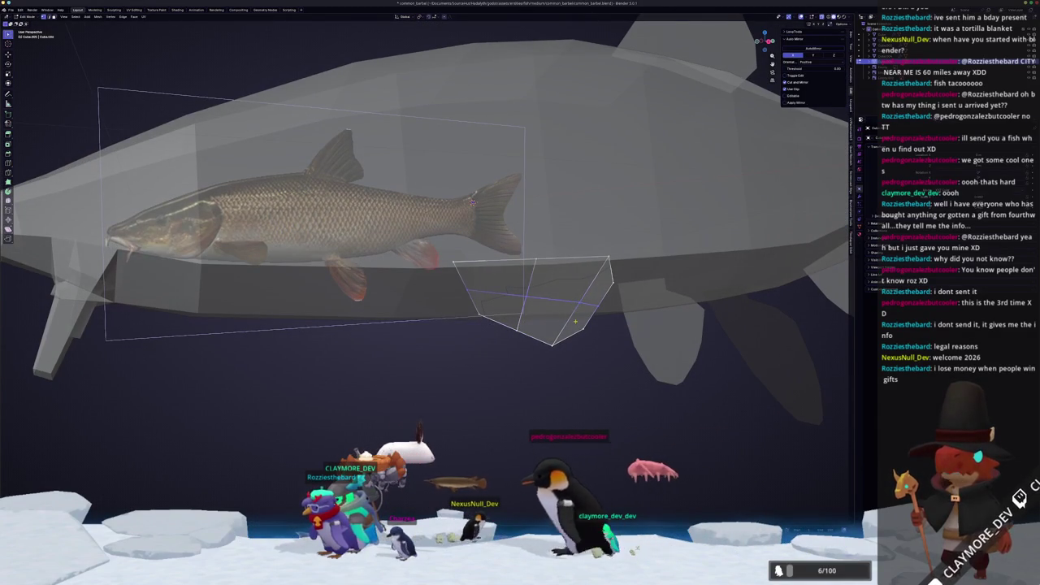
Select the whole fin and cut a new edge loop across it in side view.
key("a")
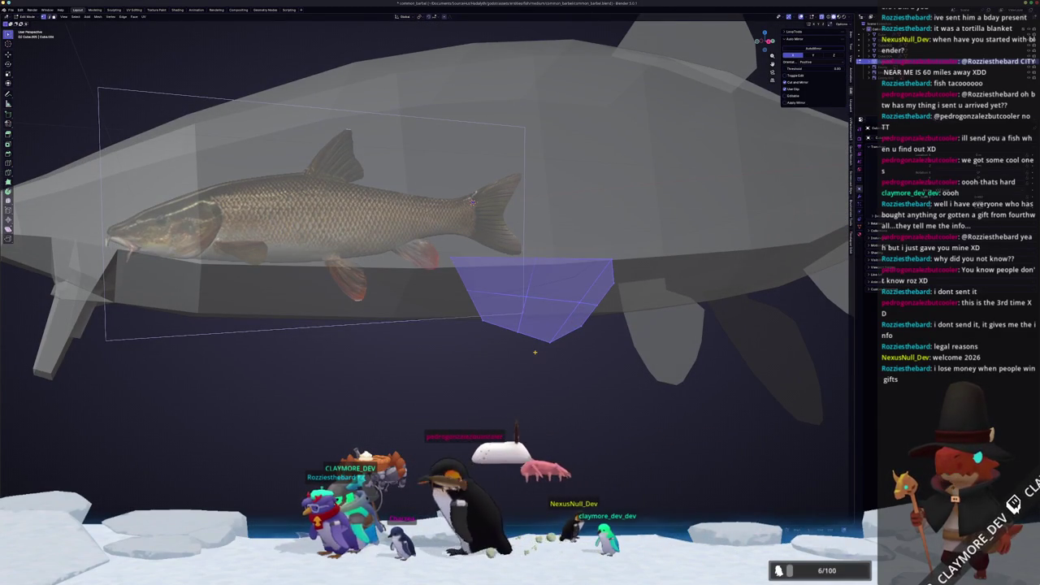
key("KP_3")
key("alt+a")
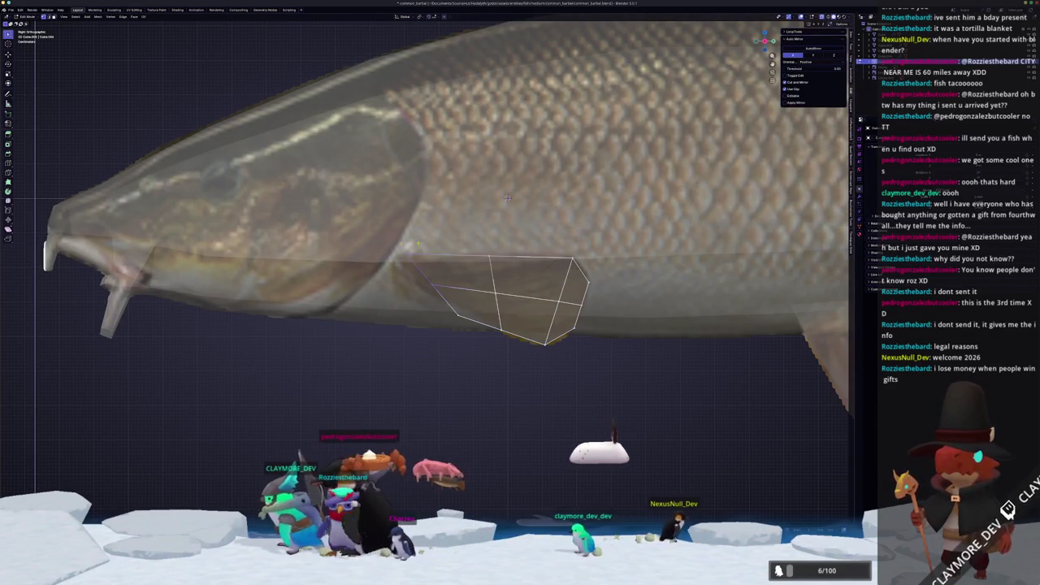
left_click(371, 242)
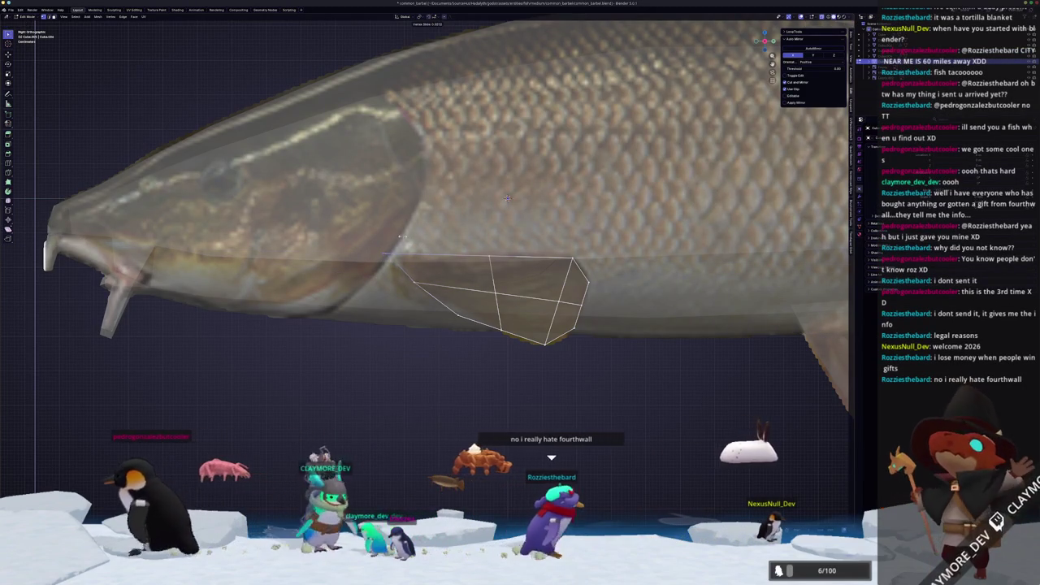
scroll(507, 197, "down", 5)
middle_click_drag(507, 197, 436, 192)
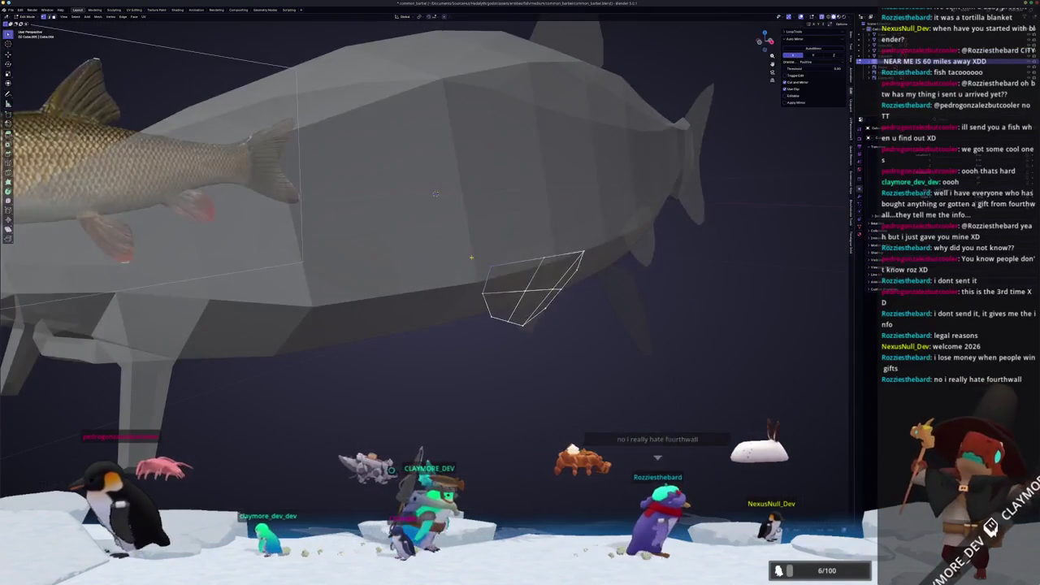
From front view, shift the whole fin outward from the body along the X axis.
key("a")
key("KP_1")
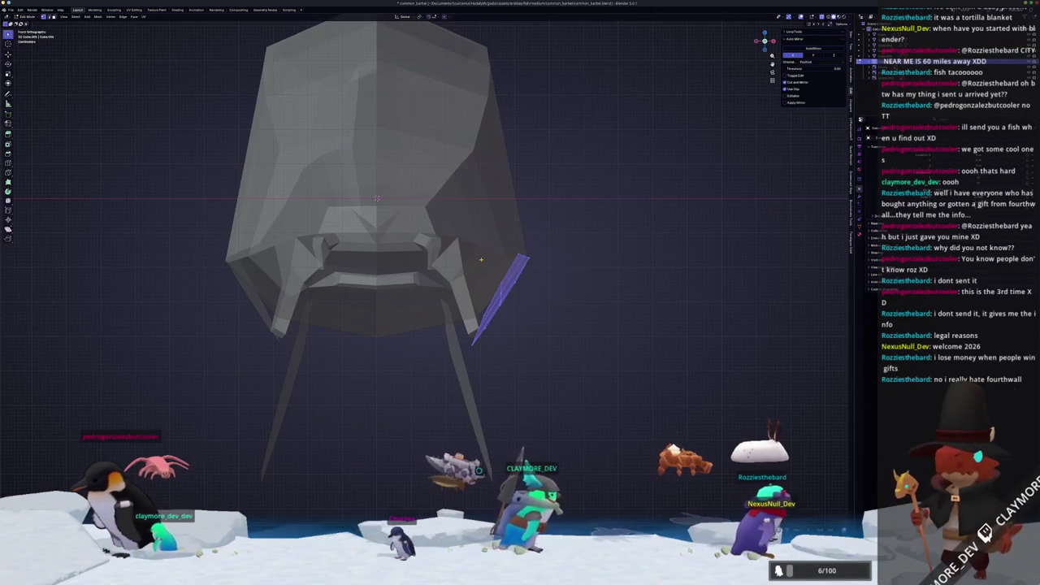
key("g")
key("x")
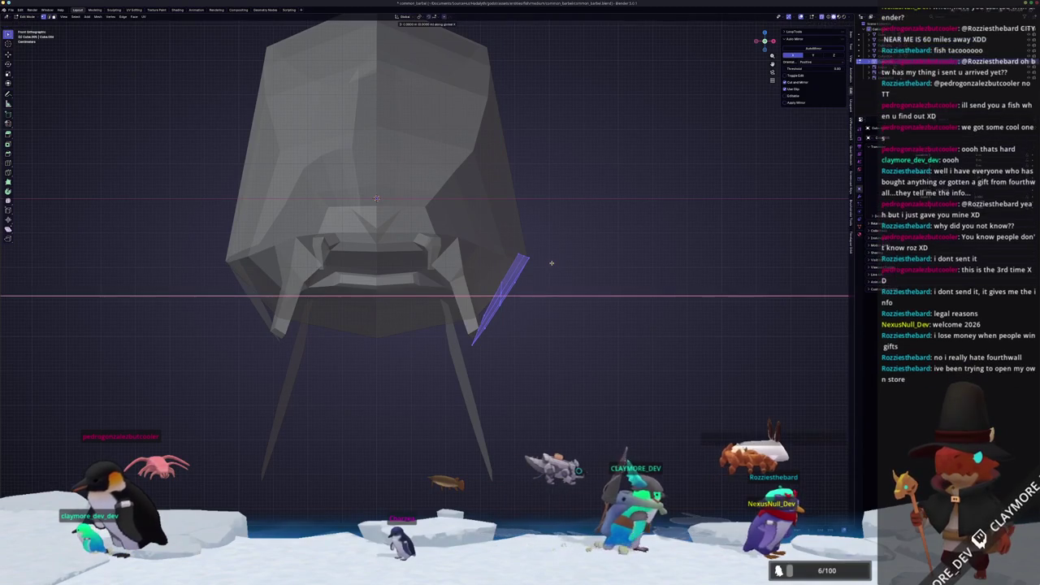
left_click(559, 267)
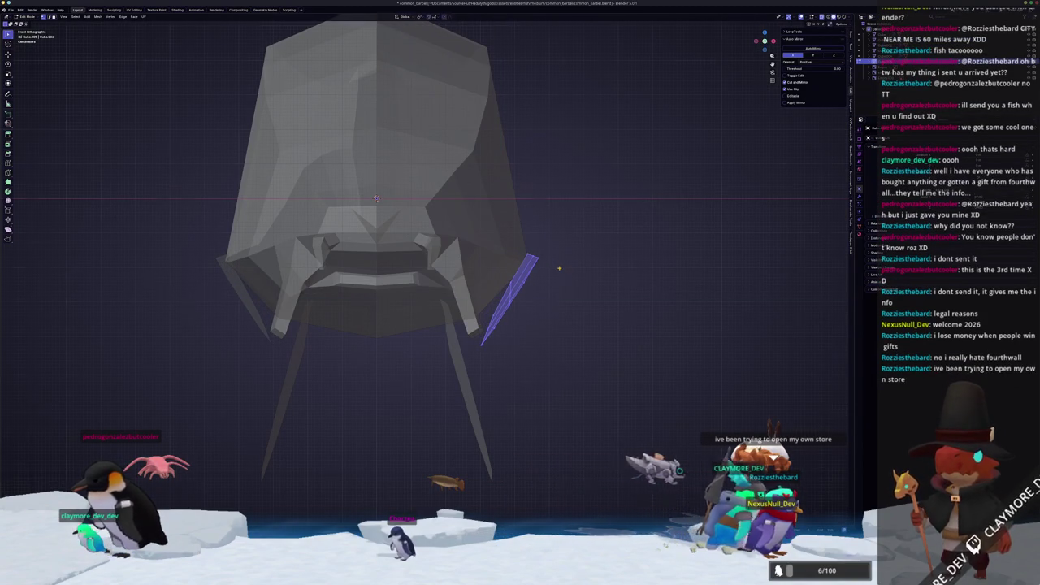
Rotate the mirrored fins outward from top view, then exit Edit Mode and switch to the references folder.
key("KP_7")
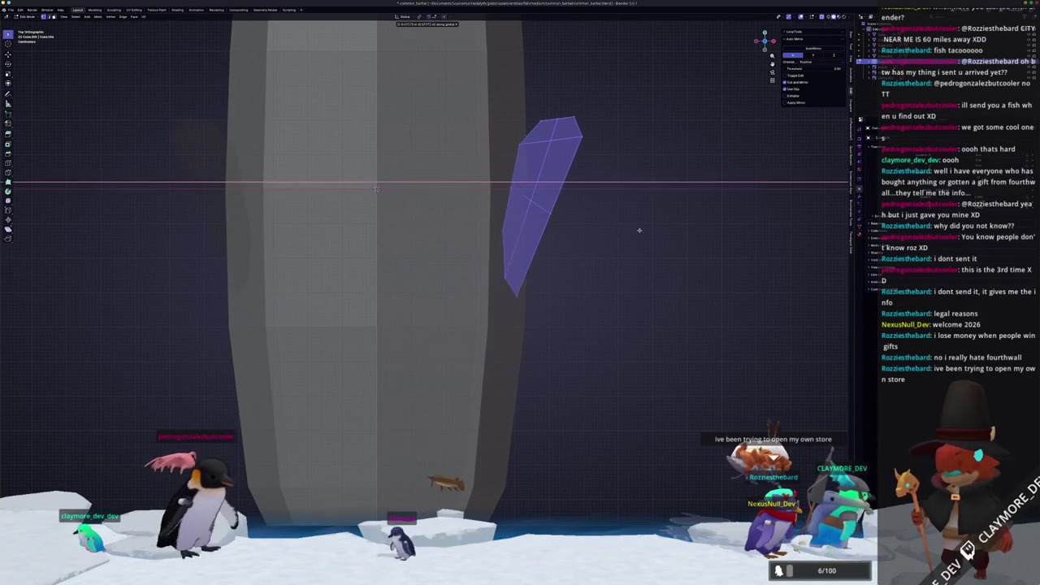
left_click(648, 250)
mouse_move(648, 250)
middle_mouse_down()
mouse_move(502, 245)
mouse_move(628, 188)
middle_mouse_up()
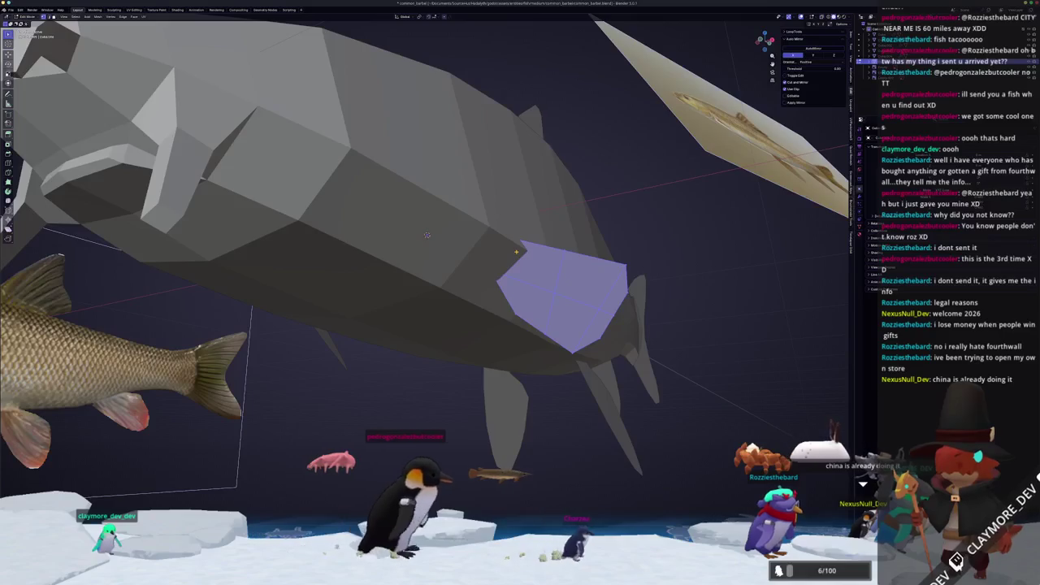
key("KP_7")
key("r")
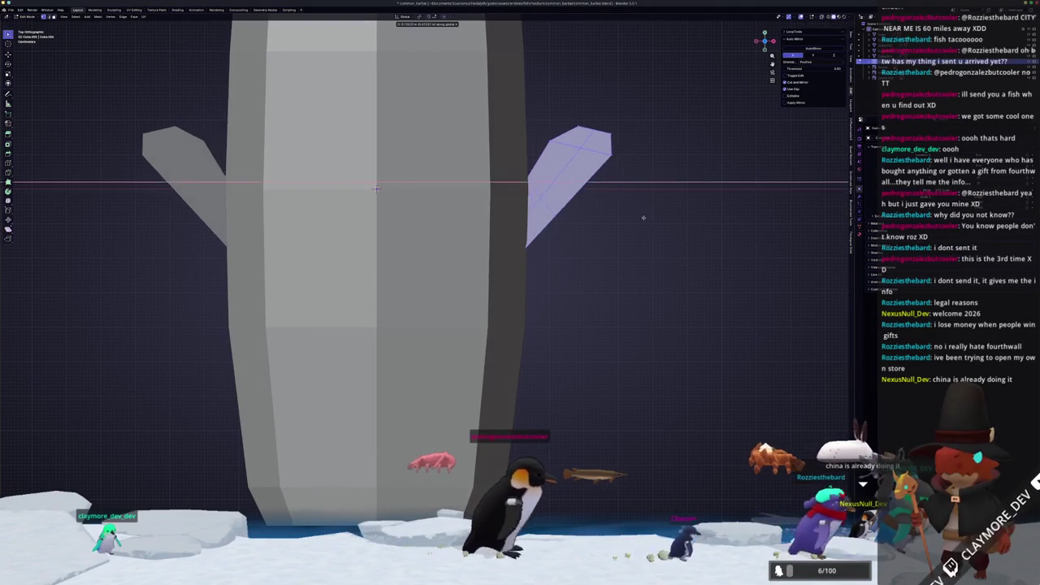
left_click(646, 246)
mouse_move(646, 246)
middle_mouse_down()
mouse_move(555, 258)
mouse_move(593, 260)
middle_mouse_up()
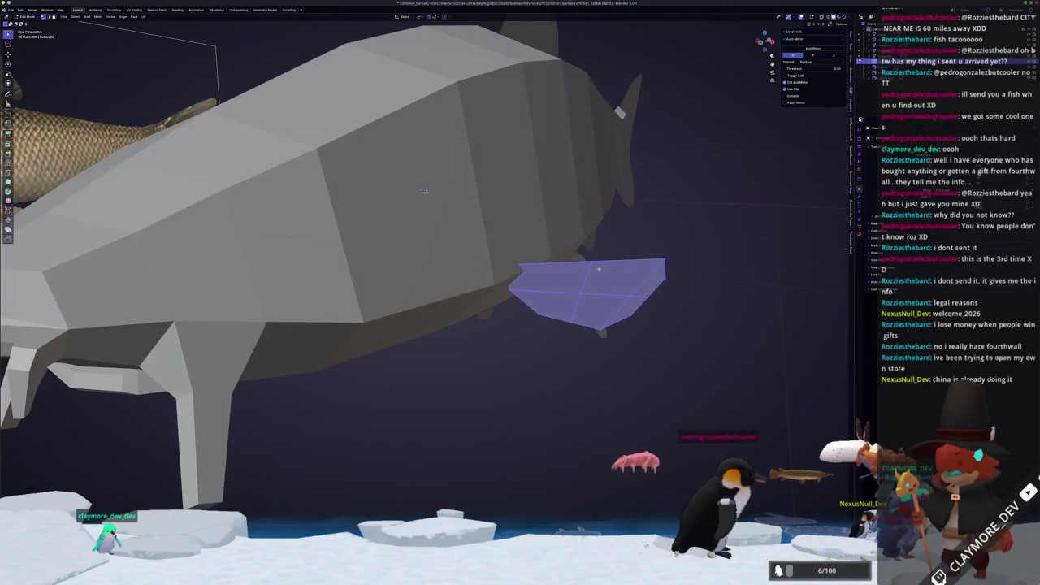
scroll(506, 367, "down", 3)
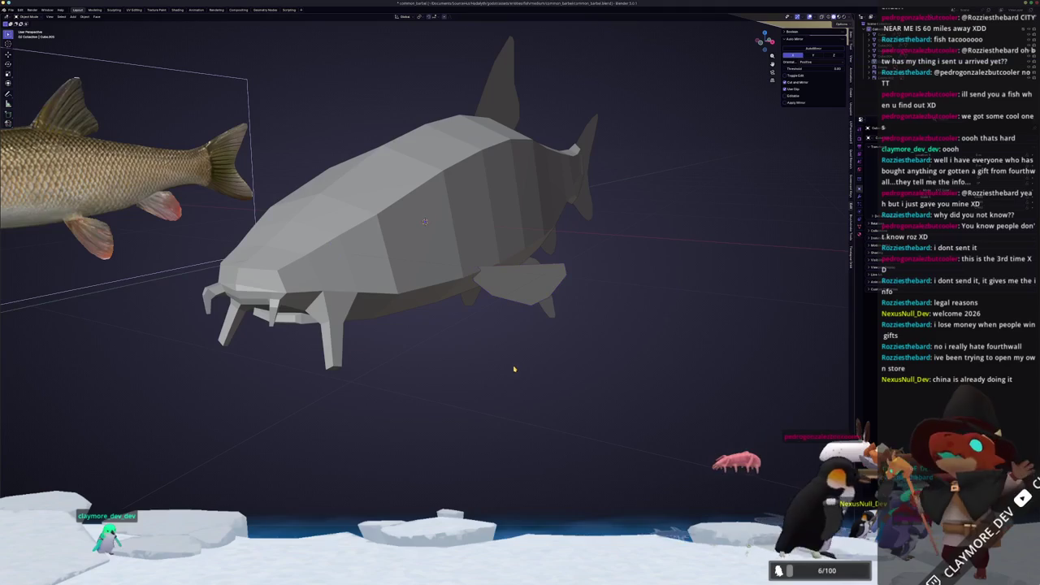
mouse_move(512, 414)
middle_mouse_down()
mouse_move(553, 385)
mouse_move(499, 379)
mouse_move(390, 240)
mouse_move(504, 252)
mouse_move(494, 278)
mouse_move(523, 360)
middle_mouse_up()
scroll(387, 235, "up", 3)
key("Tab")
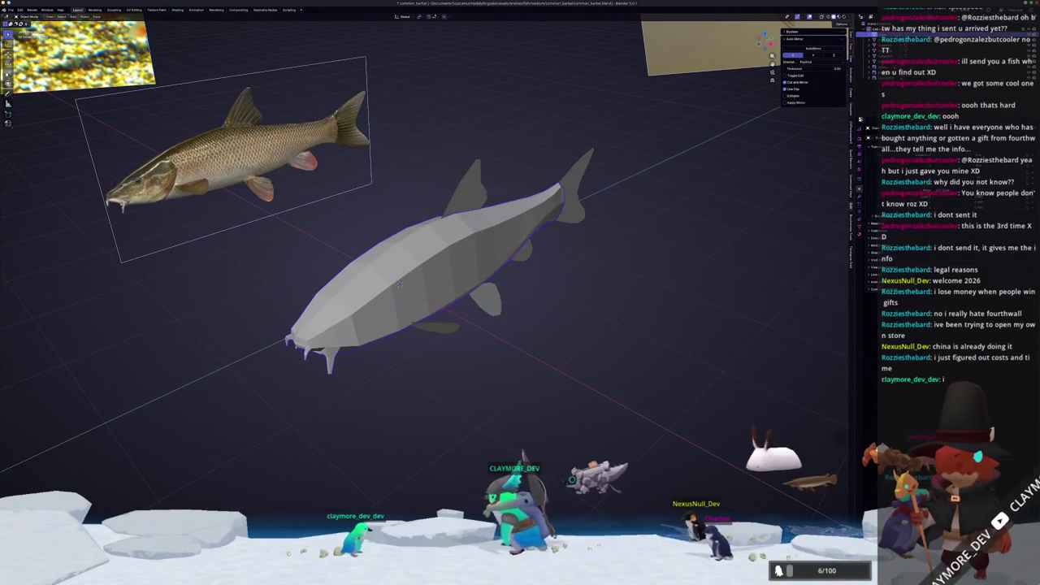
key("alt+Tab")
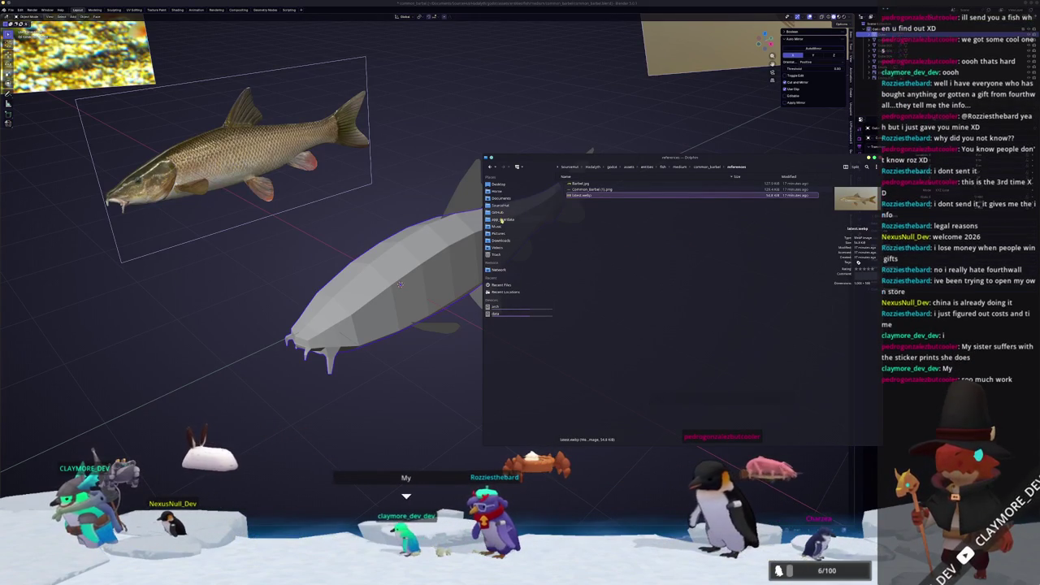
In the SourceHut logo folder, open mono_background.png in the image viewer.
left_click(502, 206)
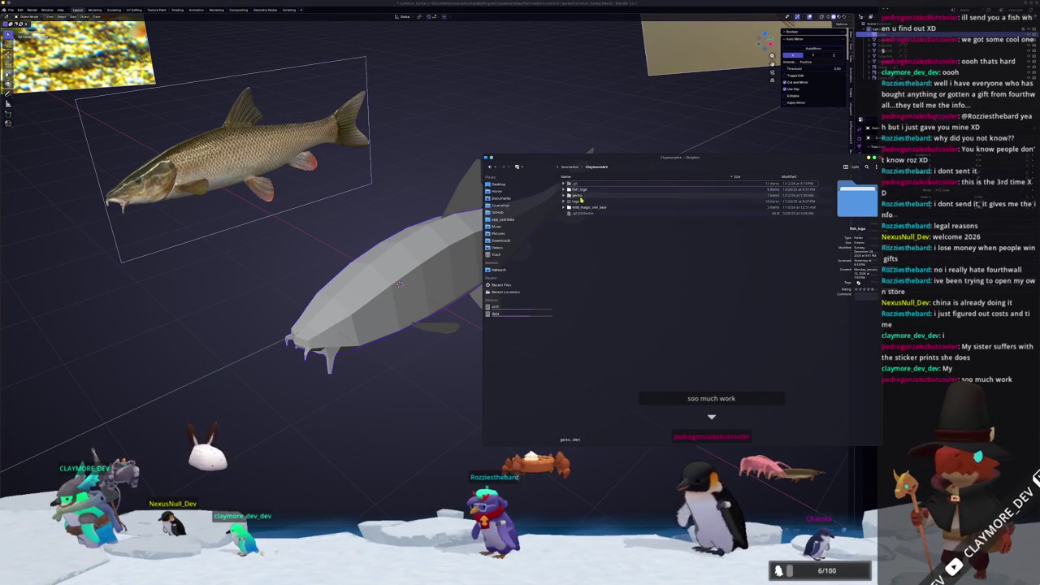
left_click(564, 202)
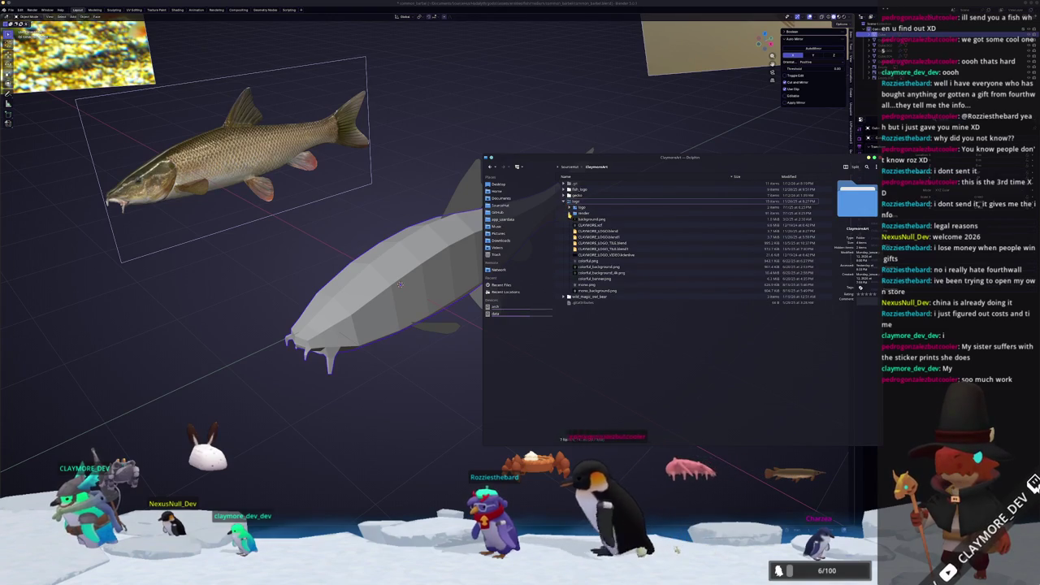
left_click(570, 213)
left_click(569, 214)
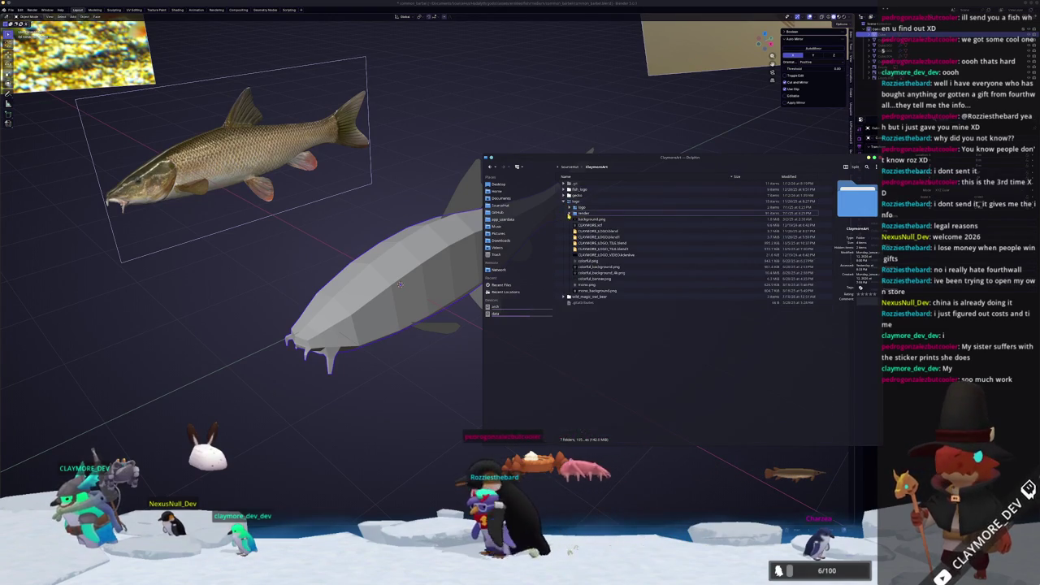
double_click(590, 290)
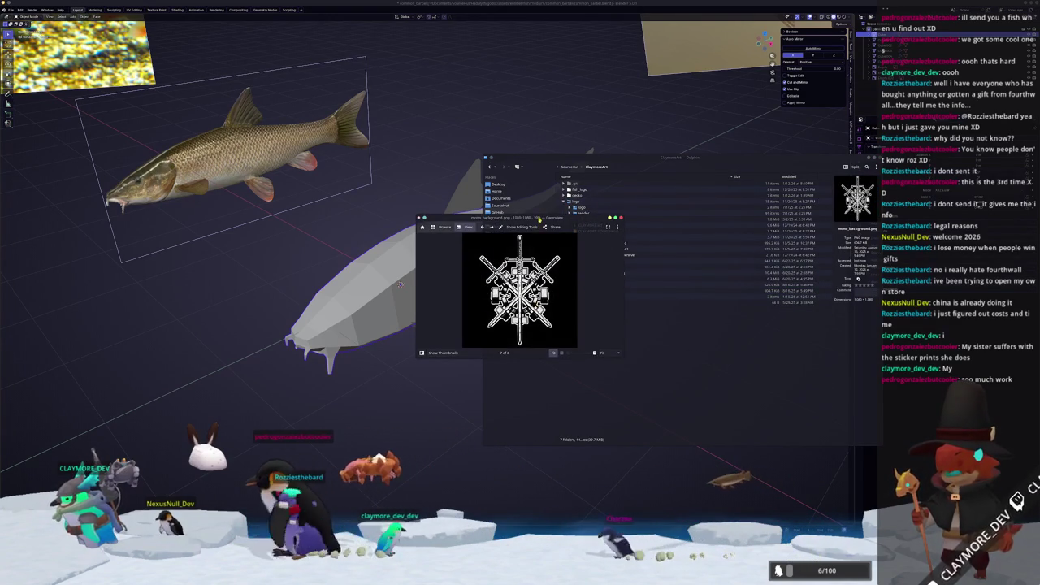
Move and enlarge the image viewer, then close both it and Dolphin.
left_click_drag(538, 219, 391, 226)
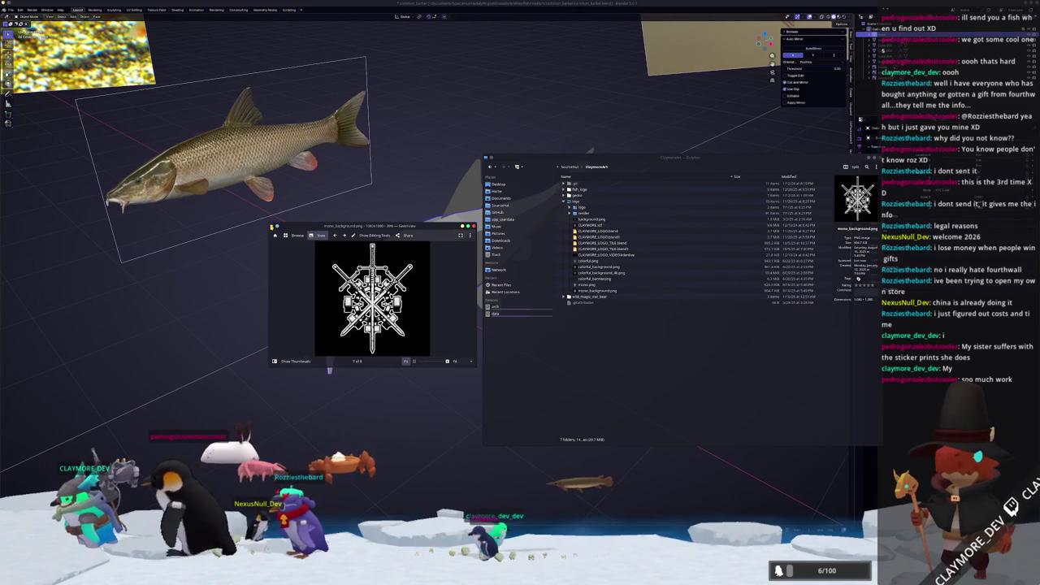
mouse_move(270, 224)
left_mouse_down()
mouse_move(166, 96)
mouse_move(147, 93)
left_mouse_up()
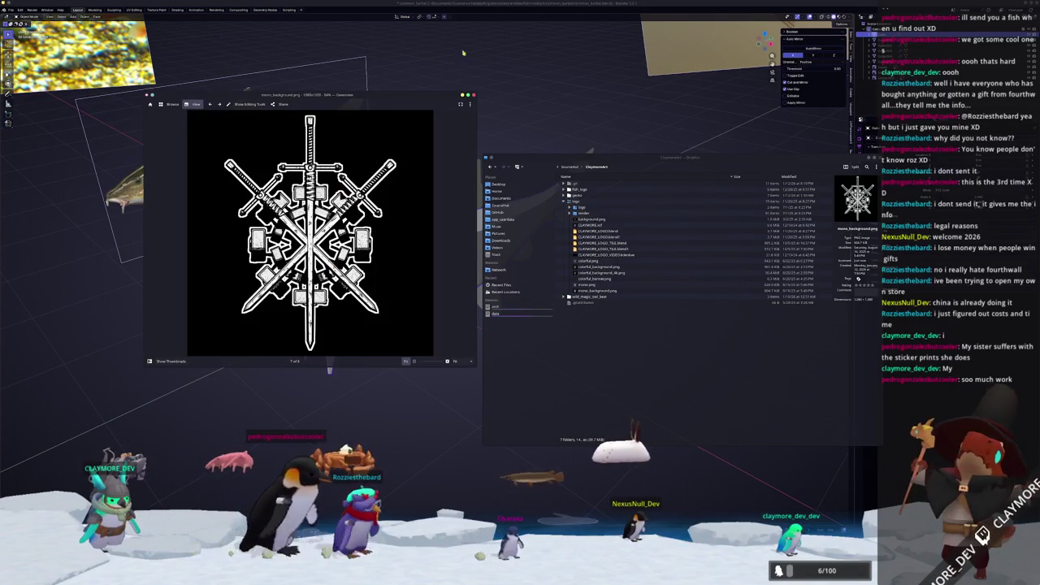
key("ctrl+q")
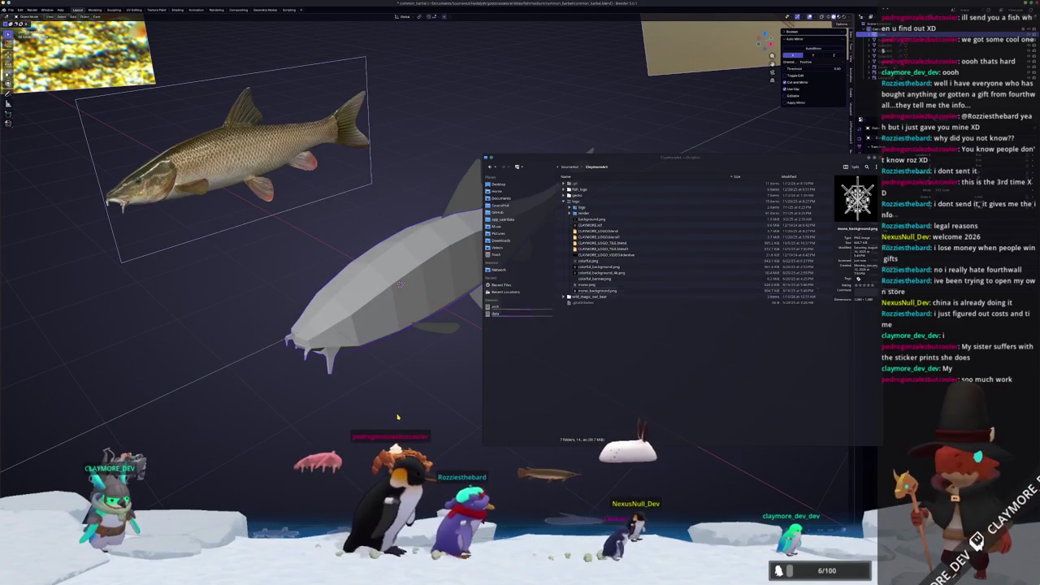
key("ctrl+q")
mouse_move(463, 406)
middle_mouse_down()
mouse_move(458, 364)
mouse_move(474, 363)
middle_mouse_up()
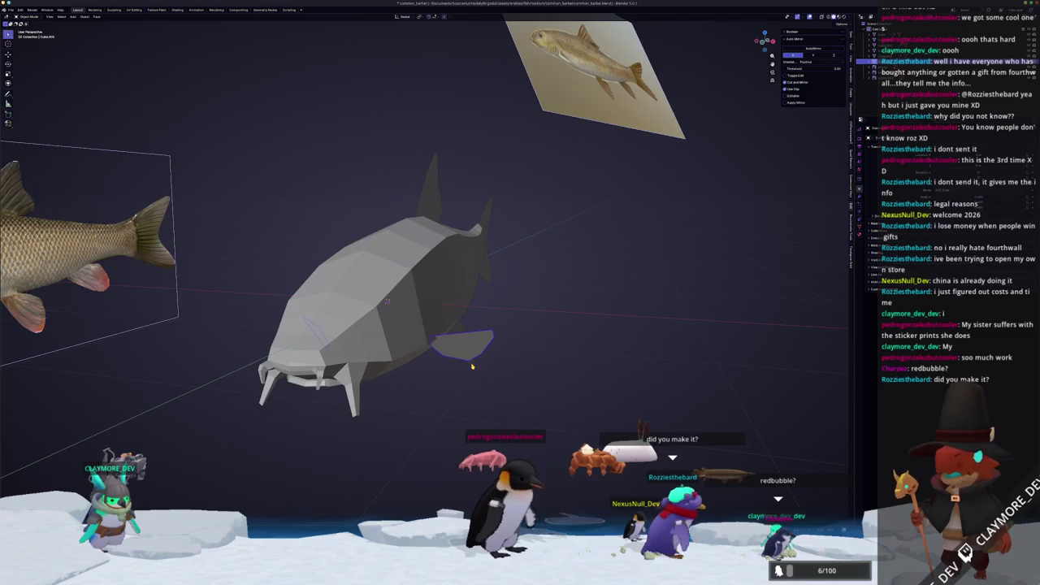
In Right Orthographic view, select the pectoral fin and turn on X-ray over the reference photo.
key("KP_3")
left_click(455, 305)
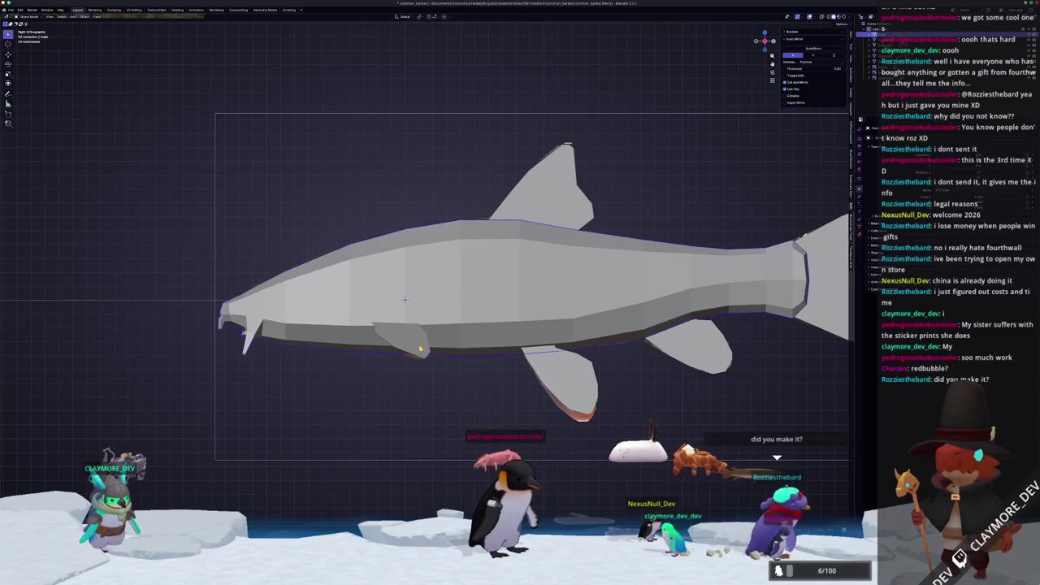
left_click(420, 350)
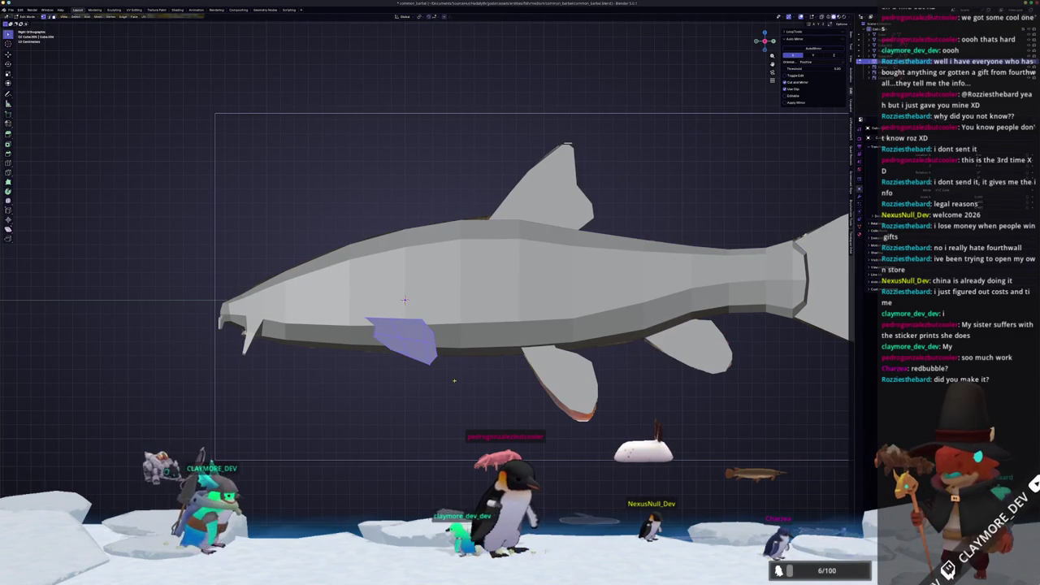
key("alt+z")
scroll(422, 301, "up", 2)
scroll(422, 301, "up", 1)
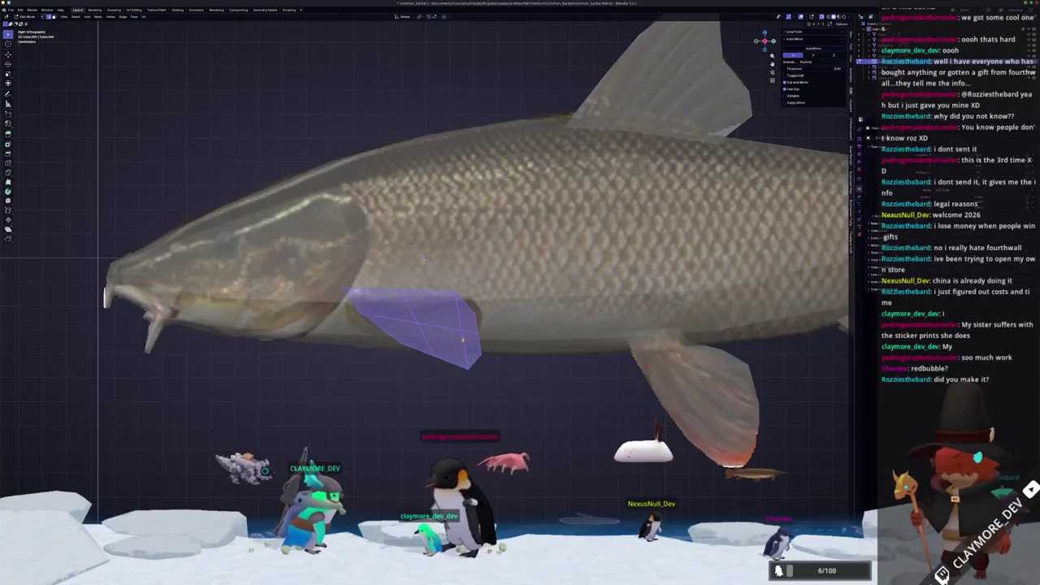
scroll(425, 258, "up", 2)
Add a loop cut across the pectoral fin.
key("ctrl+r")
left_click(425, 253)
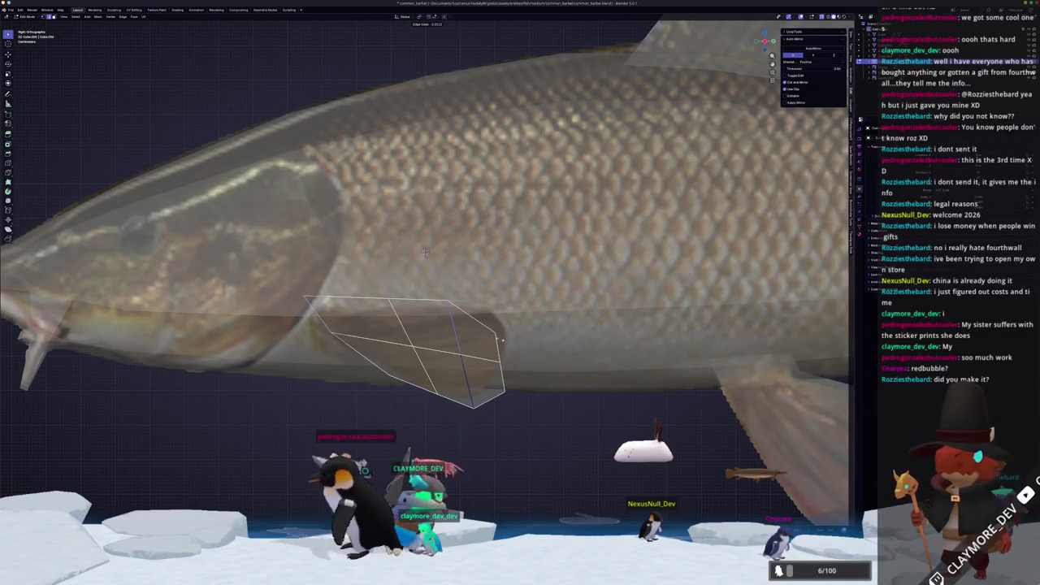
left_click(498, 416)
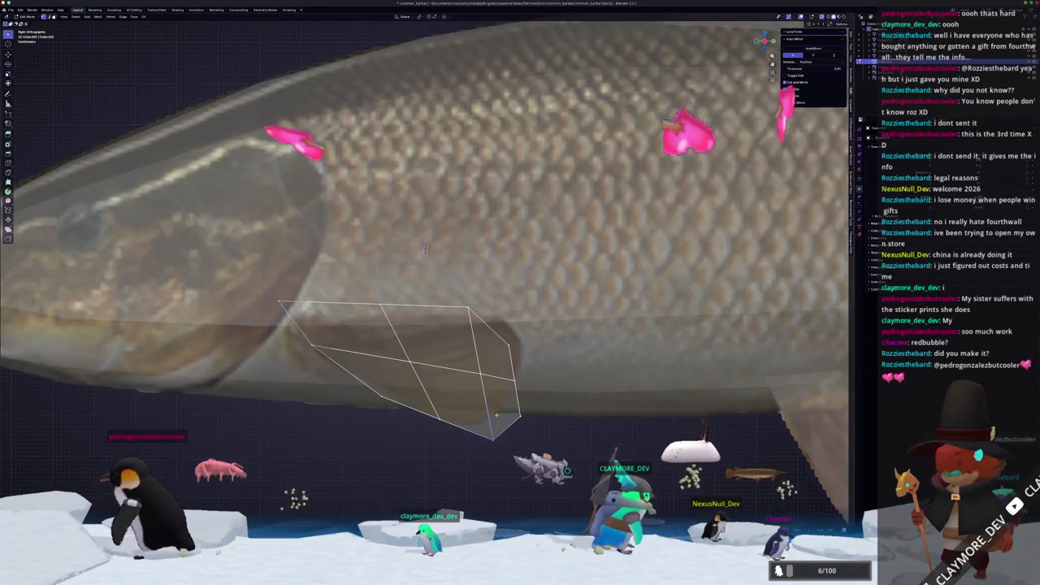
scroll(496, 415, "up", 2)
Slide the fin vertices along their edges to trace the reference fin, then leave Edit Mode.
key("g")
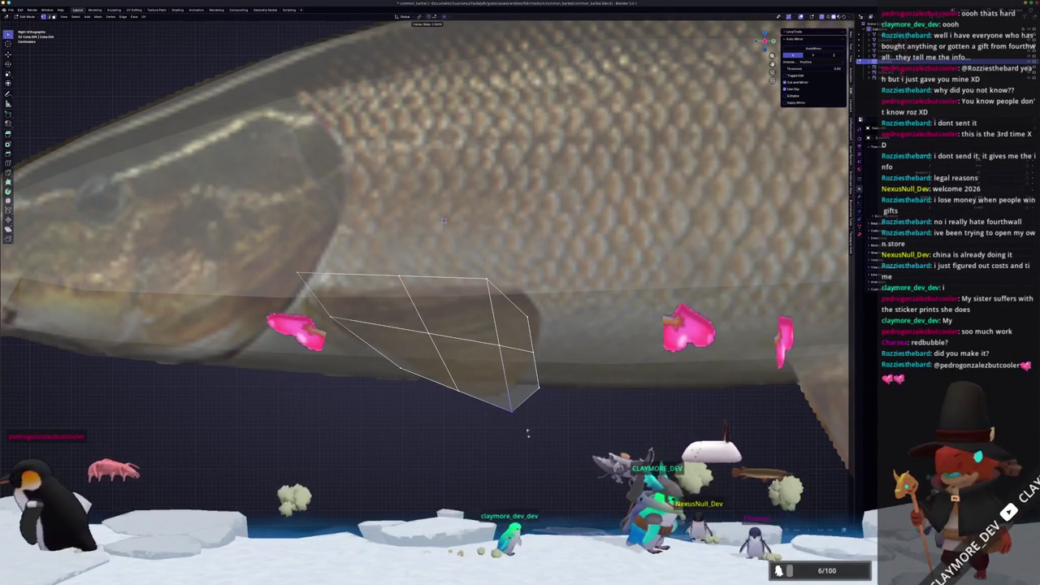
key("g")
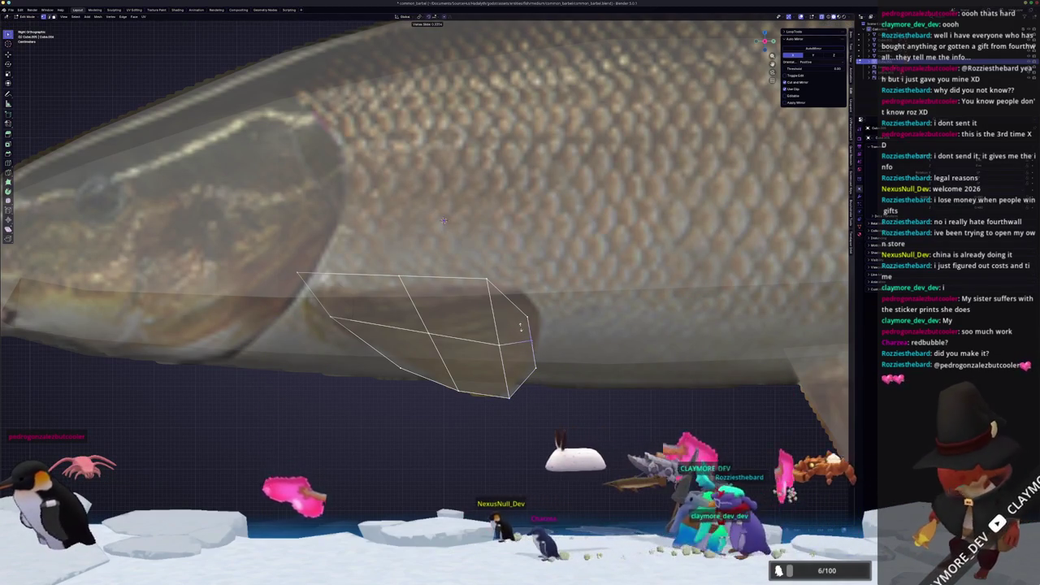
key("c")
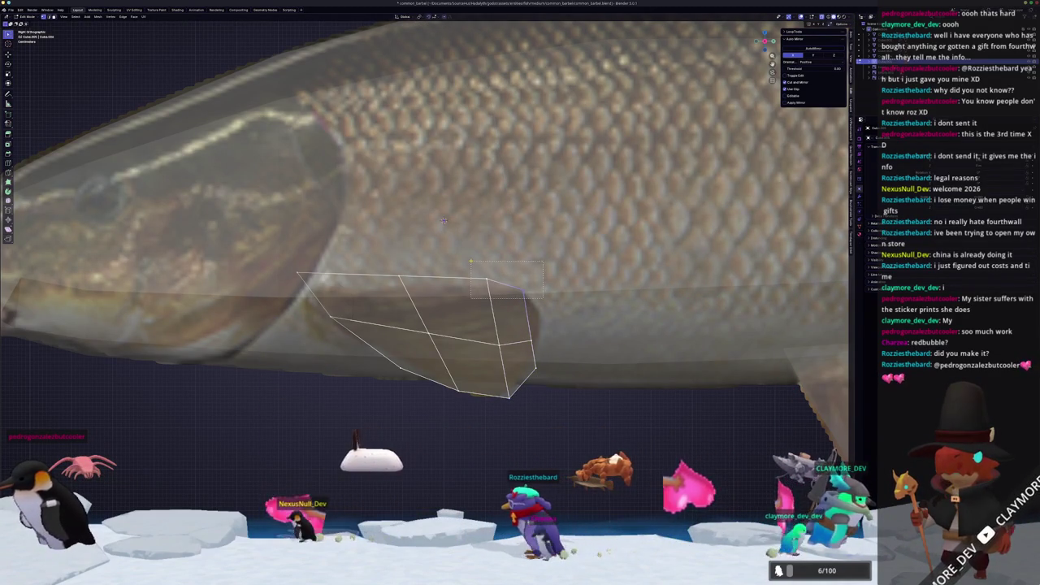
scroll(482, 221, "up", 1)
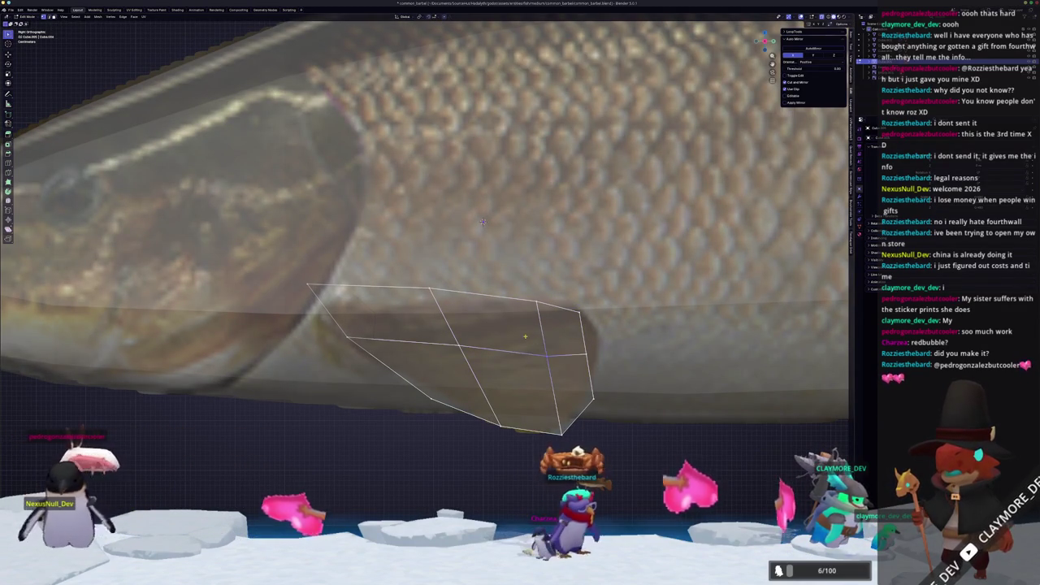
key("g")
key("g")
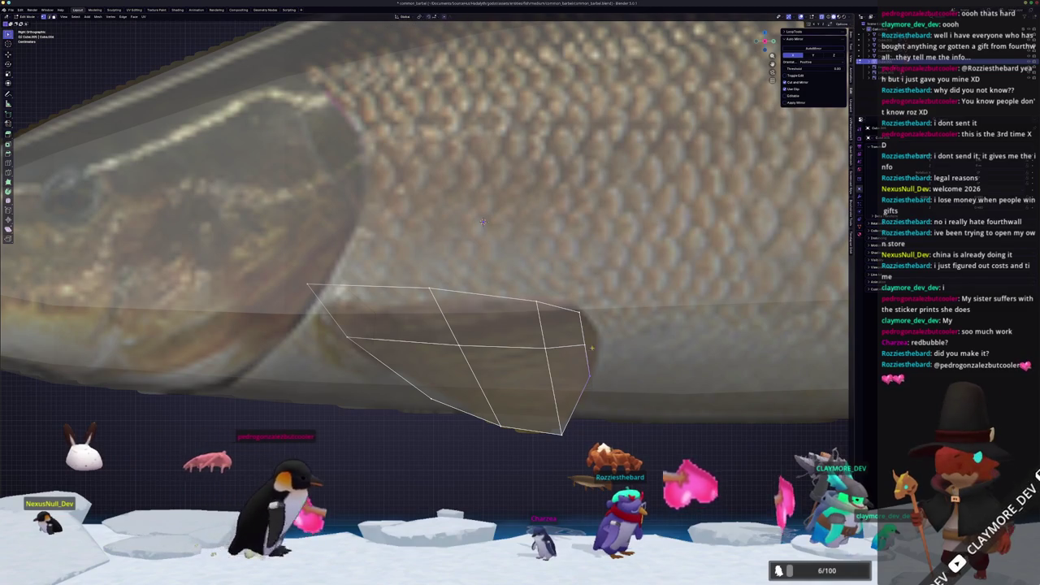
left_click(588, 336)
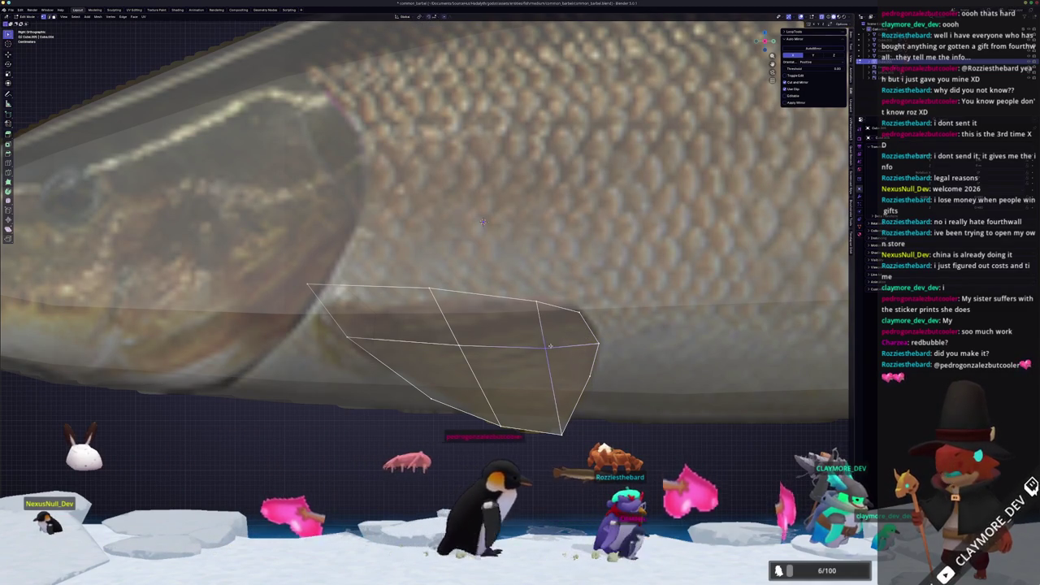
left_click(550, 349)
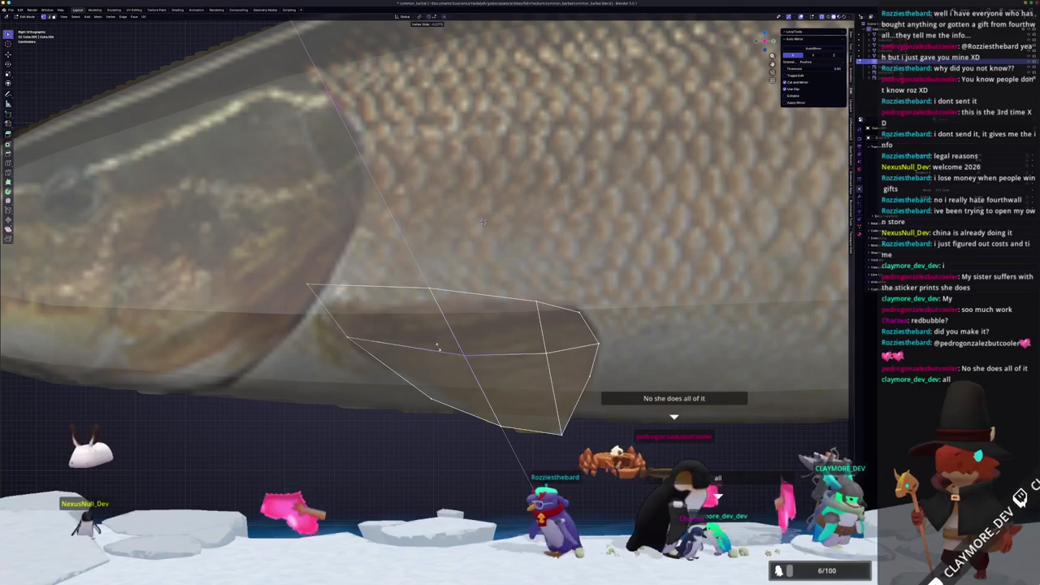
key("a")
scroll(459, 241, "down", 3)
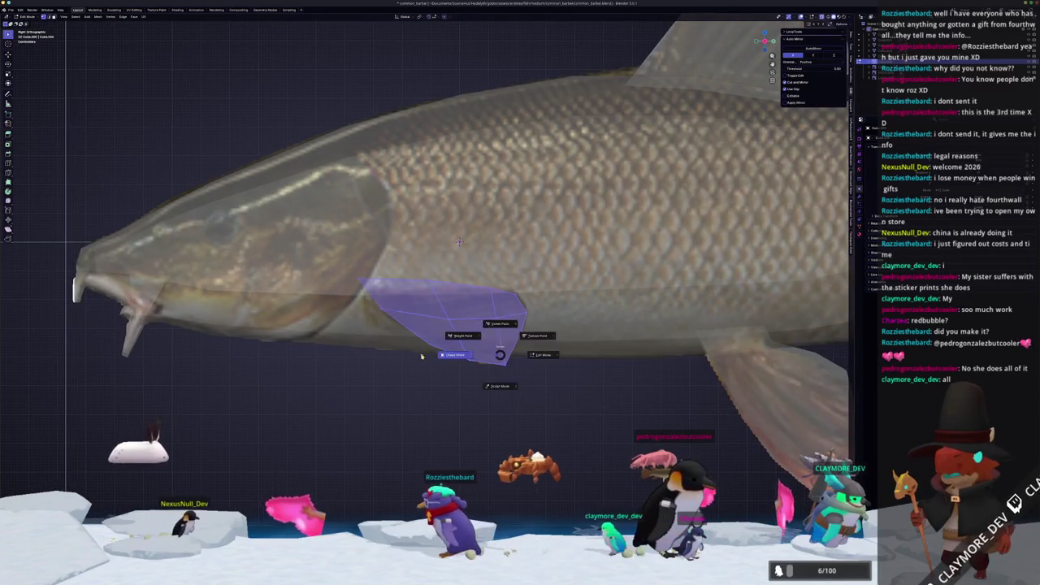
key("Tab")
middle_click_drag(399, 365, 378, 252)
mouse_move(452, 356)
middle_mouse_down()
mouse_move(466, 339)
mouse_move(423, 358)
mouse_move(432, 352)
middle_mouse_up()
In Object Mode, select the lower rear, dorsal, ventral and front pectoral fins.
key("Tab")
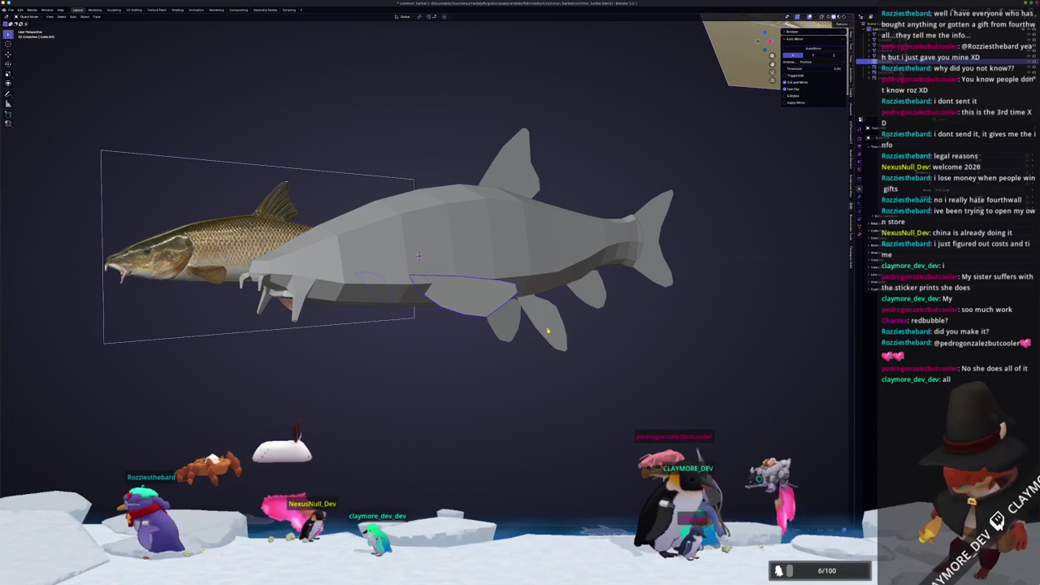
left_click(536, 321, "shift")
scroll(546, 325, "up", 3)
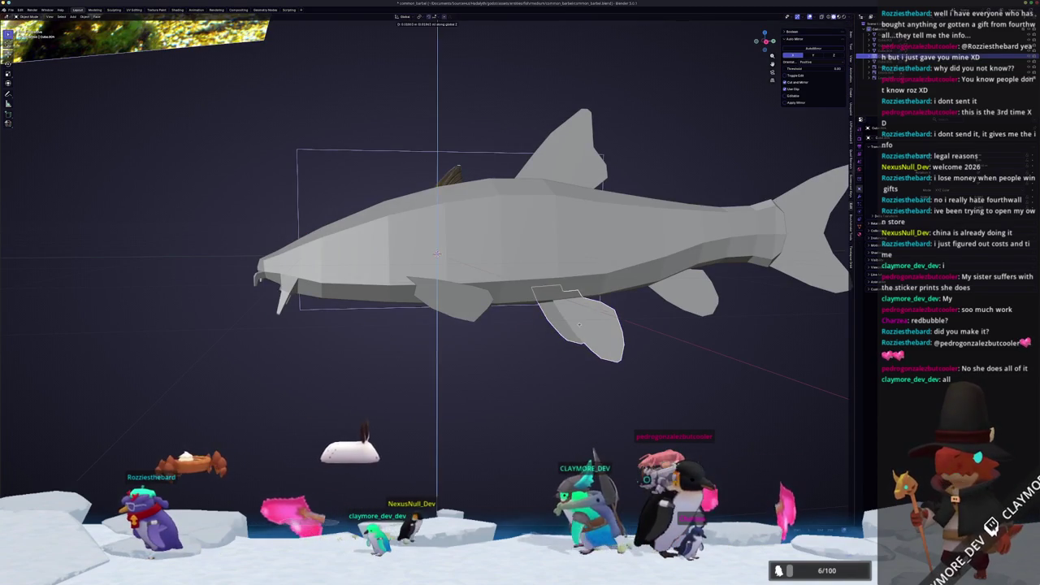
middle_click_drag(580, 326, 486, 209)
left_click(491, 201, "shift")
left_click(619, 324, "shift")
left_click(369, 335, "shift")
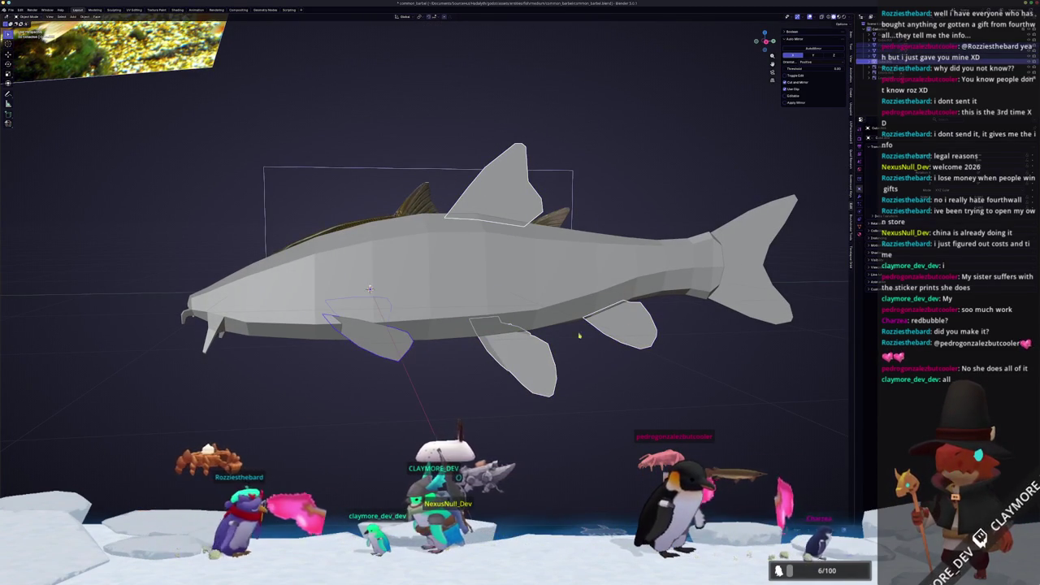
middle_click_drag(521, 345, 435, 299)
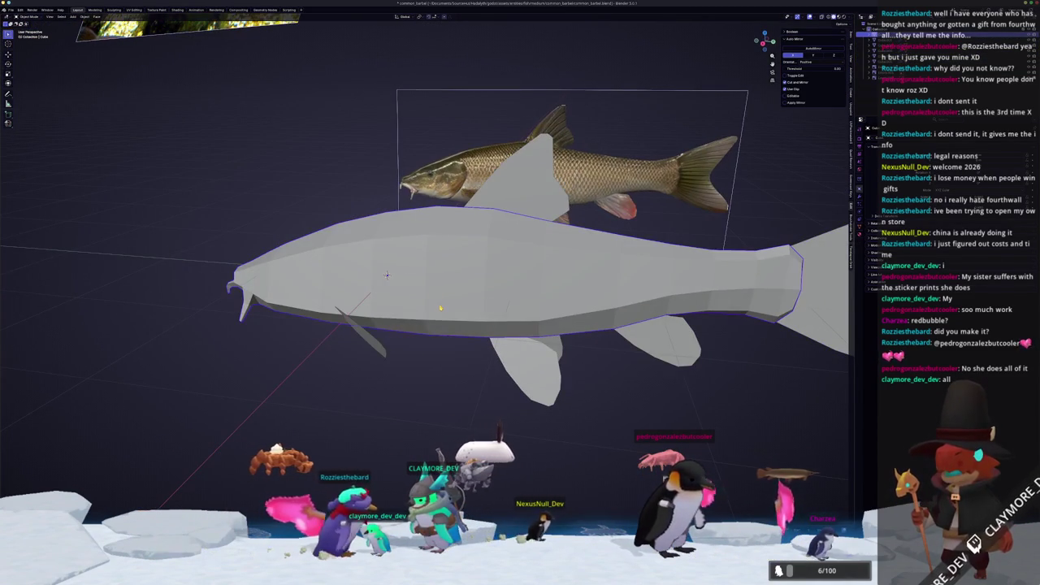
Switch to Right Orthographic, enter Edit Mode with X-ray on, and zoom in on the fish's side.
key("KP_3")
key("Tab")
key("alt+z")
scroll(514, 263, "up", 3)
scroll(515, 263, "up", 2)
left_click(605, 249)
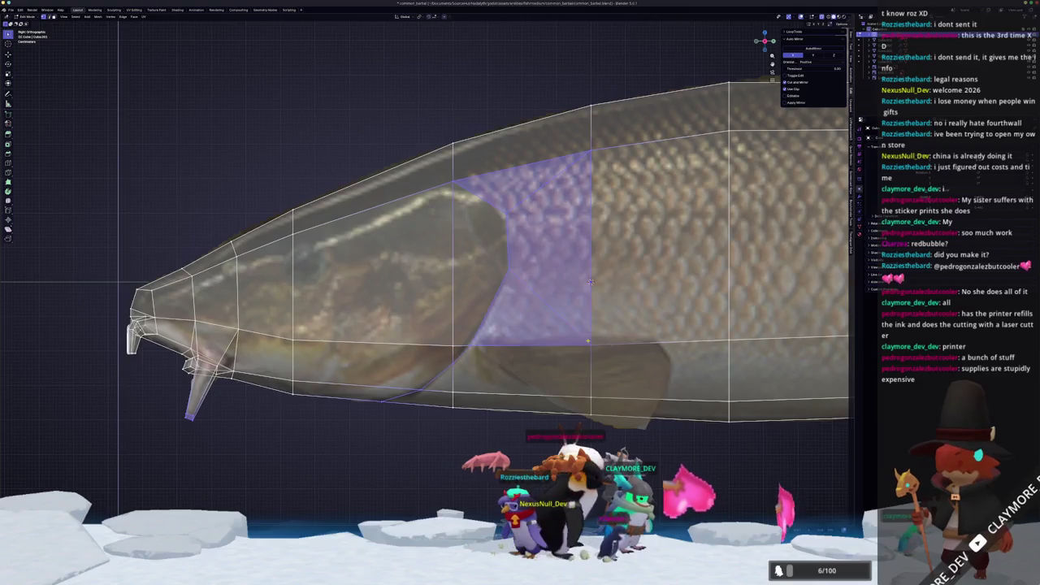
Turn off X-ray and orbit around the fish head to inspect the mesh.
scroll(701, 160, "up", 2)
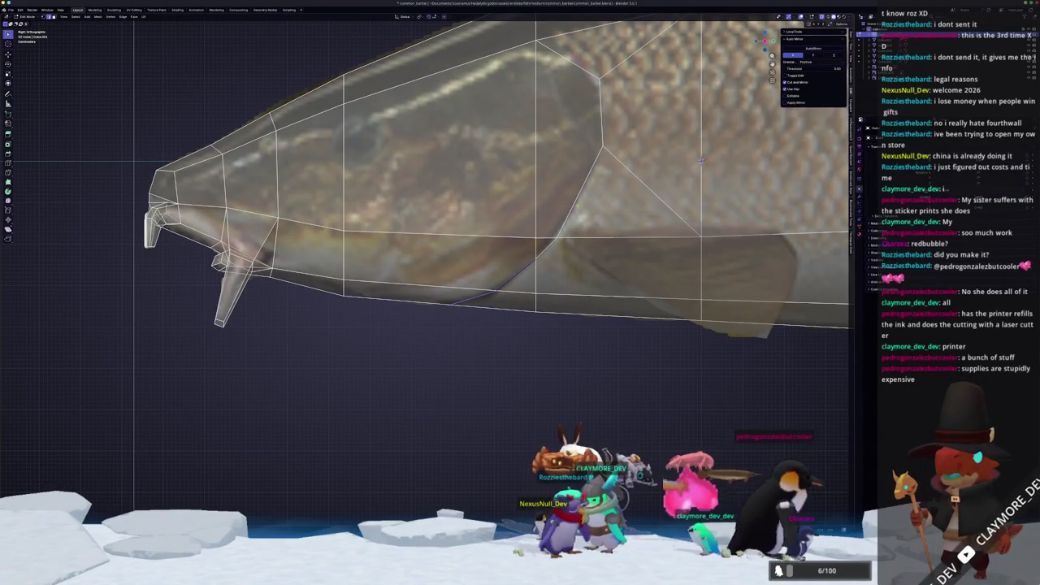
scroll(701, 160, "down", 3)
key("alt+z")
middle_click_drag(701, 160, 610, 212)
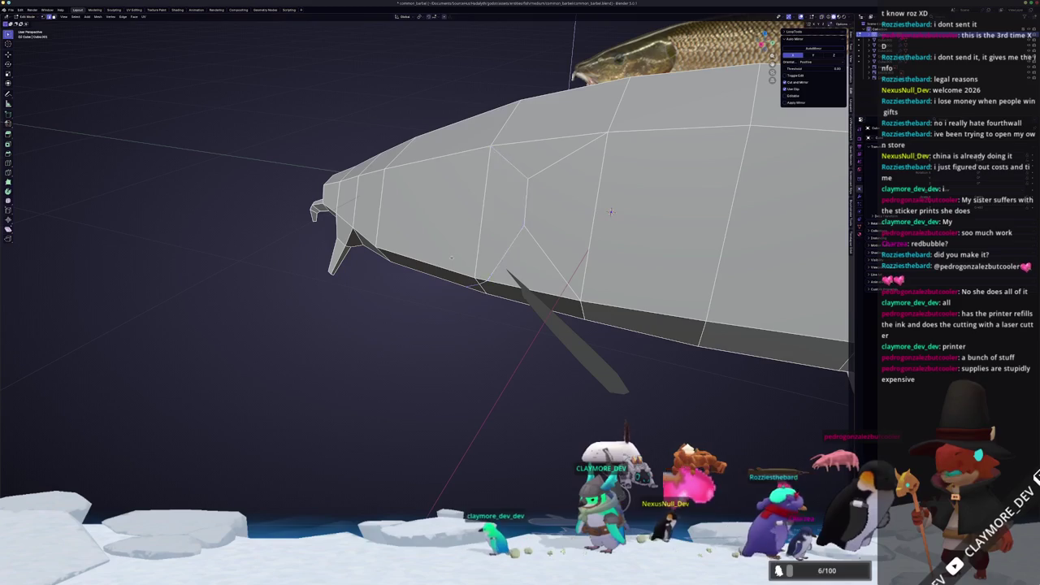
middle_click_drag(611, 212, 648, 253)
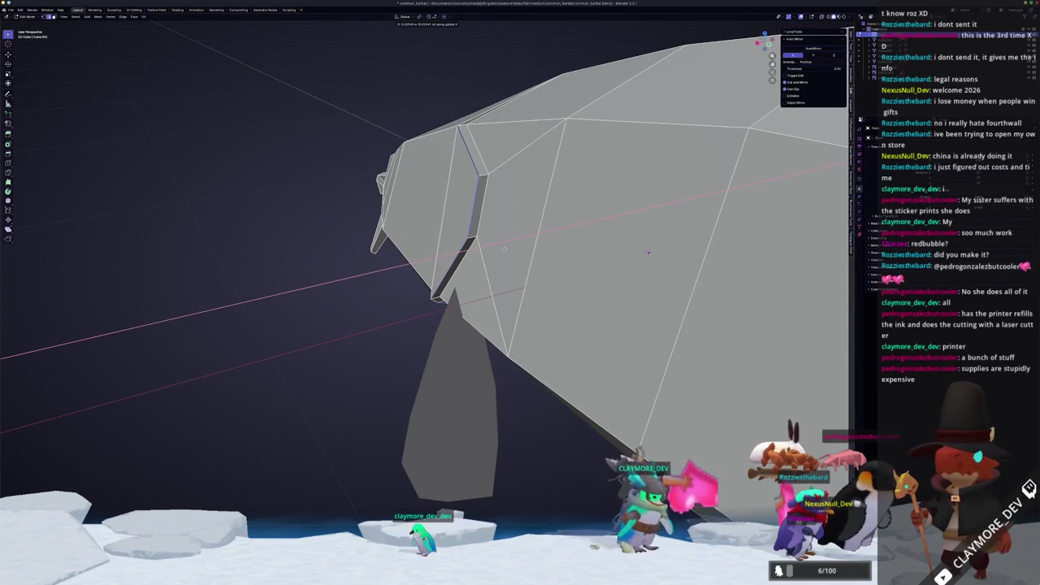
mouse_move(648, 253)
middle_mouse_down()
mouse_move(663, 307)
mouse_move(721, 317)
middle_mouse_up()
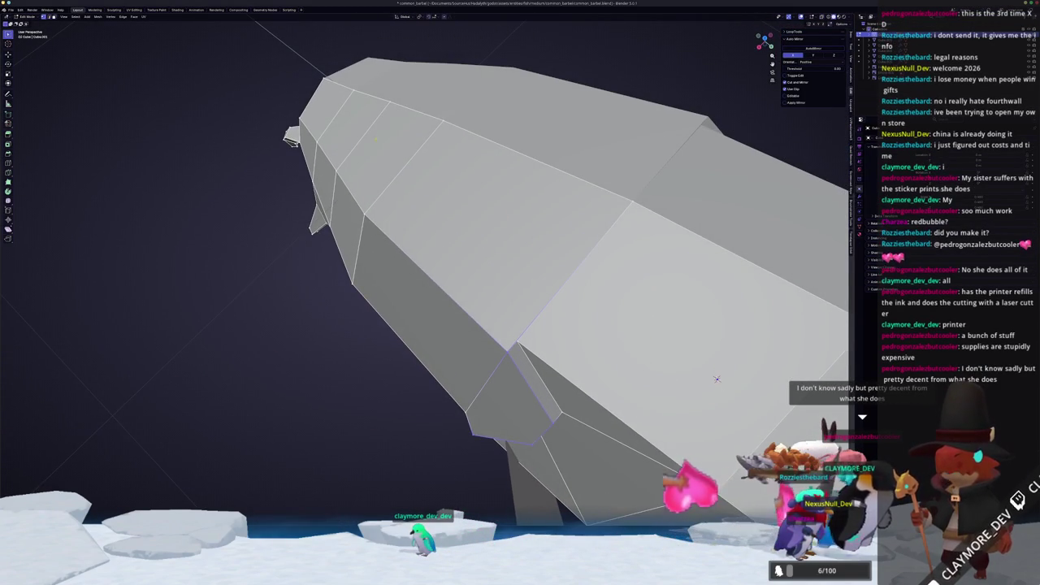
middle_click_drag(717, 378, 722, 352)
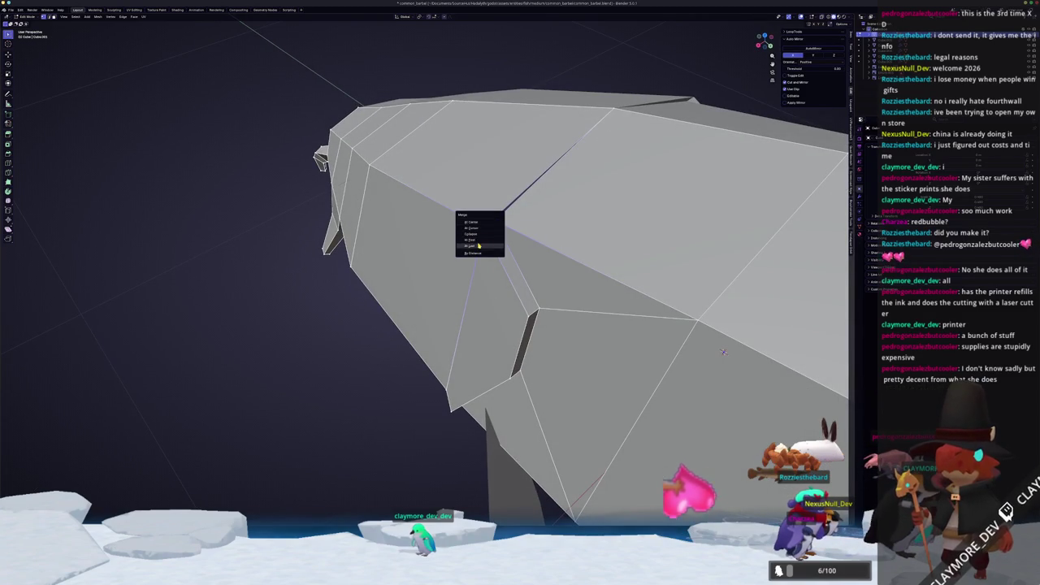
middle_click_drag(722, 352, 691, 125)
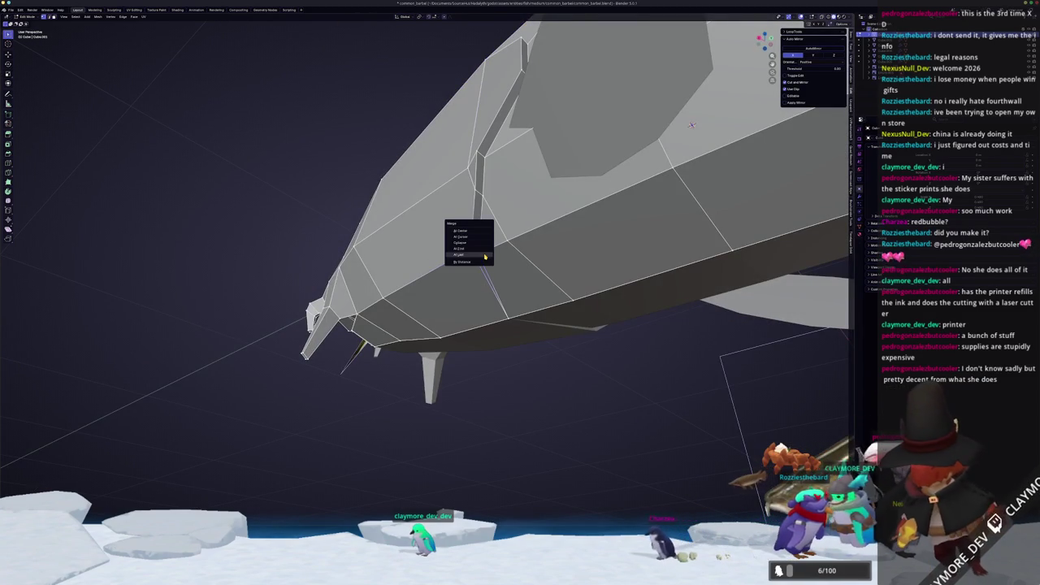
mouse_move(692, 124)
middle_mouse_down()
mouse_move(701, 196)
mouse_move(666, 207)
mouse_move(650, 256)
middle_mouse_up()
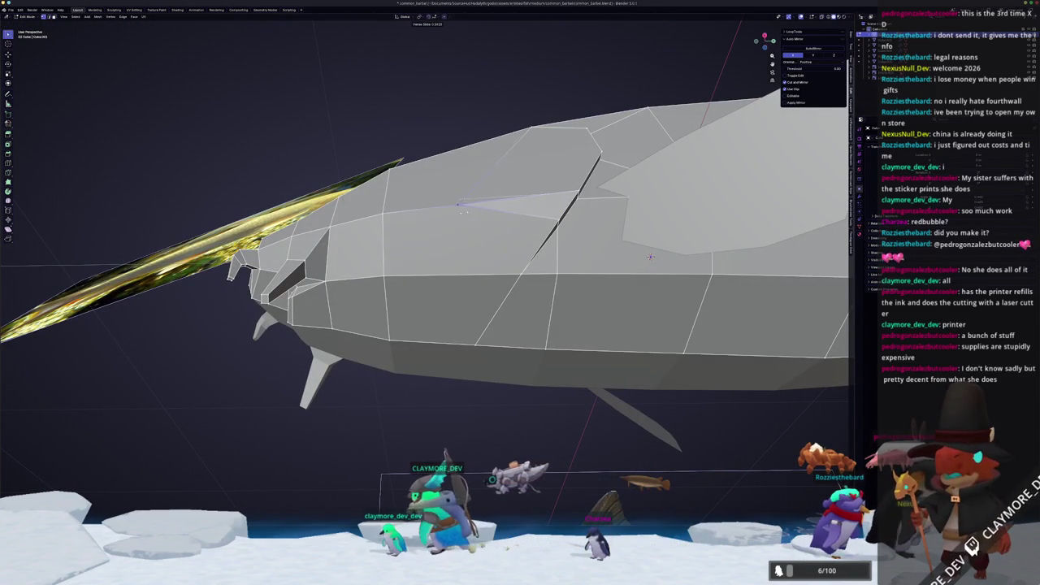
Undo the stray vertex merge and return to Object Mode in Right view.
key("ctrl+z")
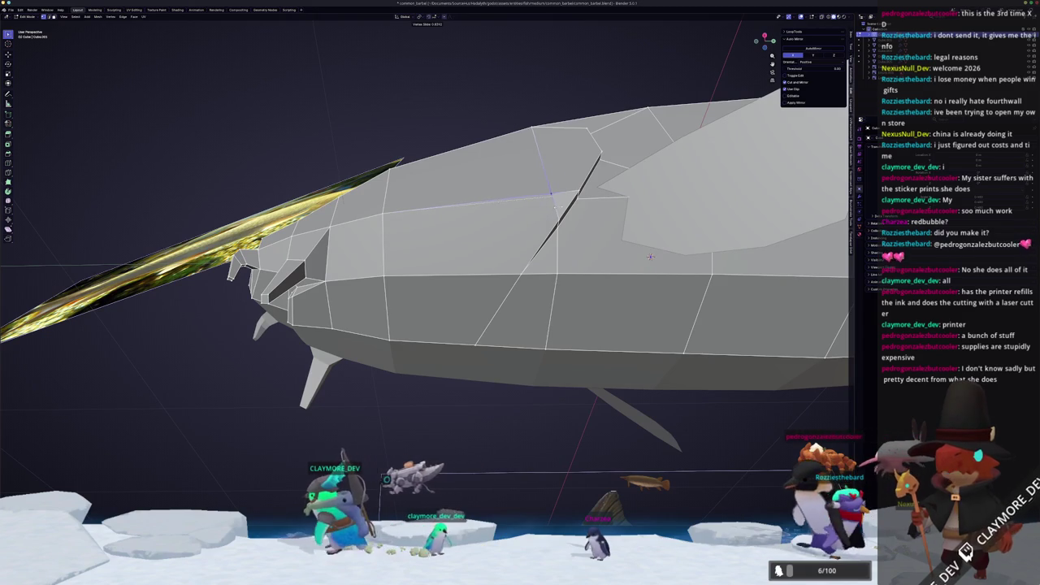
key("KP_3")
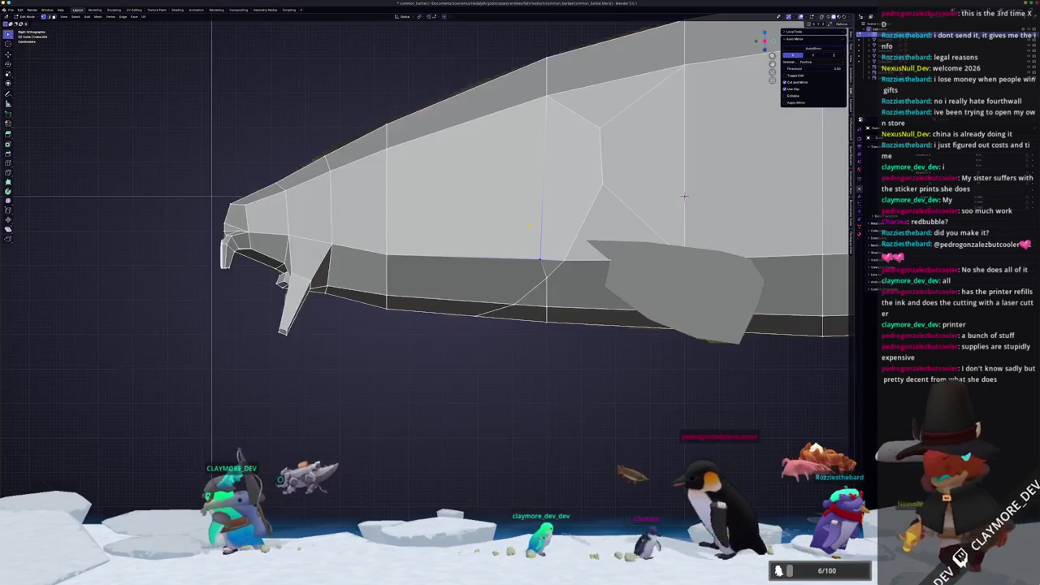
scroll(684, 196, "up", 2)
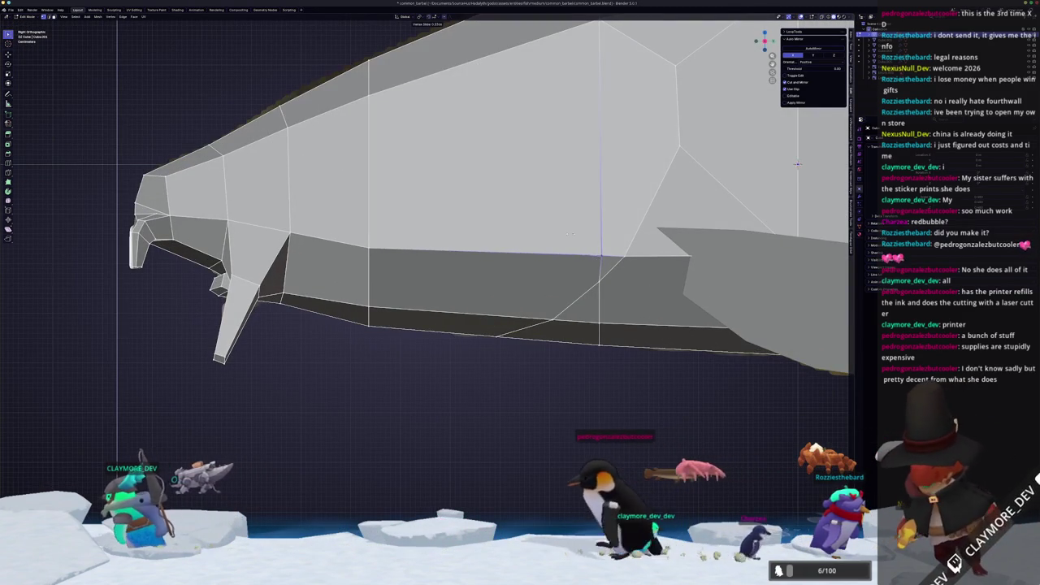
key("Tab")
Orbit around the fish and its reference image, ending in a straight side view.
scroll(567, 237, "down", 3)
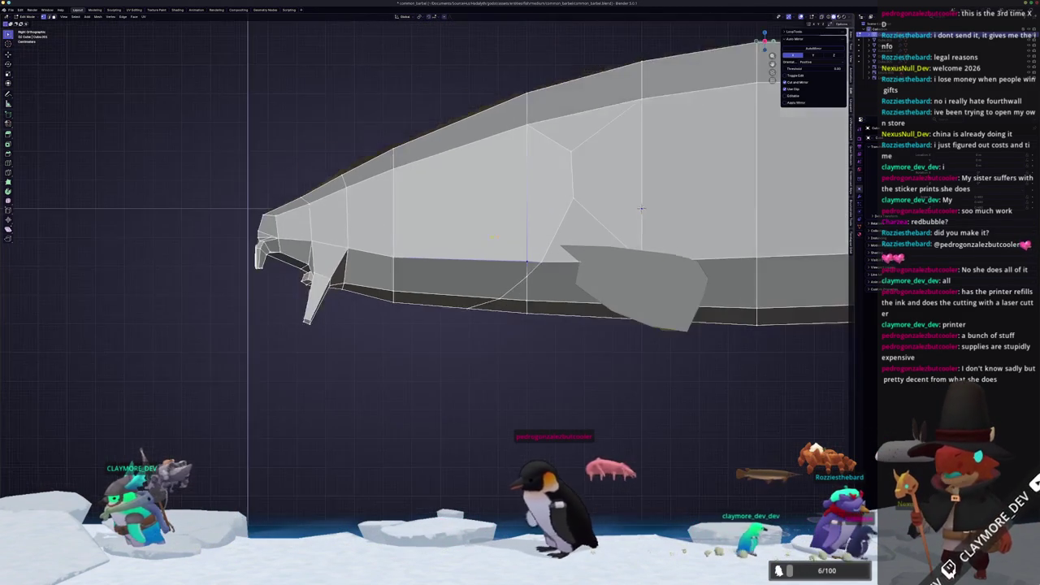
middle_click_drag(567, 237, 514, 240)
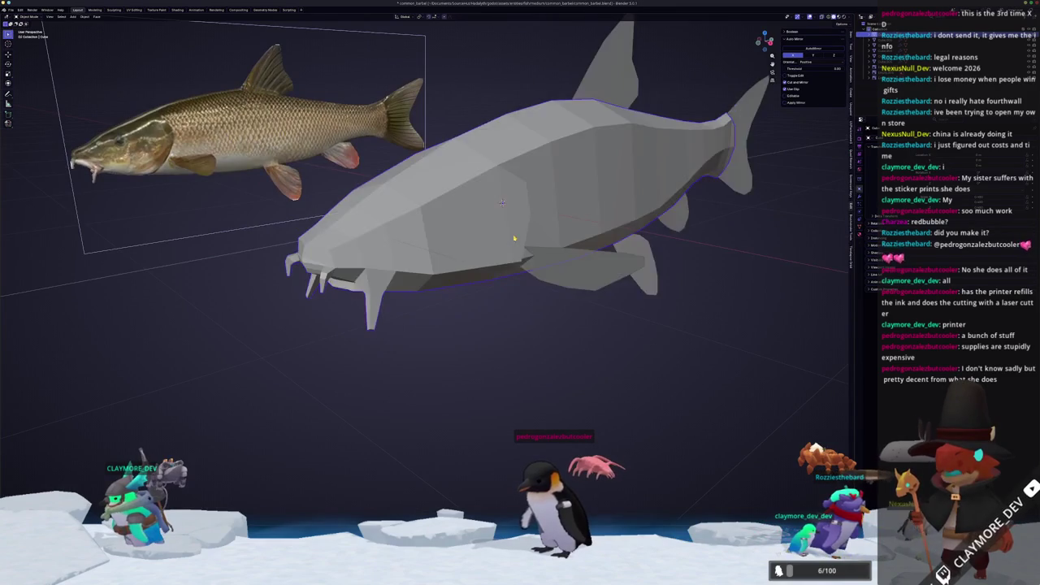
scroll(518, 239, "down", 3)
middle_click_drag(488, 301, 520, 274)
scroll(520, 274, "up", 1)
scroll(521, 232, "up", 2)
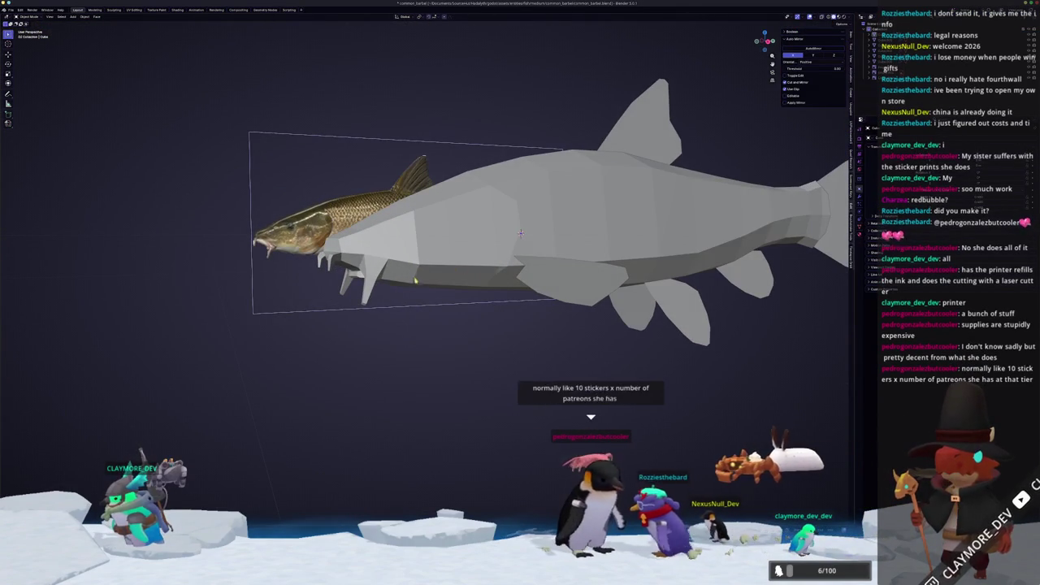
mouse_move(521, 232)
middle_mouse_down()
mouse_move(567, 322)
mouse_move(574, 281)
middle_mouse_up()
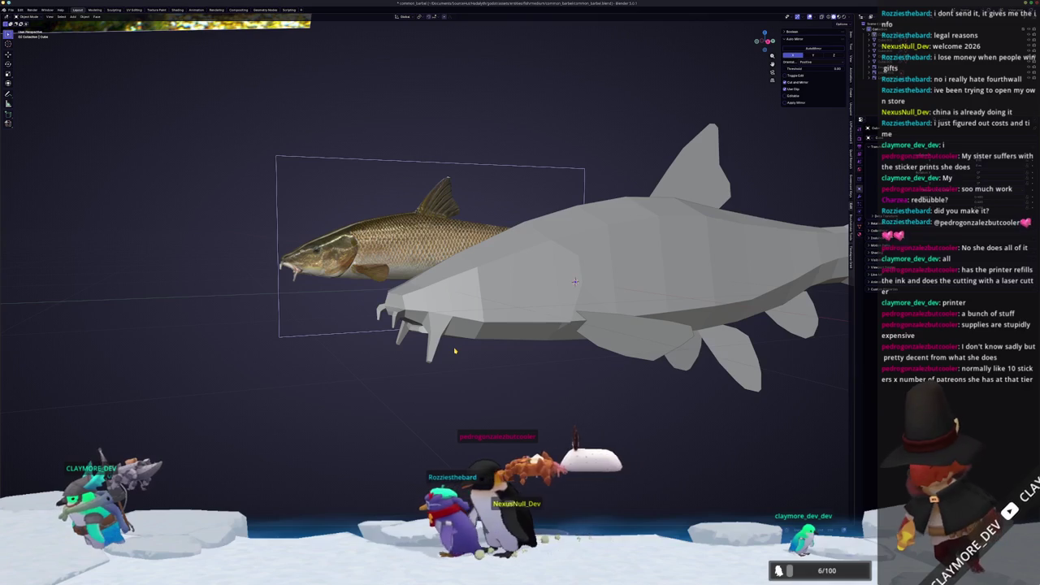
key("KP_3")
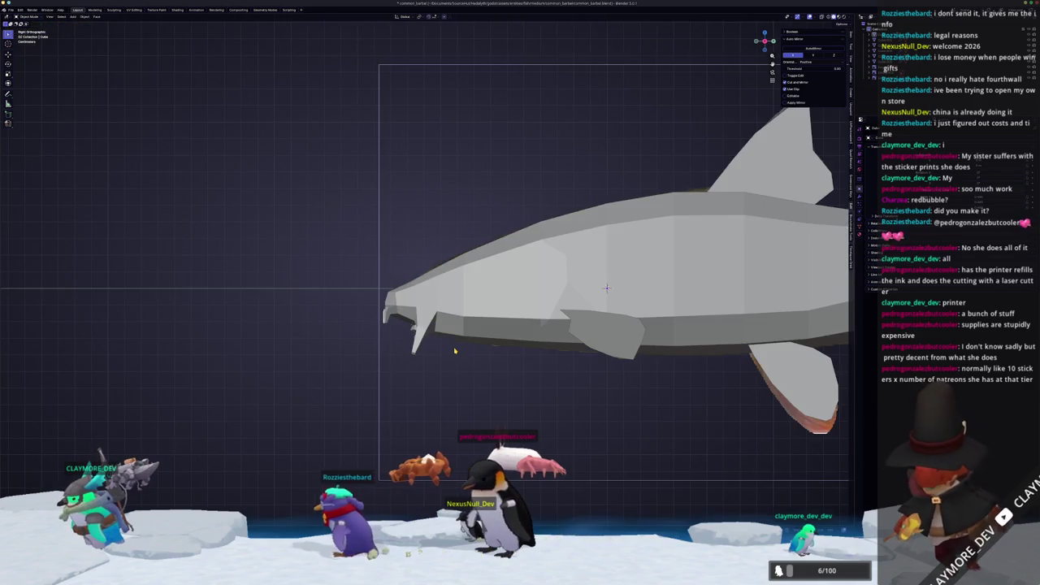
Back in Edit Mode, place a new edge loop across the head faces.
key("Tab")
scroll(606, 287, "up", 2)
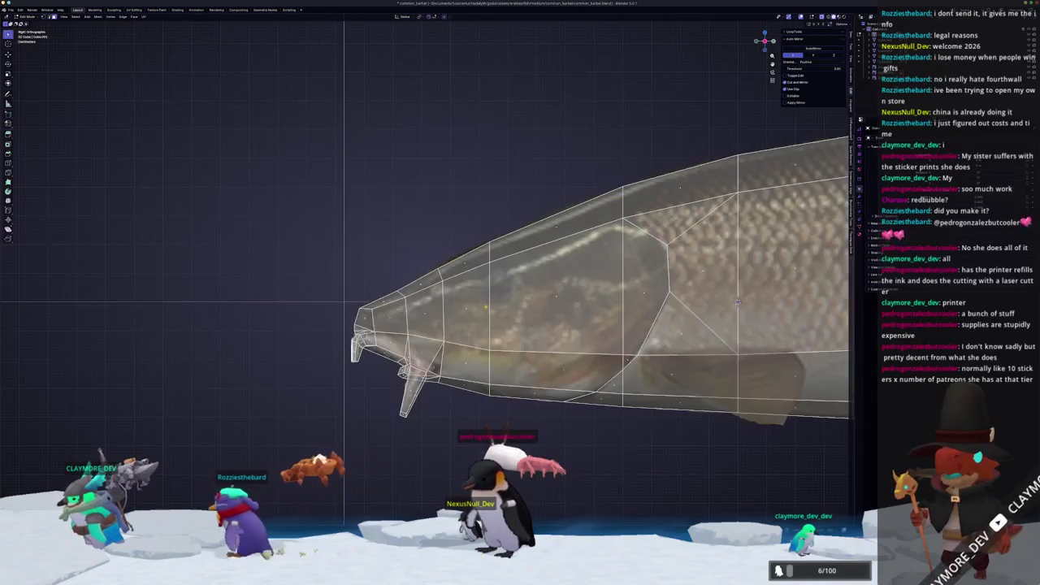
left_click(547, 297)
left_click(463, 309, "shift")
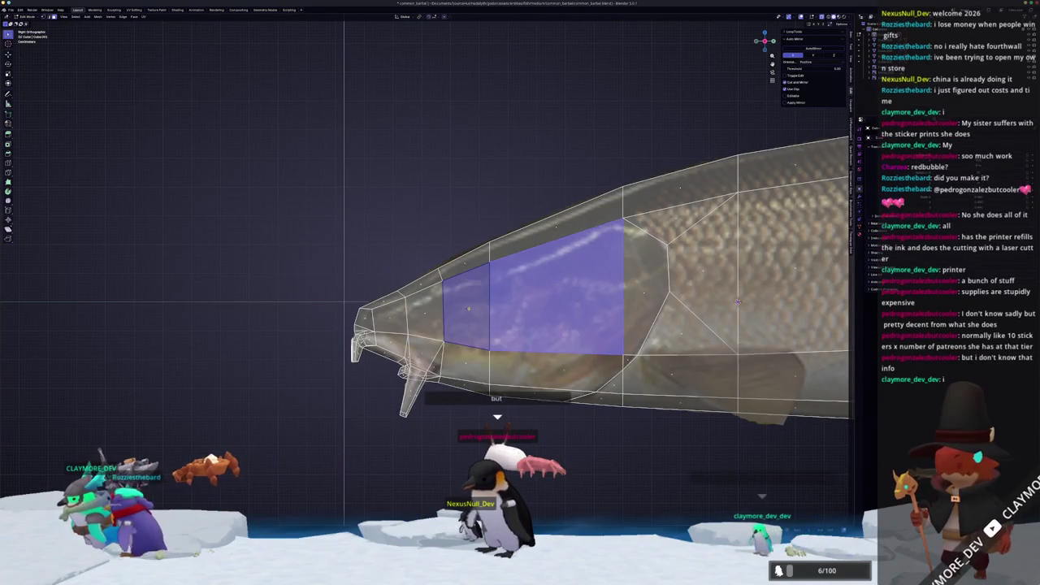
scroll(458, 311, "up", 1)
scroll(457, 312, "up", 1)
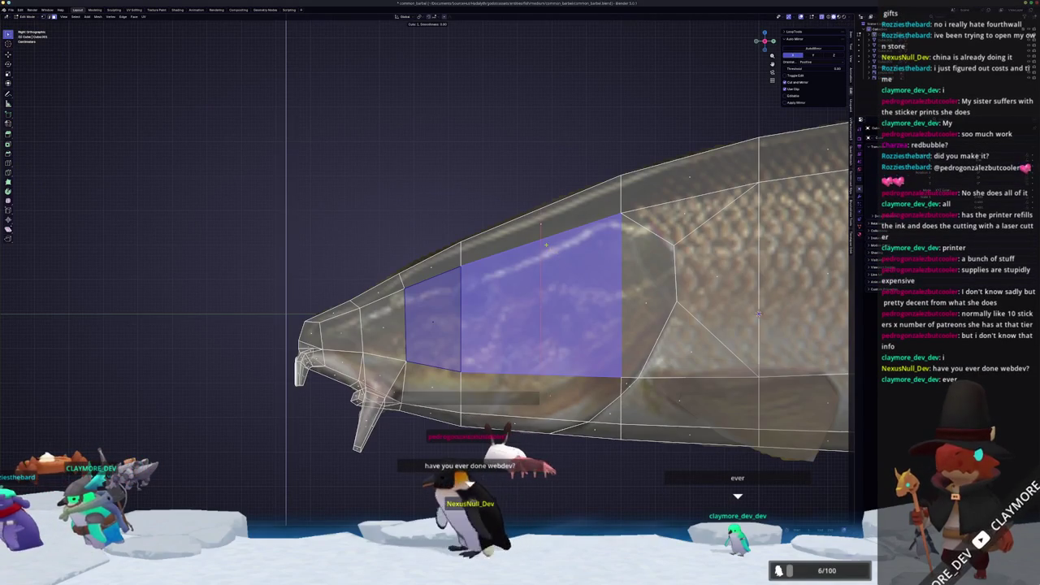
left_click(546, 244)
middle_click_drag(538, 271, 538, 236, "shift")
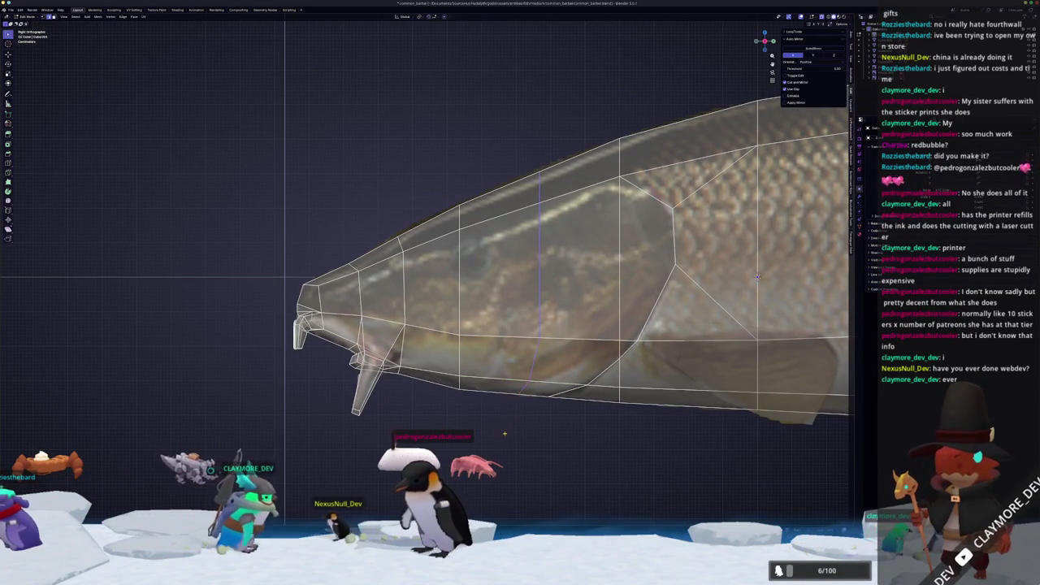
middle_click_drag(284, 278, 323, 335, "shift")
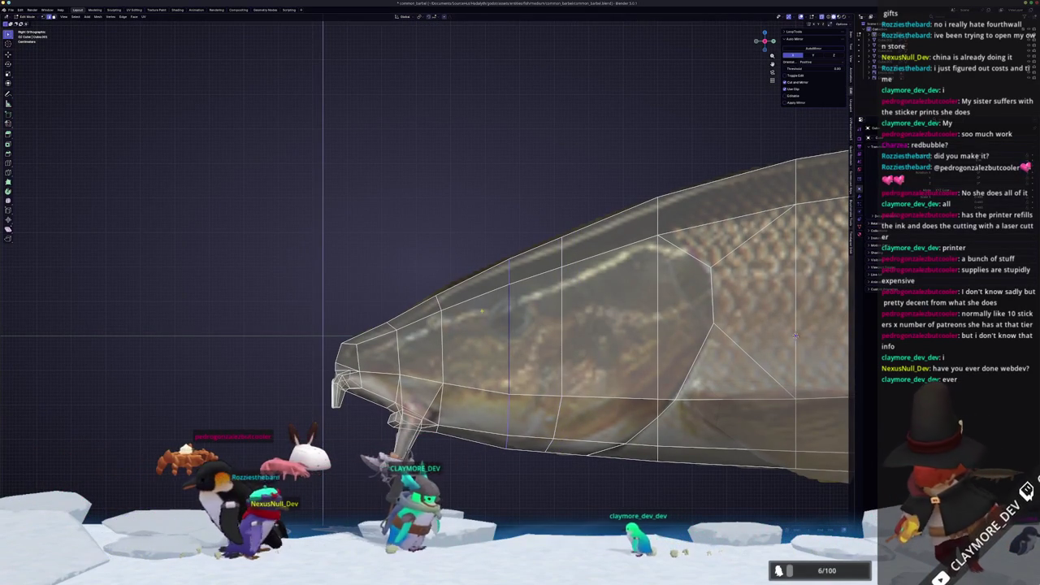
left_click(507, 331)
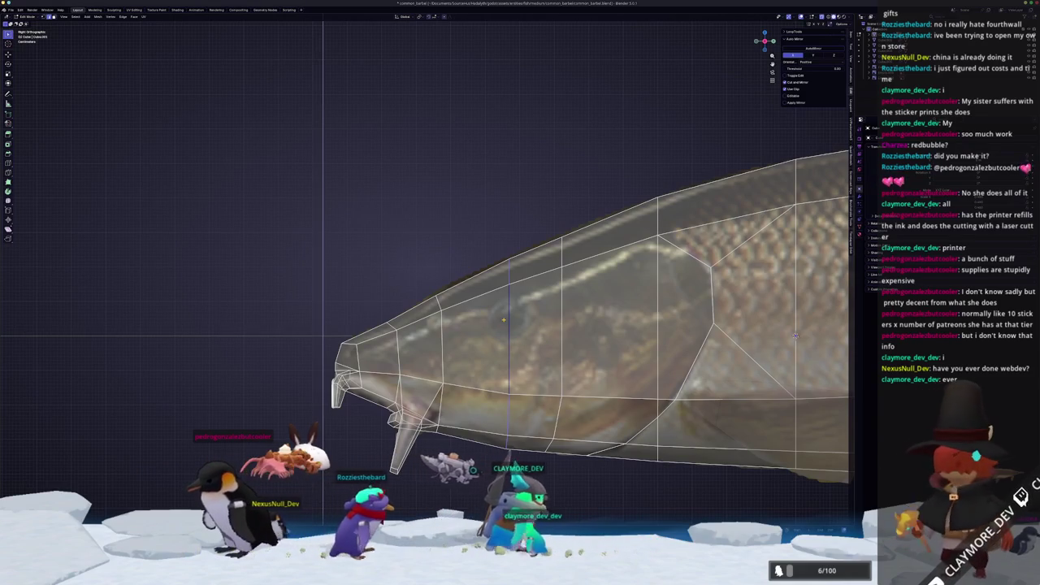
Inset the two faces on either side of the new loop, then deselect everything.
left_click(533, 333)
left_click(475, 345, "shift")
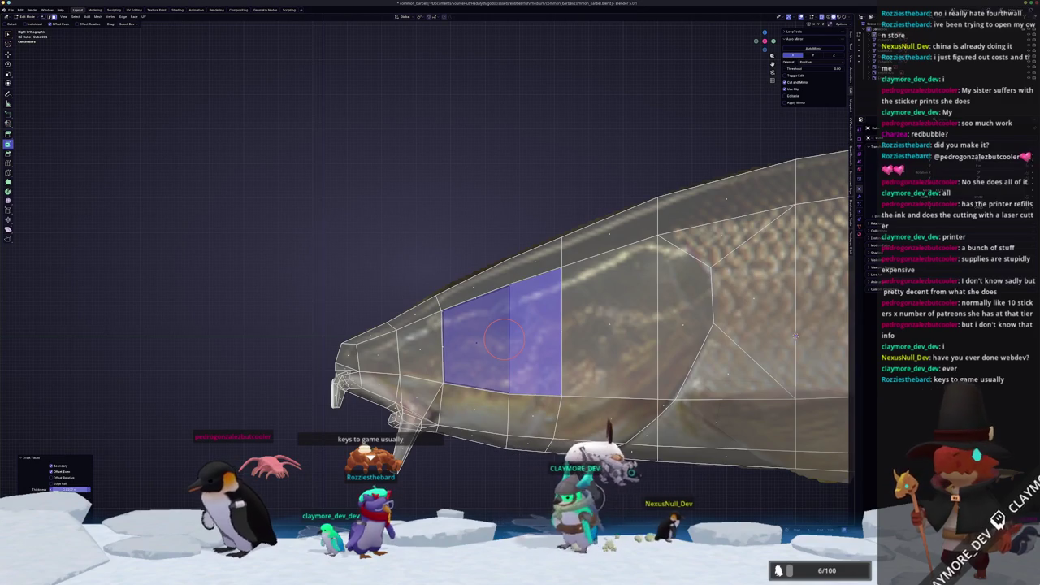
left_click_drag(69, 489, 113, 462)
left_click(243, 295)
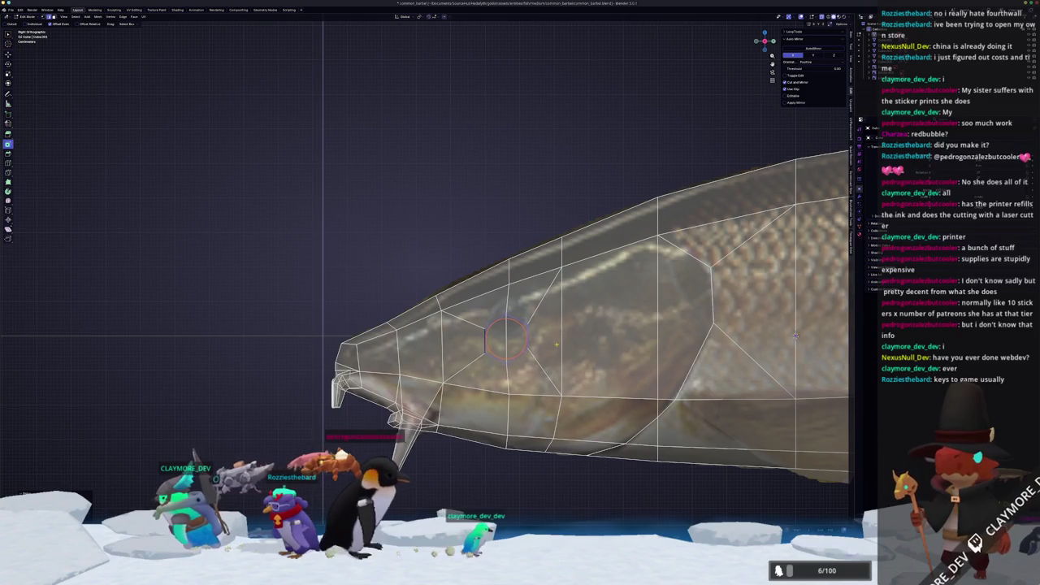
Rotate the selected part of the fish around the global Z axis.
mouse_move(505, 317)
middle_mouse_down()
mouse_move(542, 321)
mouse_move(523, 391)
middle_mouse_up()
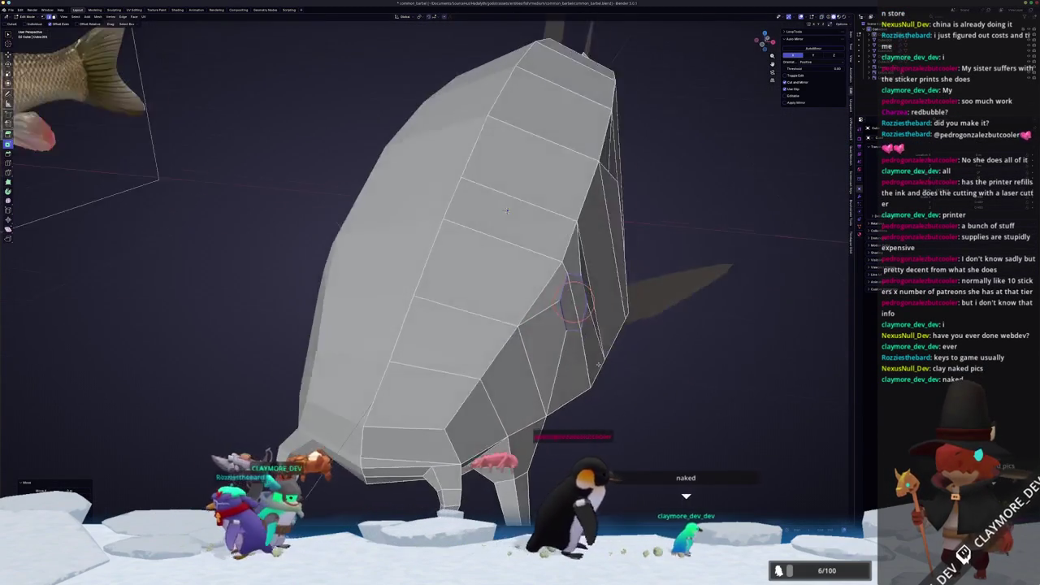
key("r")
key("z")
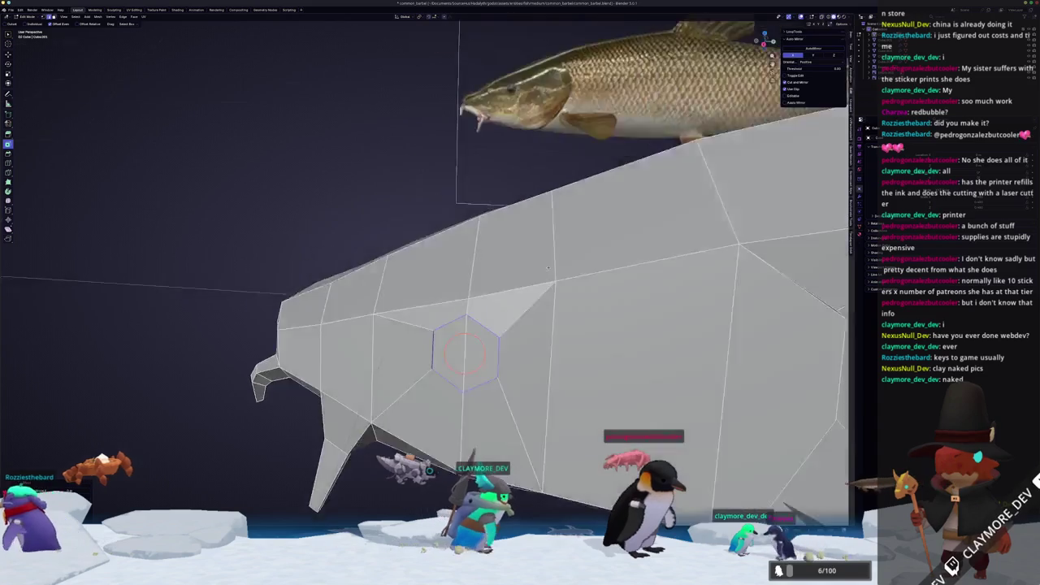
left_click(461, 362)
mouse_move(461, 361)
middle_mouse_down()
mouse_move(390, 341)
mouse_move(378, 351)
middle_mouse_up()
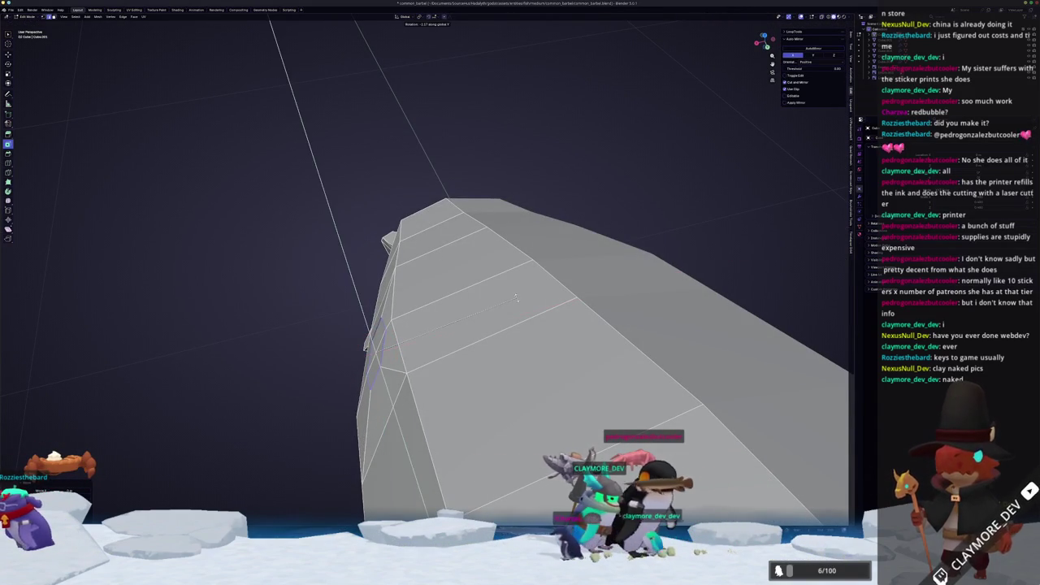
mouse_move(499, 320)
middle_mouse_down()
mouse_move(606, 332)
mouse_move(712, 367)
middle_mouse_up()
Select the eye face on the head, delete it, then undo the deletion.
left_click(520, 314)
mouse_move(521, 314)
middle_mouse_down()
mouse_move(441, 232)
mouse_move(479, 308)
middle_mouse_up()
key("x")
left_click(448, 316)
key("ctrl+z")
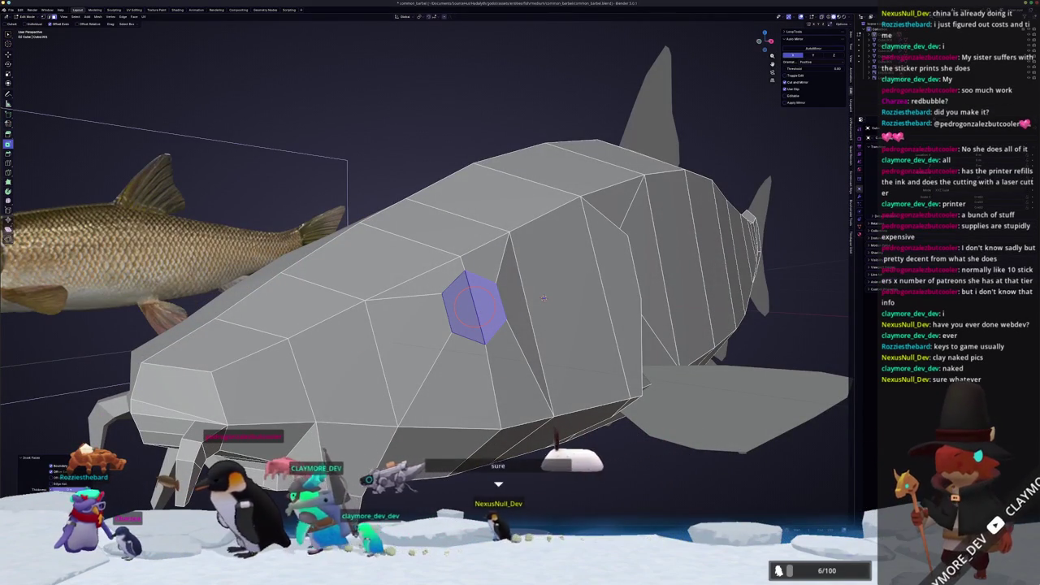
Inset the hexagonal eye face and shrink the new inner face slightly.
key("i")
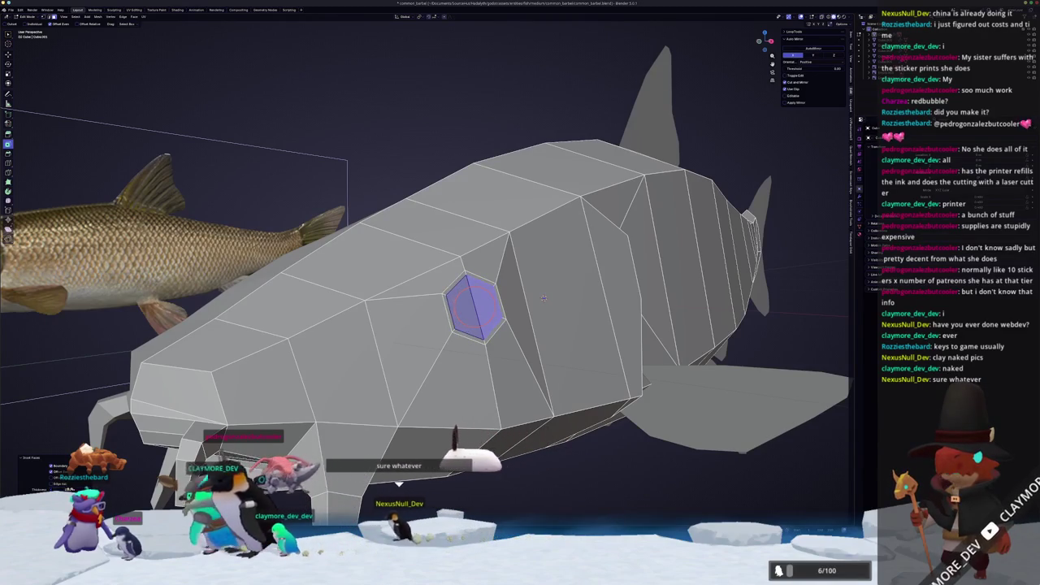
middle_click_drag(543, 298, 618, 298)
scroll(689, 298, "up", 3)
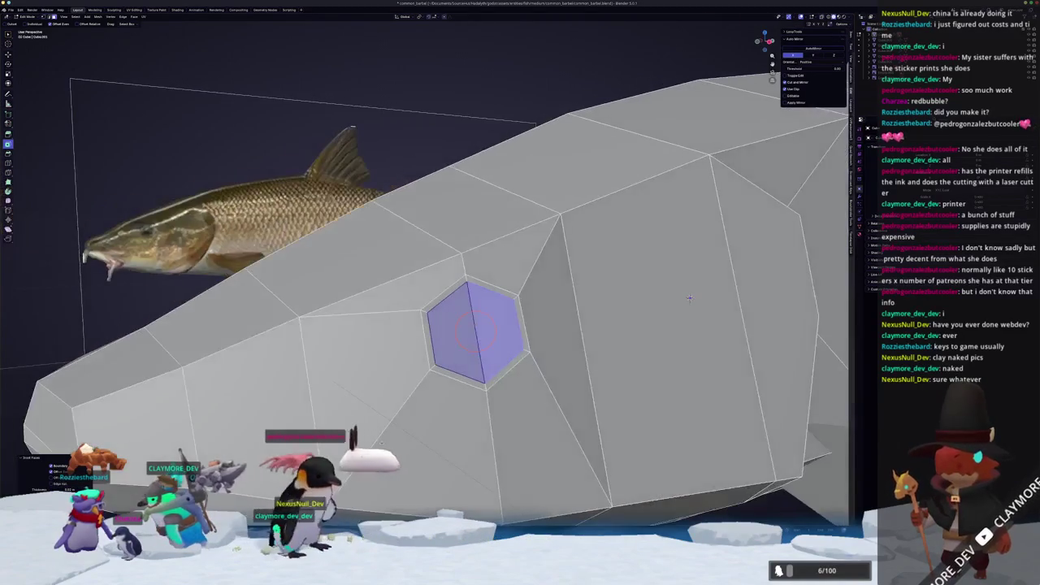
middle_click_drag(689, 299, 578, 278)
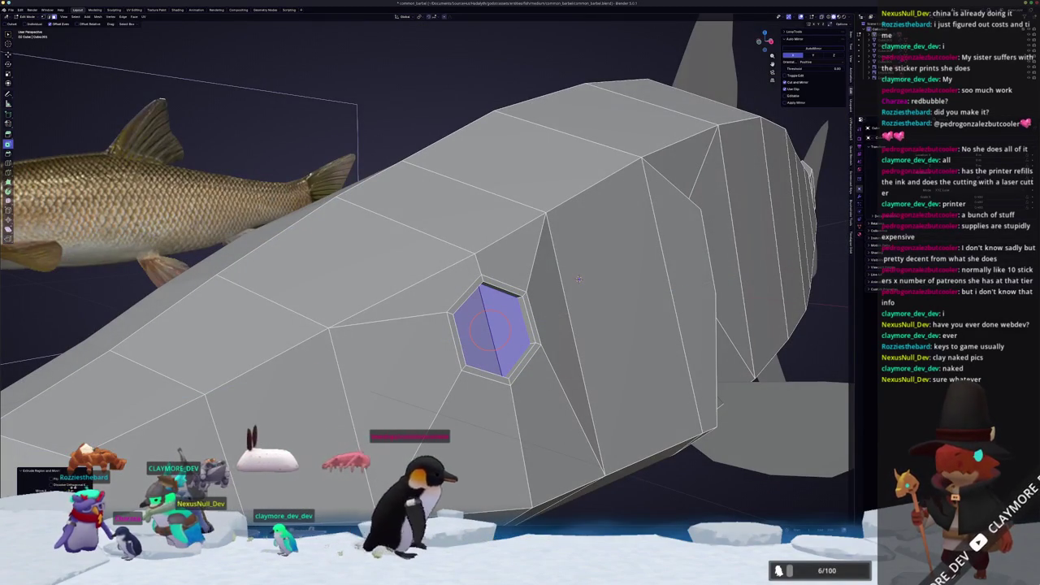
key("s")
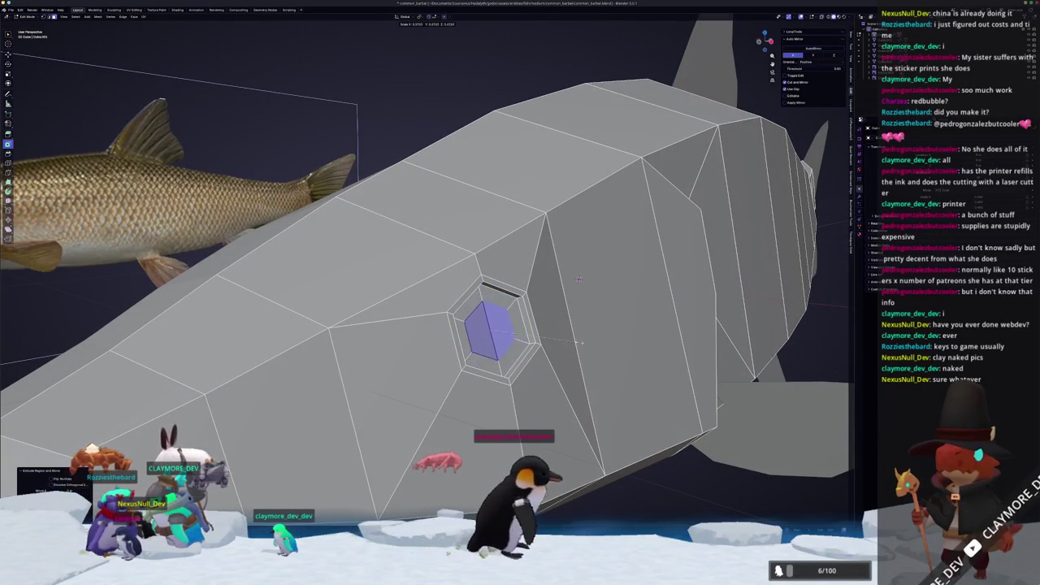
left_click(578, 279)
Push the eye face inward along X, resize it, and leave Edit Mode.
mouse_move(578, 279)
middle_mouse_down()
mouse_move(551, 352)
mouse_move(698, 321)
middle_mouse_up()
key("g")
key("x")
key("Escape")
key("s")
left_click(698, 321)
middle_click_drag(698, 321, 825, 291)
key("g")
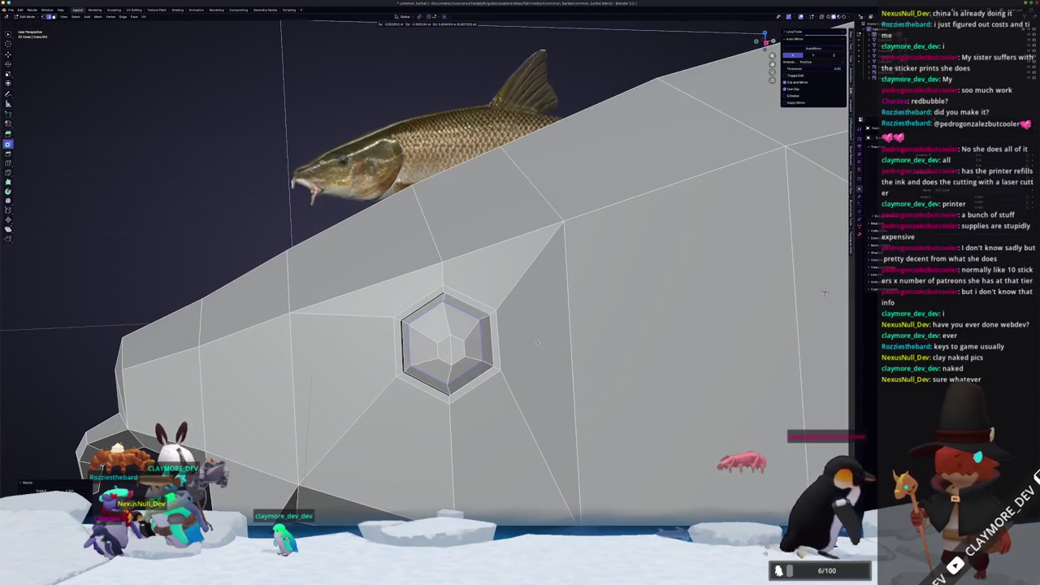
key("Escape")
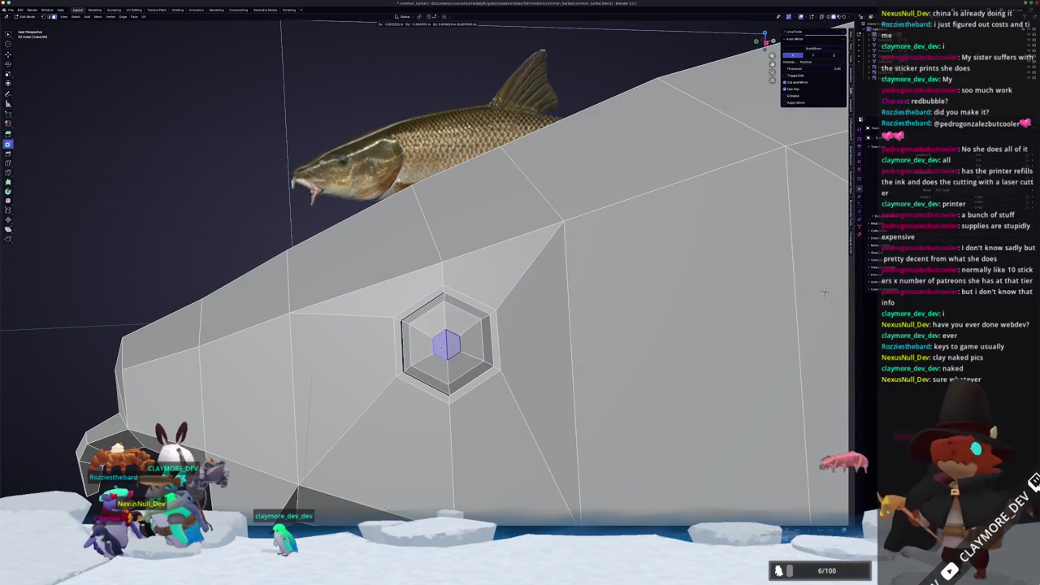
key("Tab")
scroll(824, 291, "down", 5)
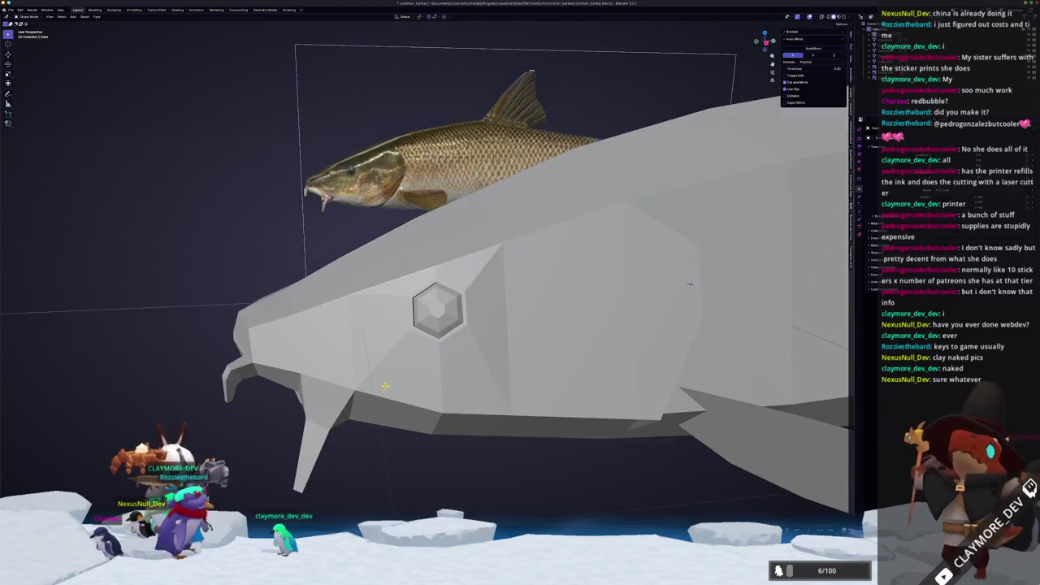
Select the fish together with its fins, eye pieces and dorsal fin.
mouse_move(825, 291)
middle_mouse_down()
mouse_move(457, 356)
mouse_move(477, 285)
middle_mouse_up()
right_click(398, 327)
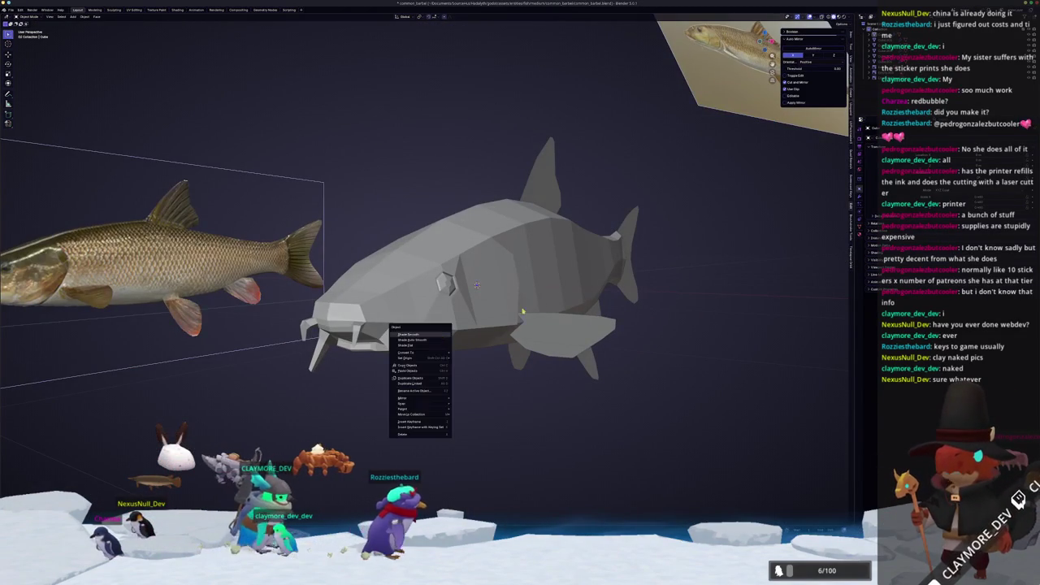
scroll(524, 273, "up", 2)
left_click(691, 351)
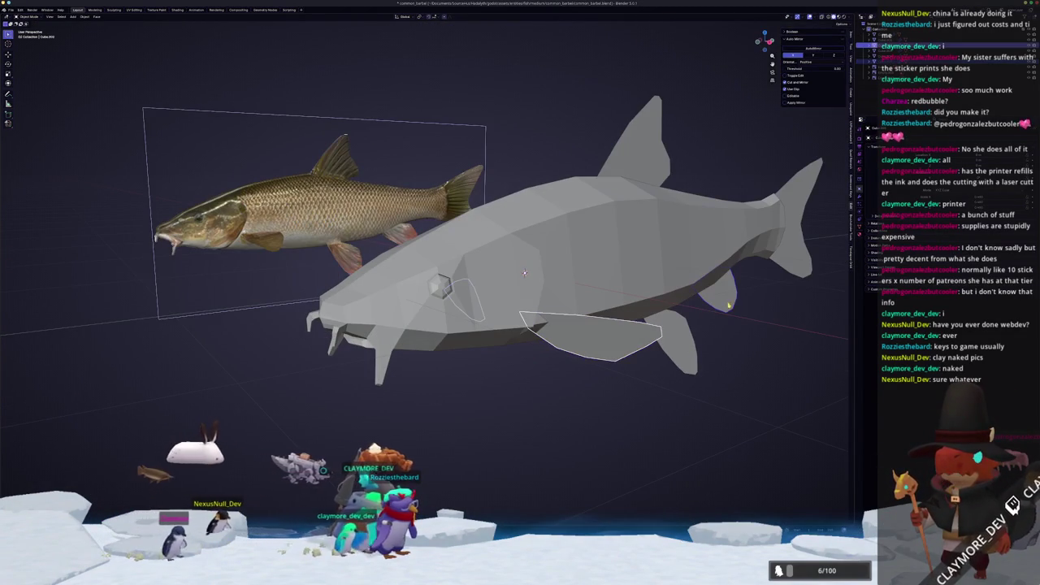
mouse_move(780, 240)
middle_mouse_down()
mouse_move(601, 243)
mouse_move(591, 319)
middle_mouse_up()
left_click(589, 195, "shift")
key("ctrl+a")
left_click(570, 252)
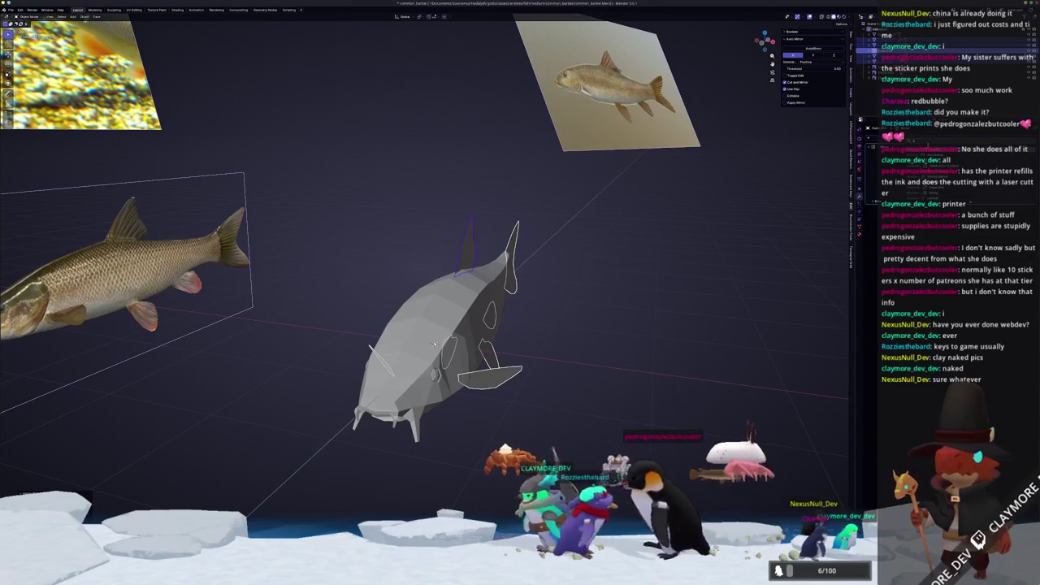
Apply Shade Auto Smooth and then Shade Smooth to the selected fish parts.
scroll(438, 388, "up", 3)
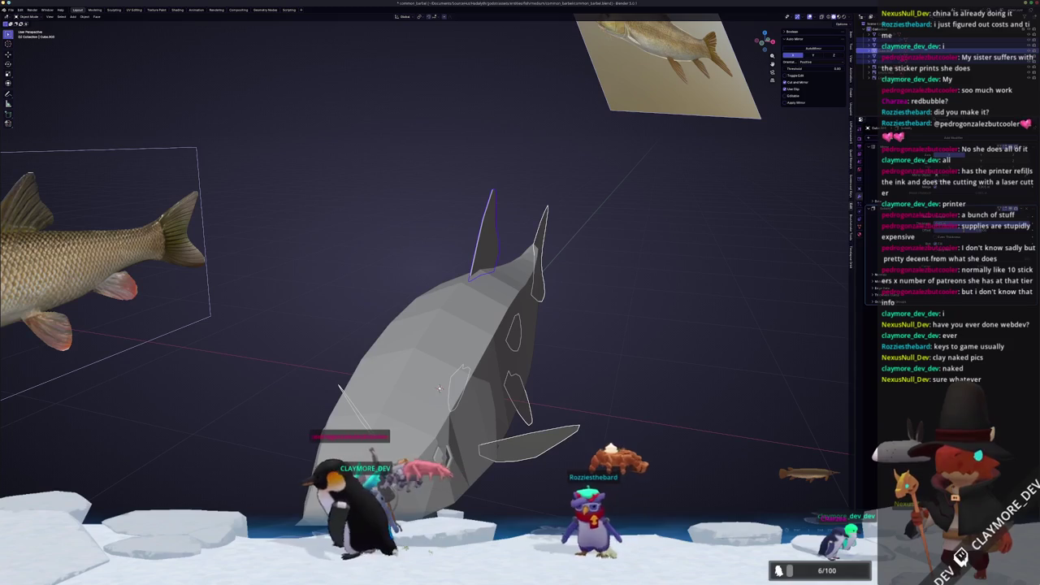
key("f")
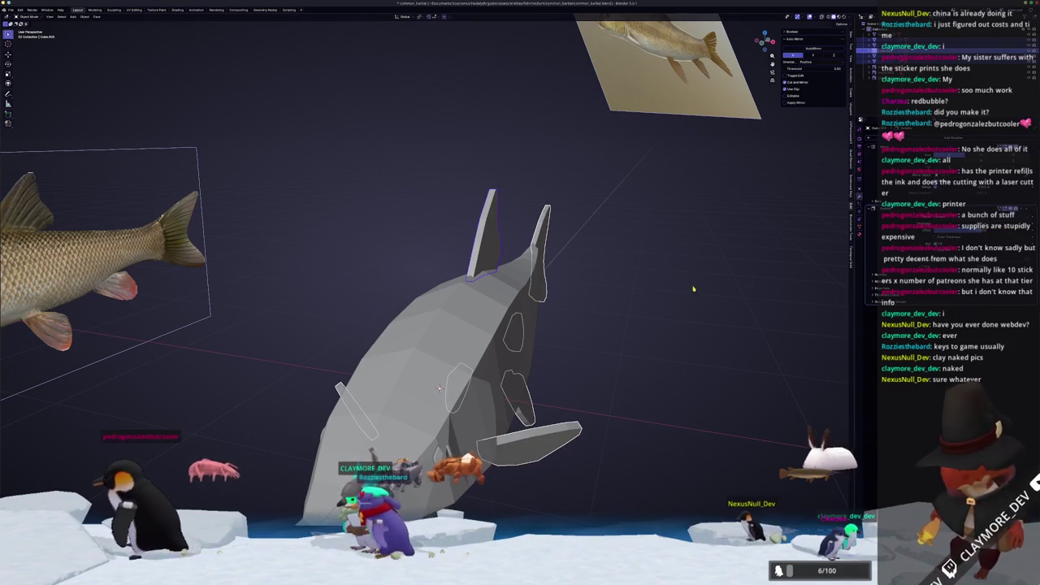
right_click(656, 299)
left_click(658, 302)
middle_click_drag(656, 302, 646, 318)
right_click(646, 319)
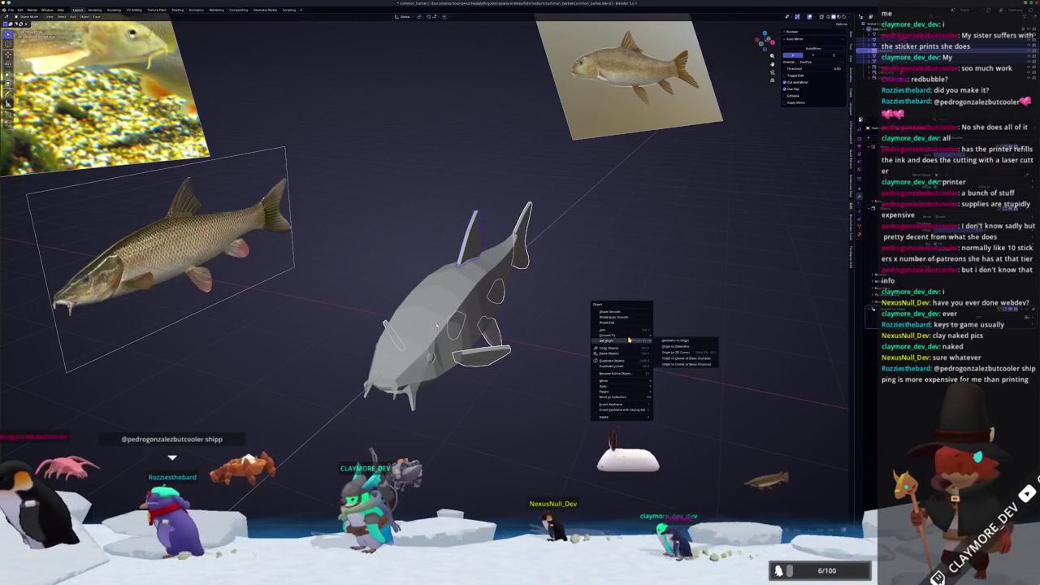
left_click(657, 332)
scroll(617, 325, "up", 2)
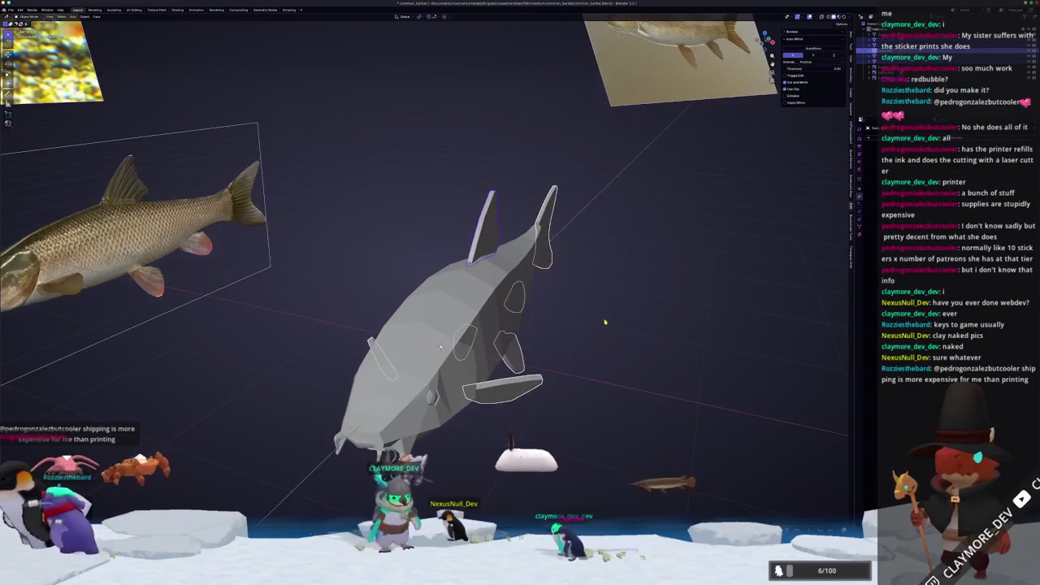
right_click(460, 322)
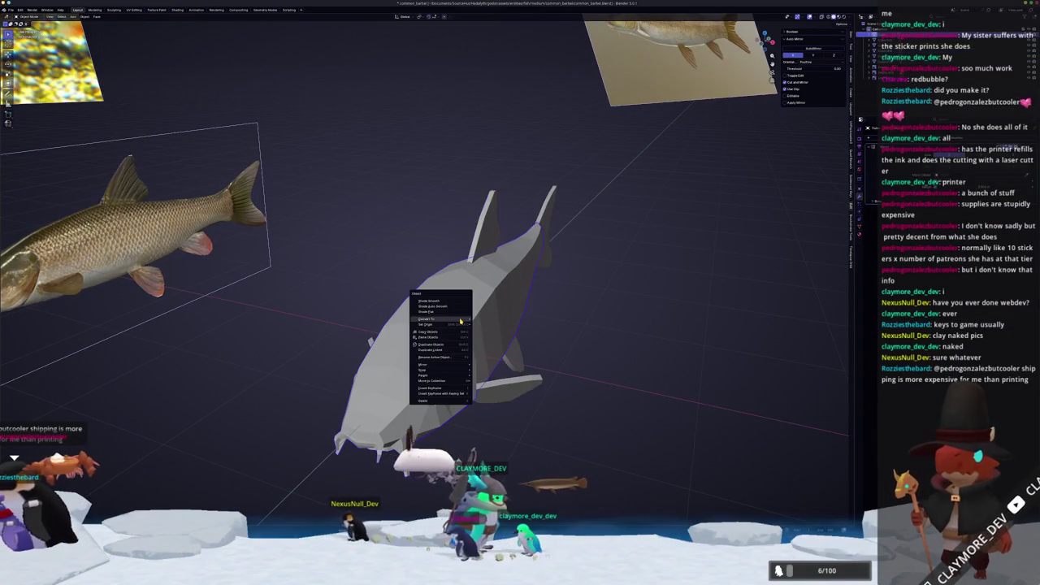
left_click(461, 302)
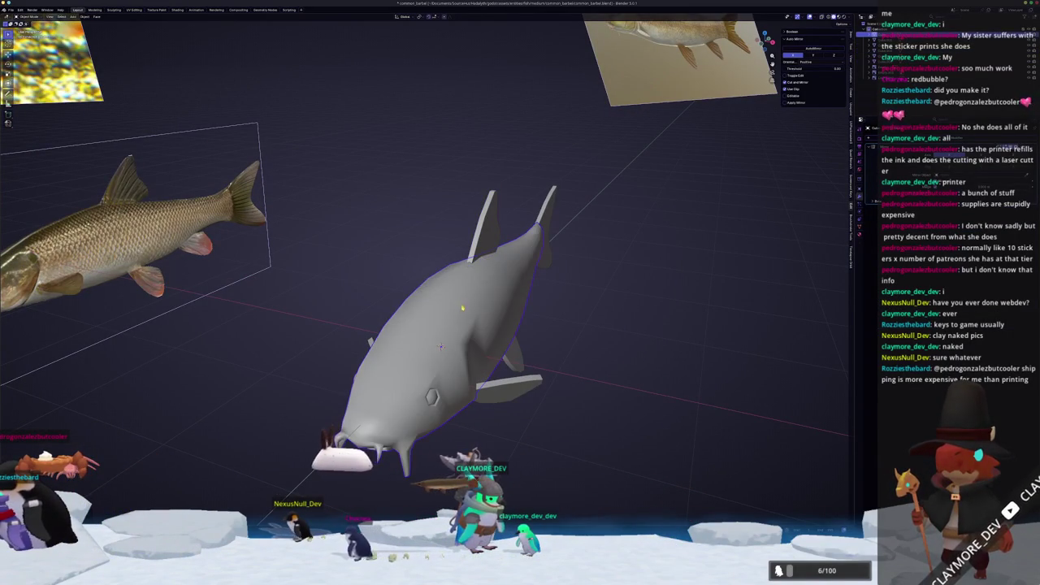
middle_click_drag(456, 333, 361, 355)
Enter Edit Mode in right side view and frame the fish's head, briefly toggling X-ray.
key("ctrl+z")
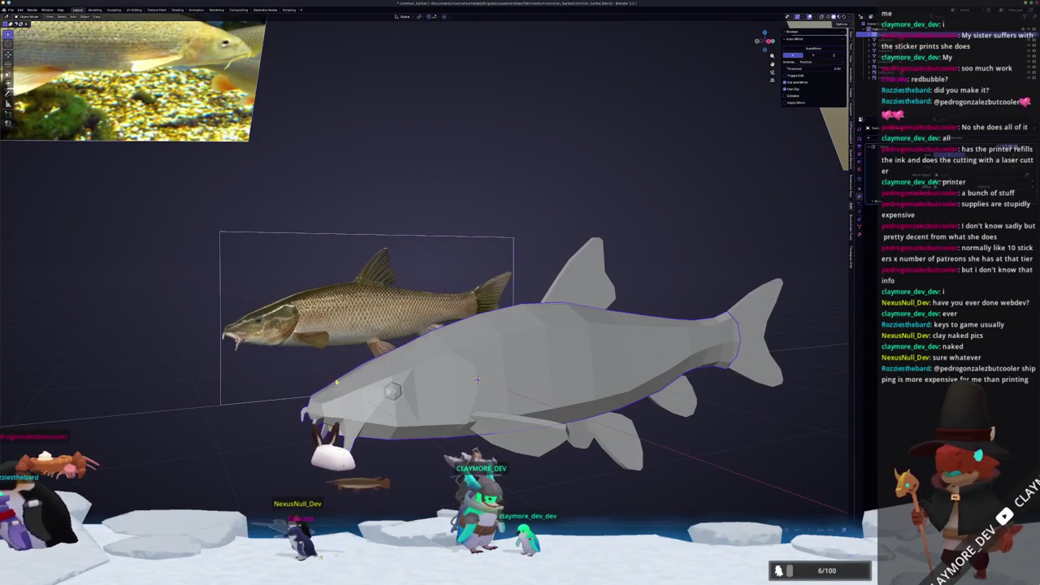
key("Tab")
key("KP_3")
scroll(542, 475, "up", 4)
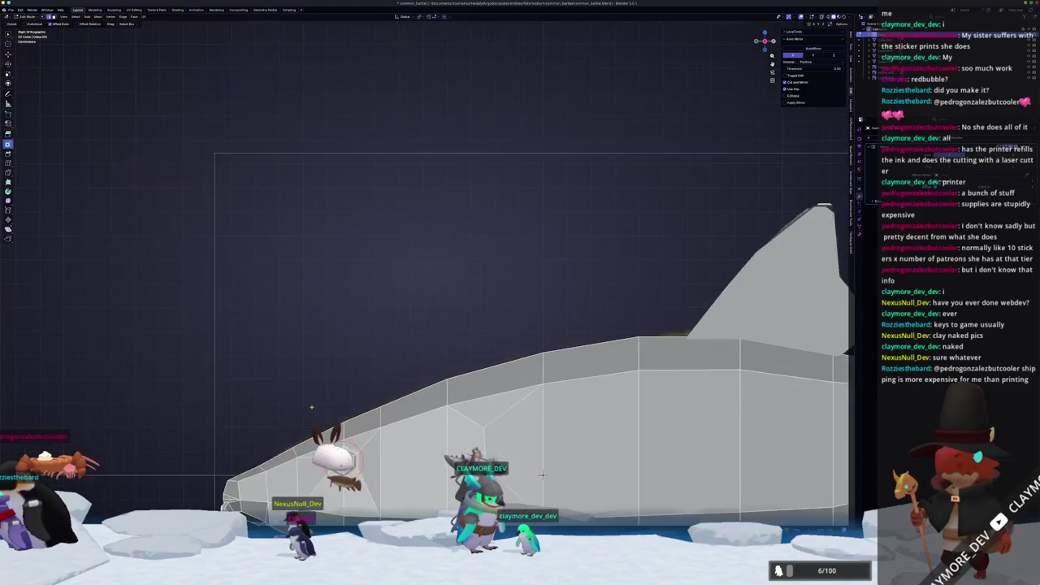
scroll(313, 408, "down", 5)
key("alt+z")
scroll(420, 179, "up", 3)
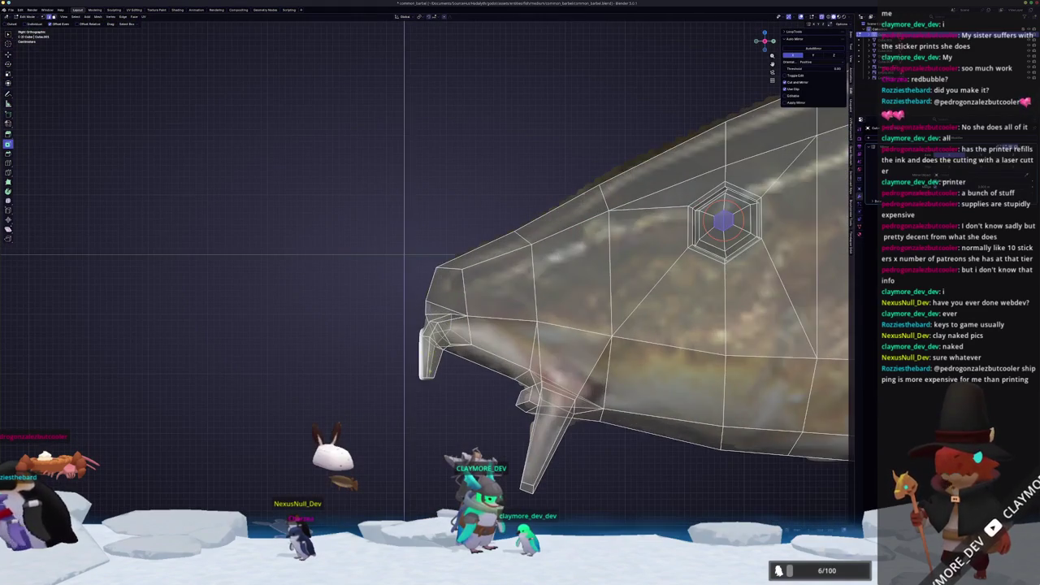
key("alt+z")
scroll(404, 255, "up", 2)
scroll(378, 240, "up", 1)
middle_click_drag(379, 241, 372, 183, "shift")
scroll(372, 183, "down", 1)
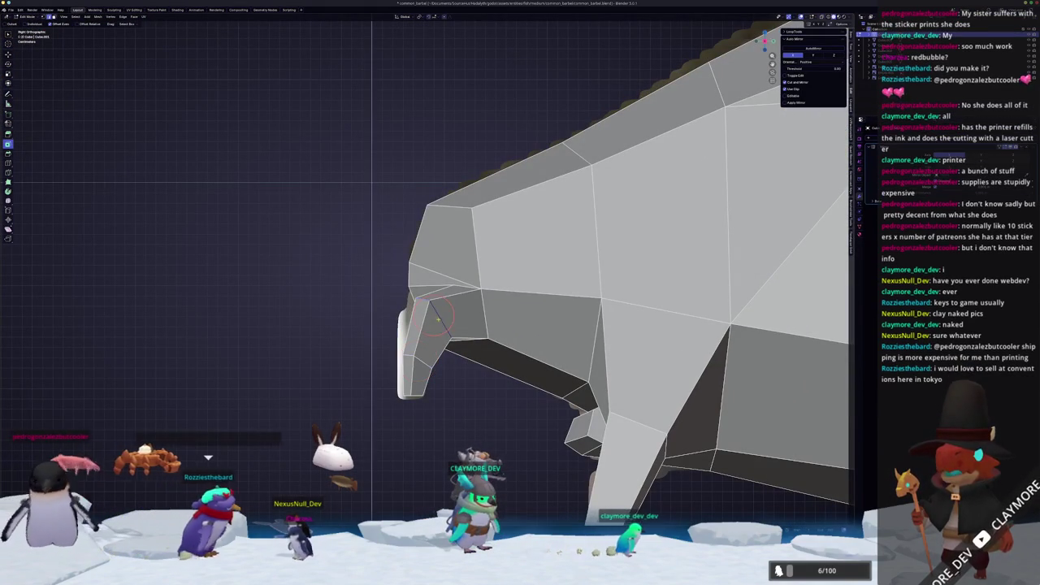
scroll(372, 184, "up", 1)
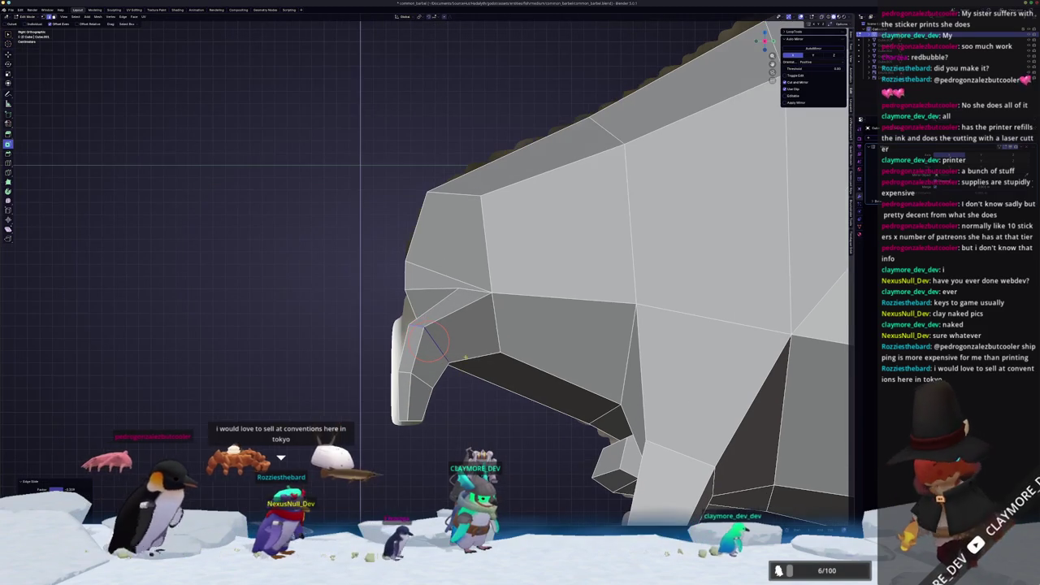
Slide an edge near the mouth along the snout and leave Edit Mode.
left_click(361, 168)
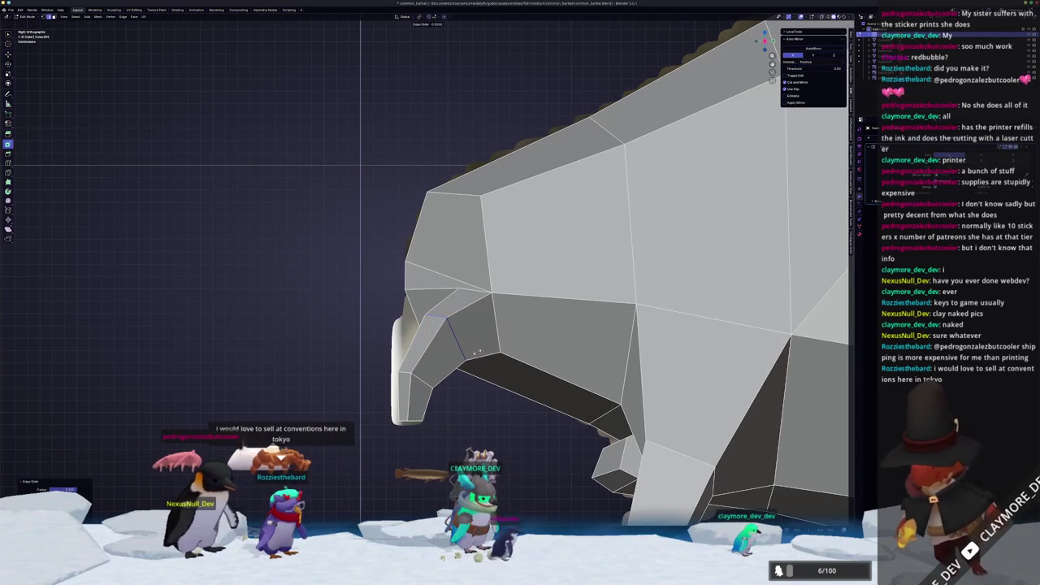
key("g")
key("g")
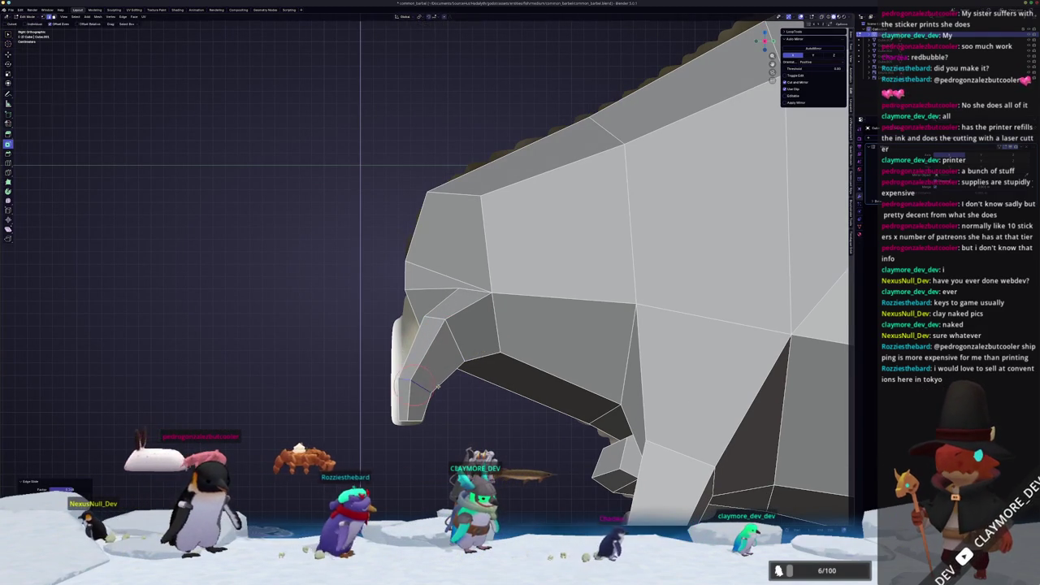
left_click(360, 166)
scroll(360, 165, "down", 1)
key("Tab")
Check the head in Material Preview, then return to solid view and Edit Mode.
key("z")
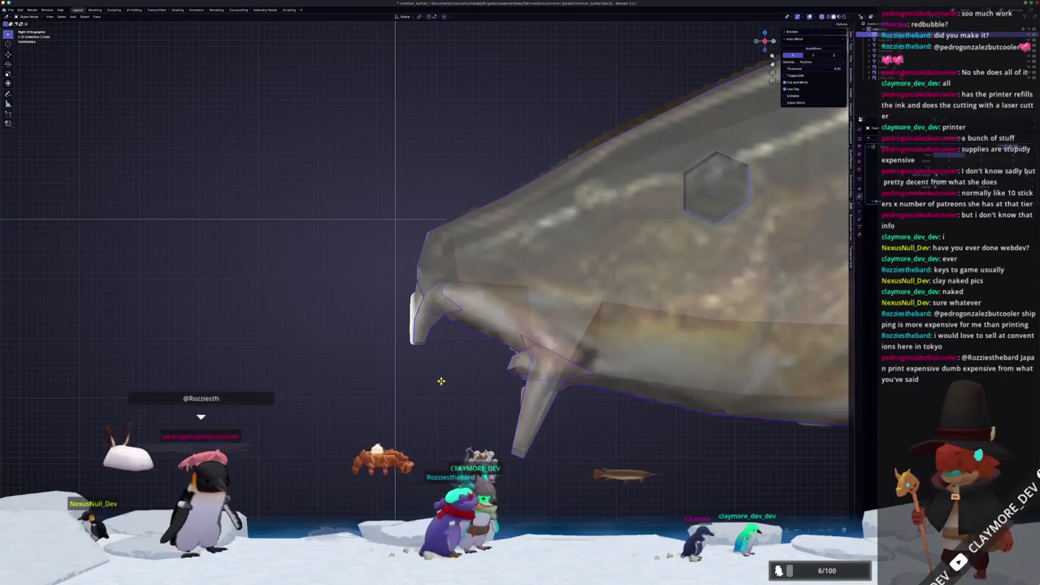
key("z")
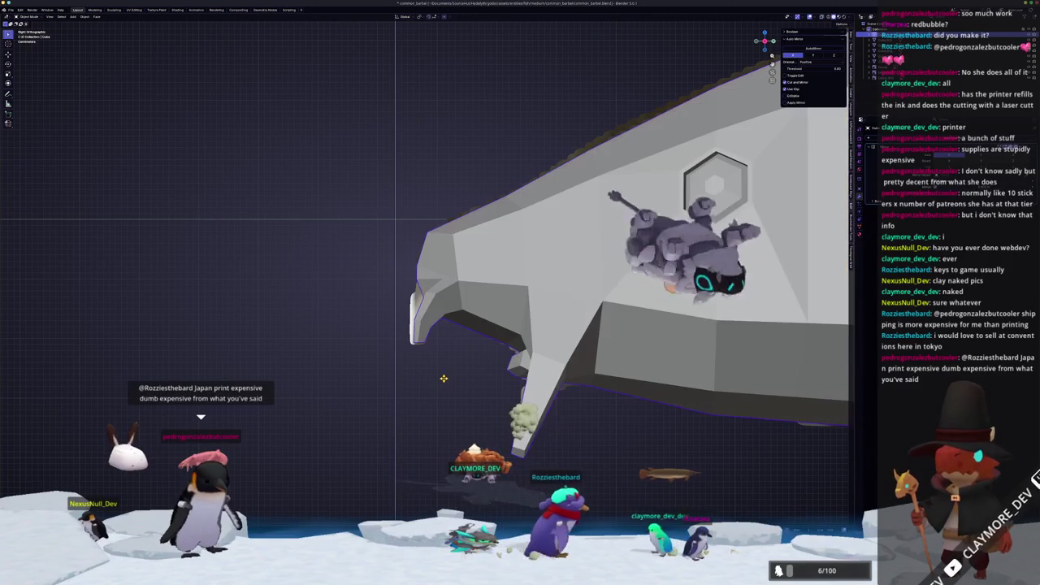
mouse_move(452, 360)
middle_mouse_down()
mouse_move(455, 343)
mouse_move(530, 317)
middle_mouse_up()
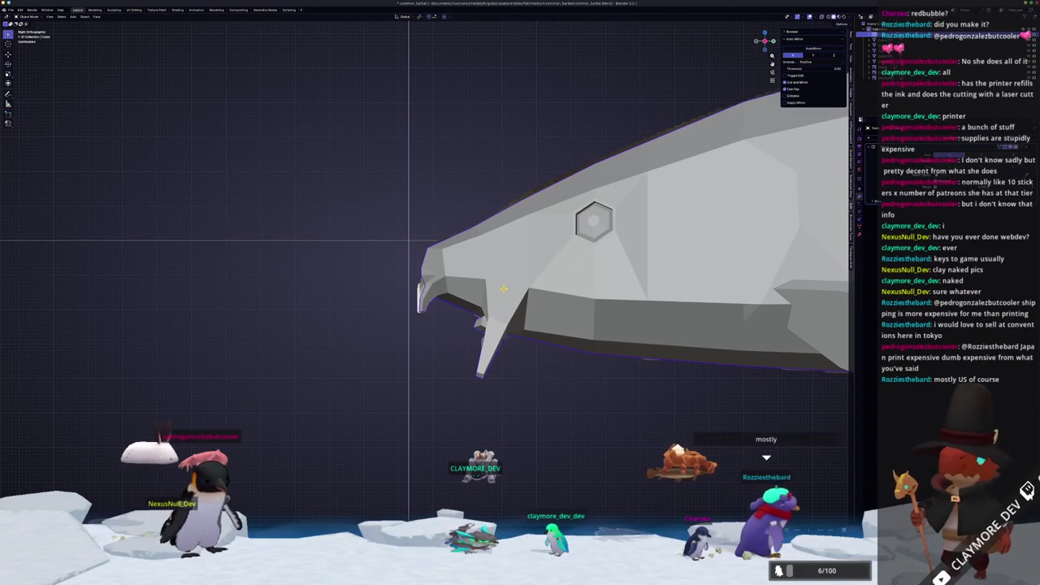
key("Tab")
middle_click_drag(529, 316, 715, 284)
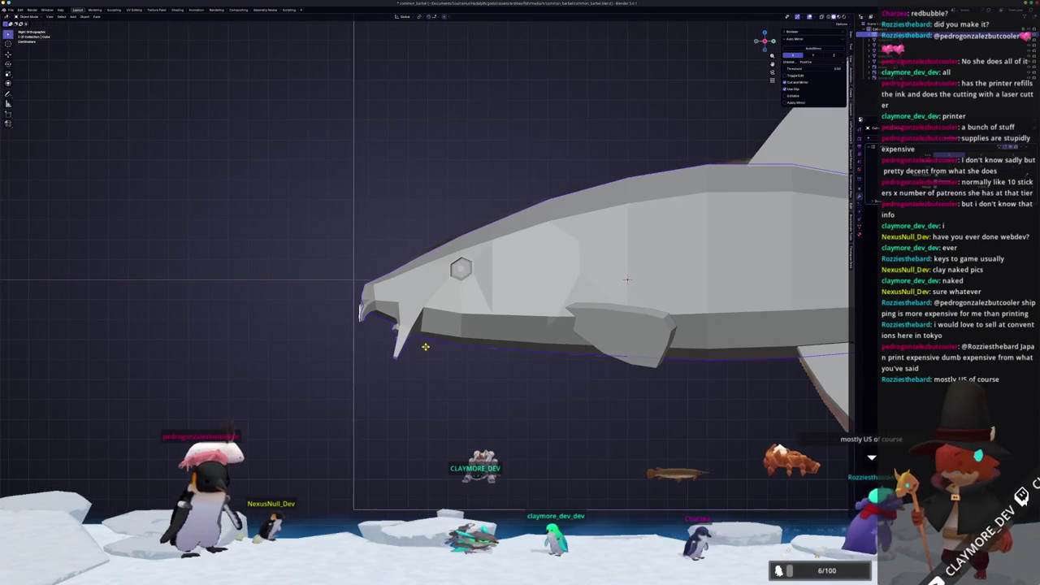
With X-ray on, add a new edge loop on the barbel and move its tip along Y.
key("alt+z")
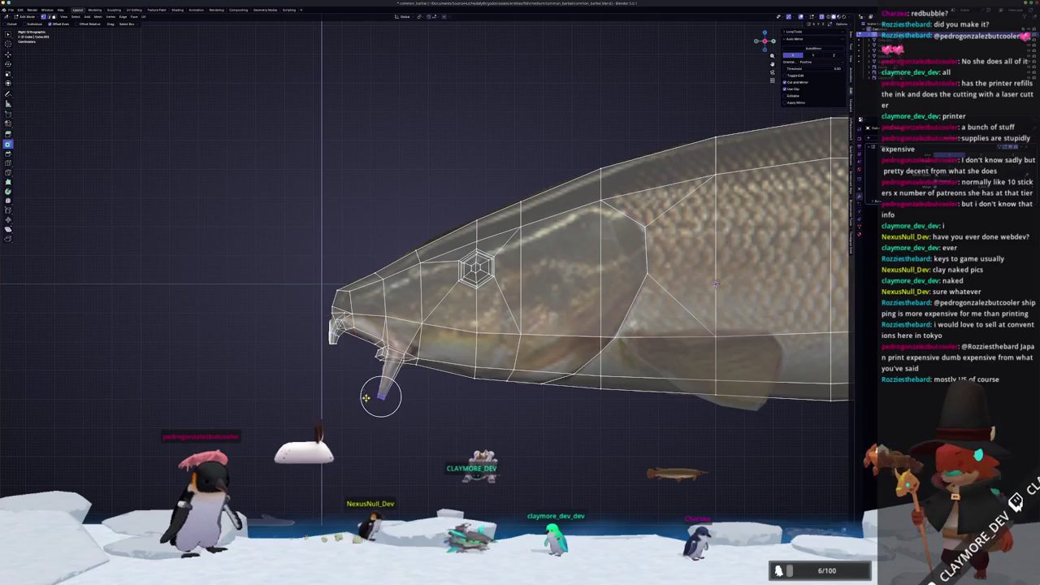
scroll(364, 393, "up", 2)
key("i")
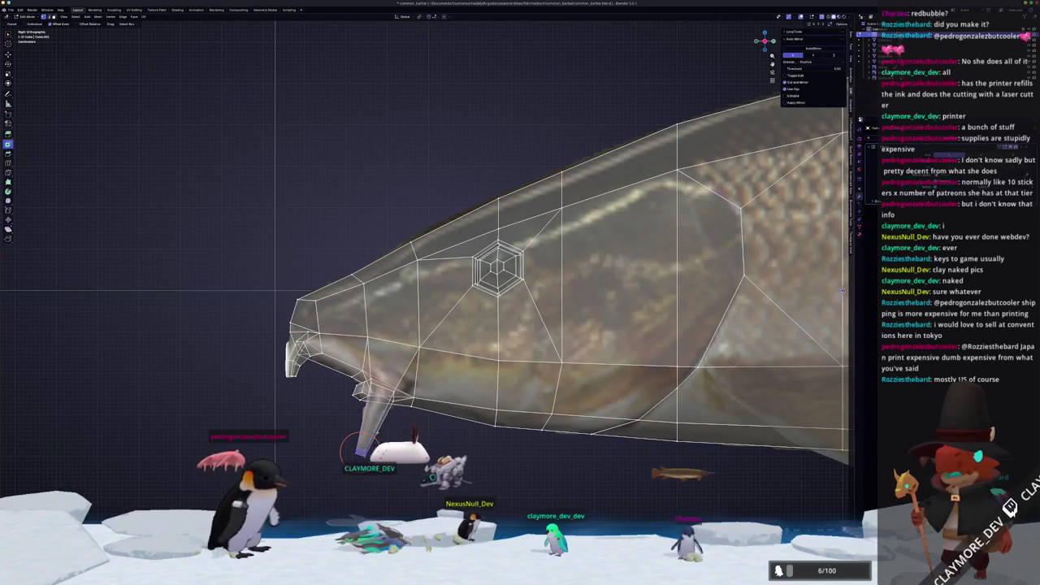
left_click(274, 290)
scroll(273, 276, "up", 2)
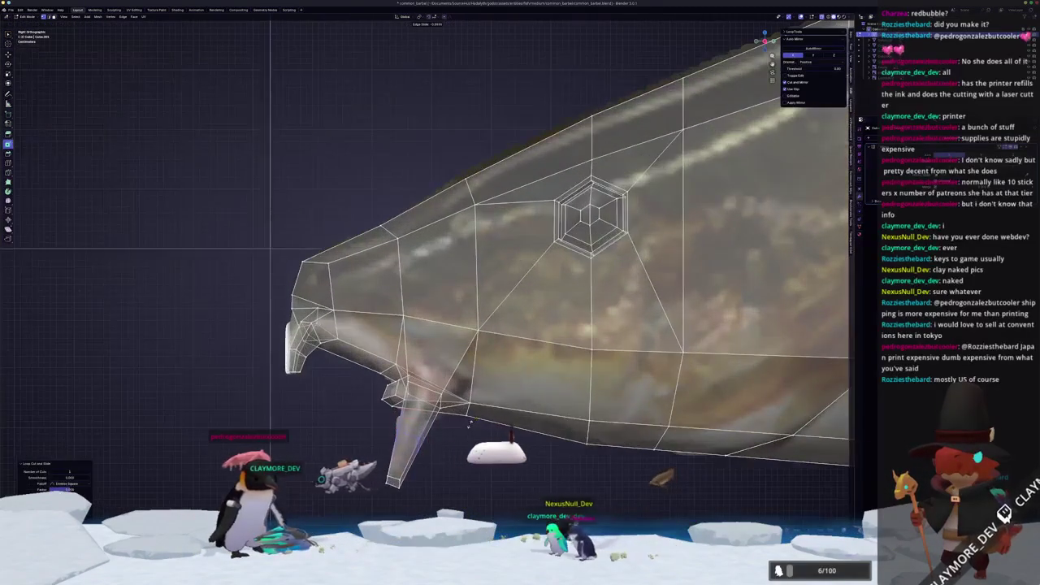
left_click(471, 412)
key("g")
key("y")
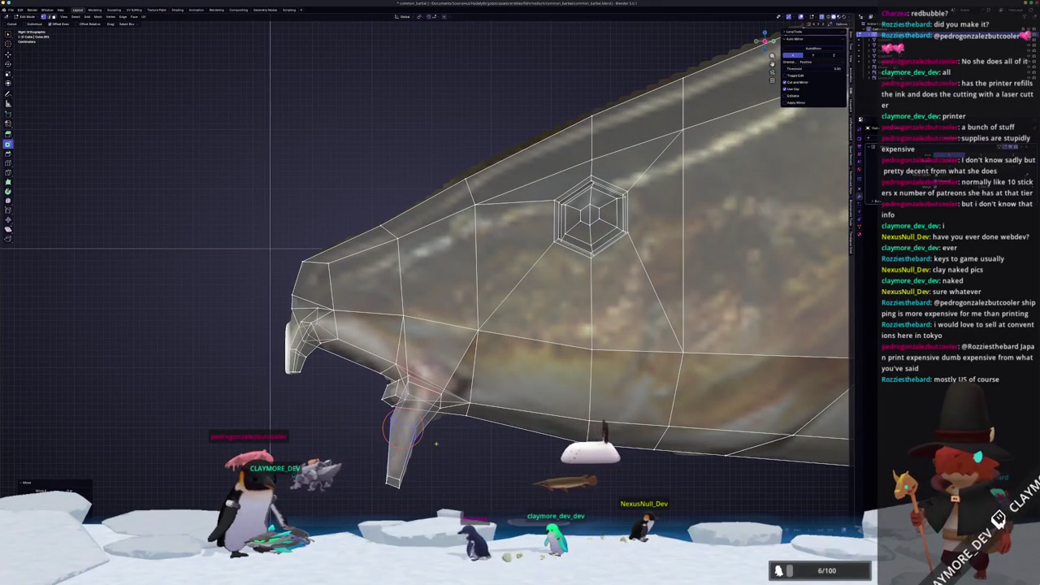
key("g")
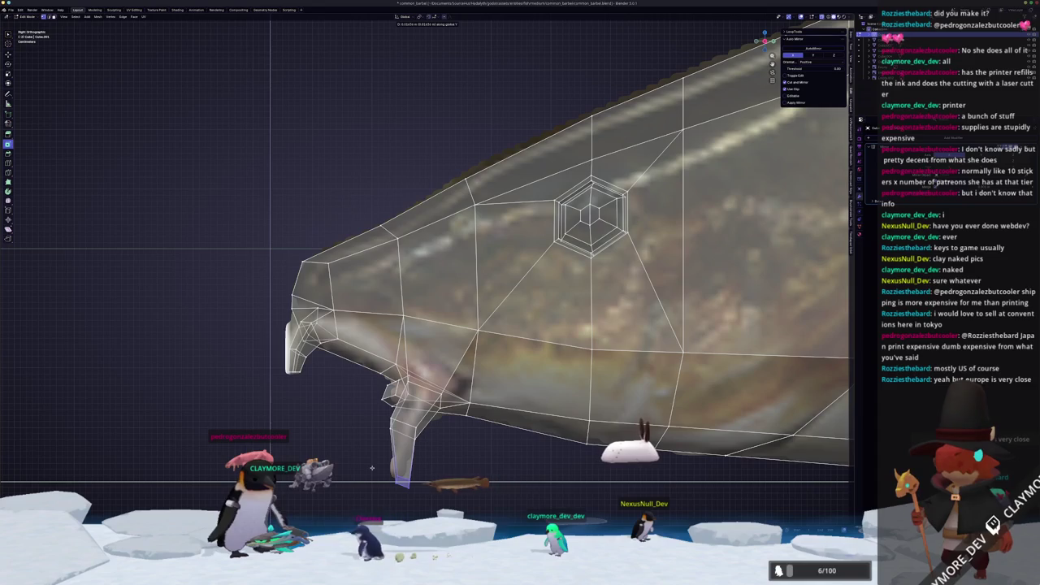
Return to Object Mode in solid shading and show the whole fish side-on.
key("Tab")
key("alt+z")
mouse_move(370, 467)
middle_mouse_down()
mouse_move(473, 437)
mouse_move(485, 334)
mouse_move(551, 321)
middle_mouse_up()
key("Tab")
key("c")
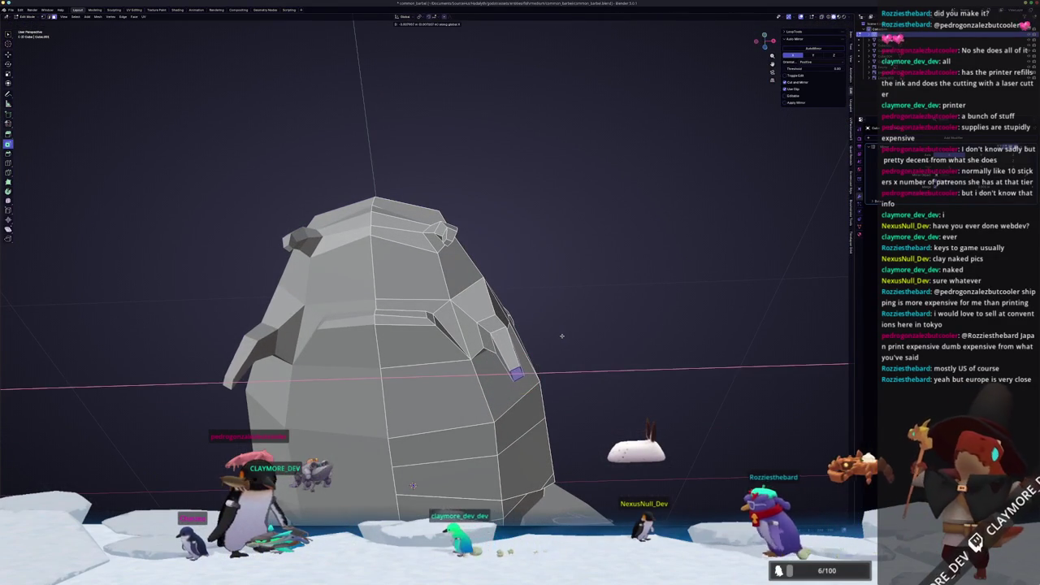
key("Tab")
middle_click_drag(519, 342, 520, 382)
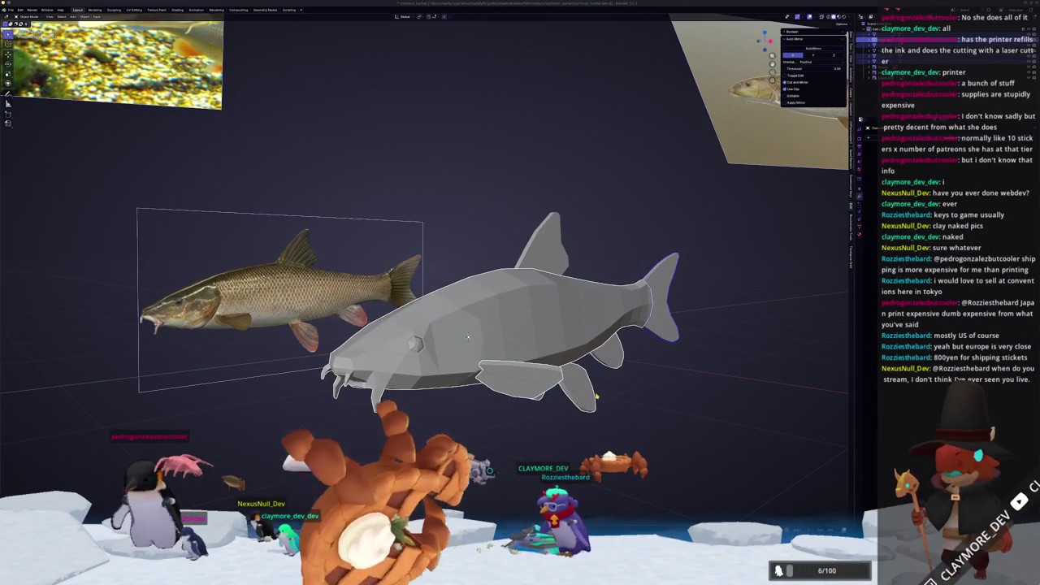
Select the pelvic, small rear and dorsal fins.
scroll(630, 420, "up", 1)
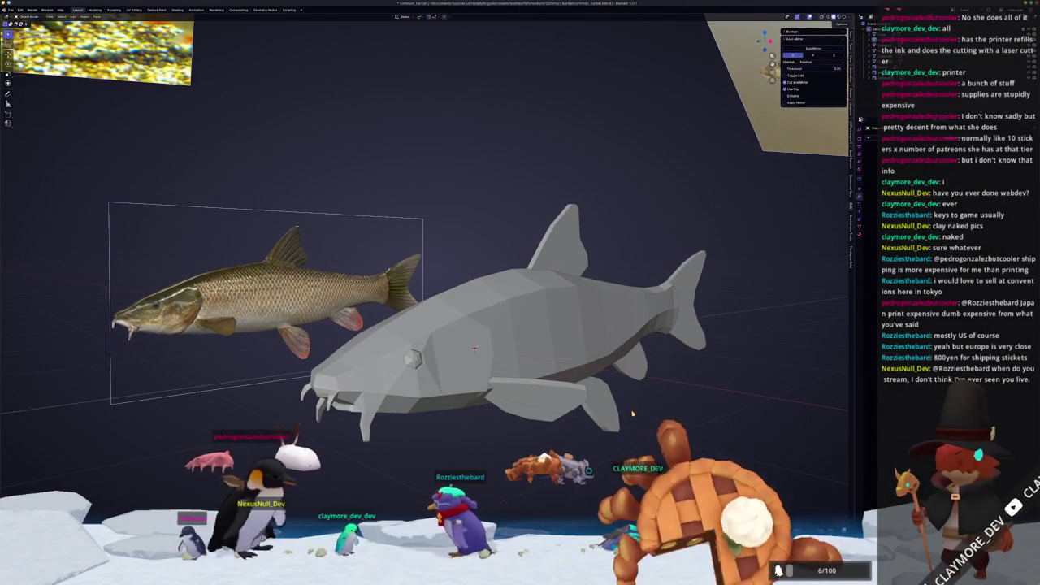
left_click(616, 409)
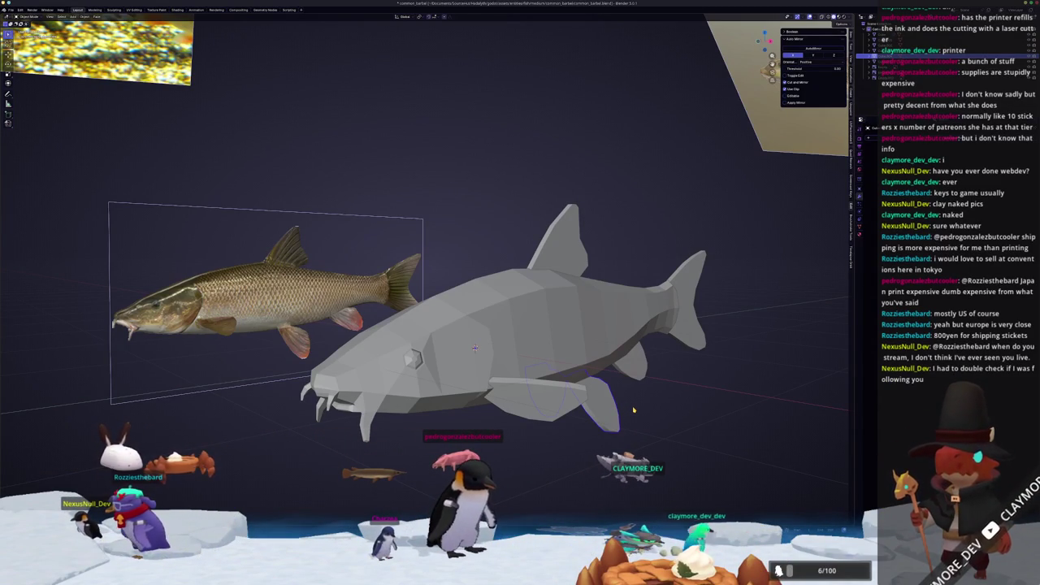
left_click(637, 370)
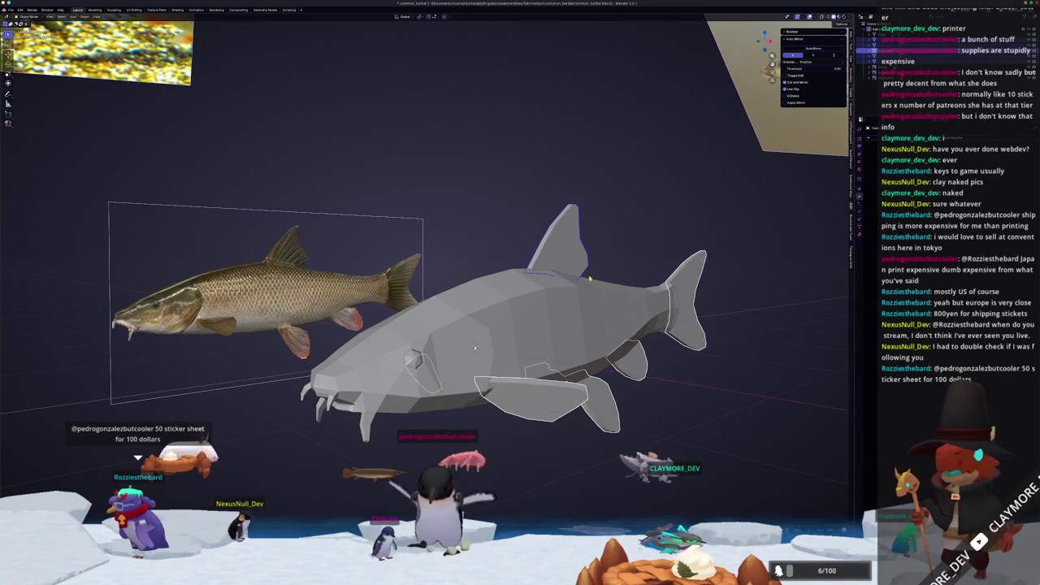
middle_click_drag(582, 268, 617, 314)
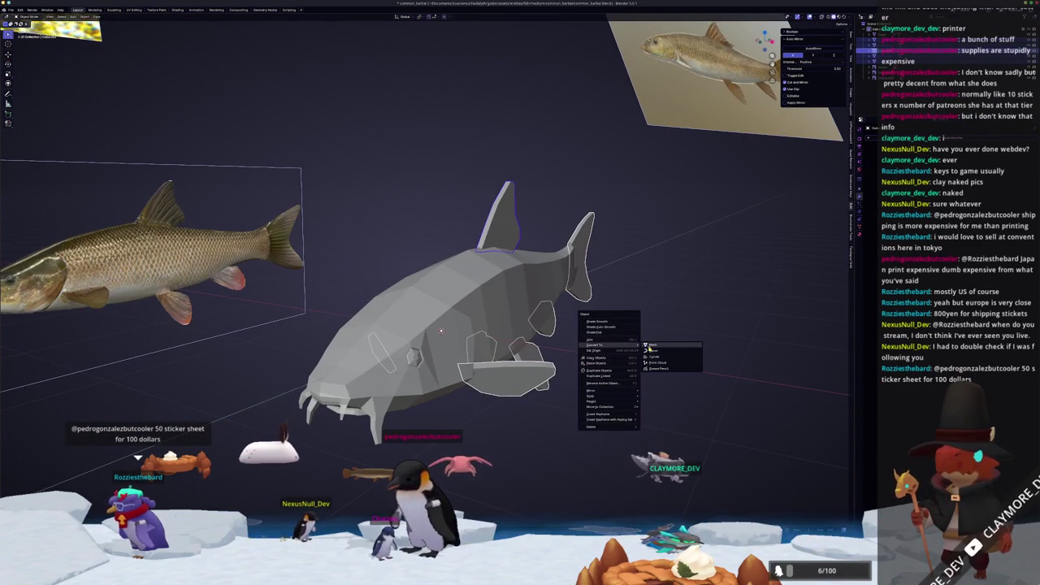
left_click(651, 346)
middle_click_drag(651, 345, 644, 366)
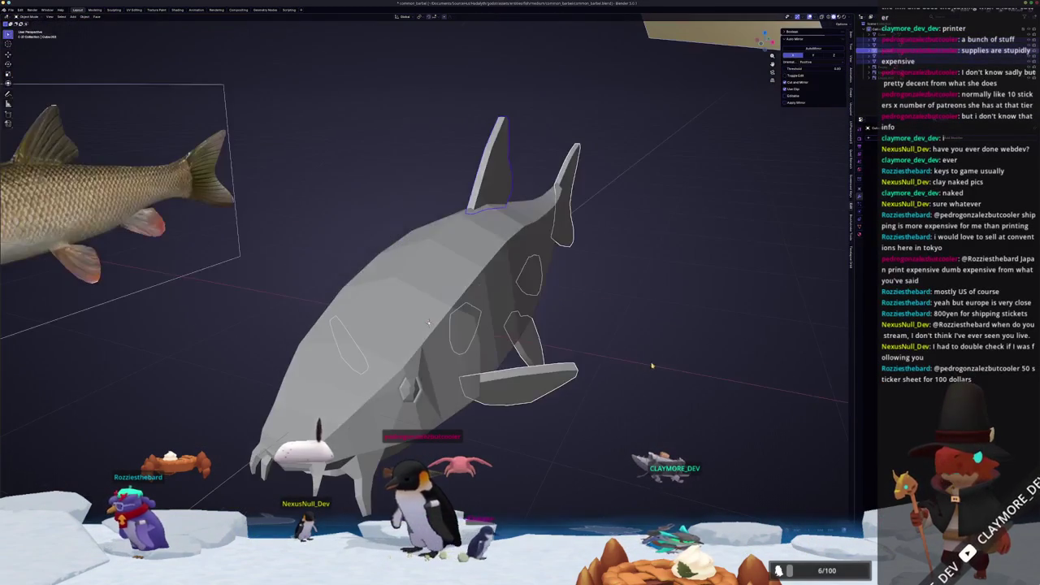
left_click(733, 333)
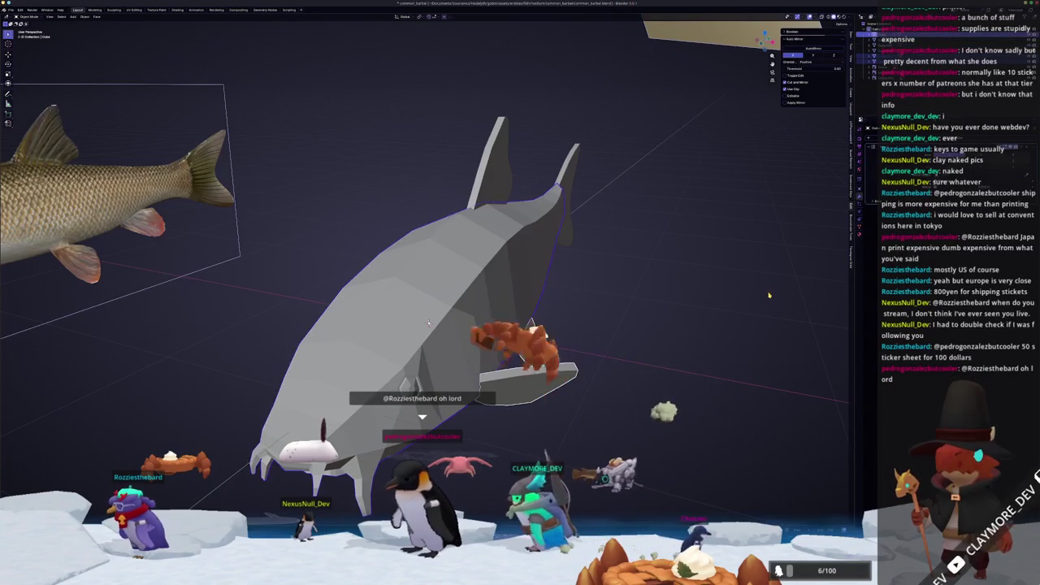
key("Tab")
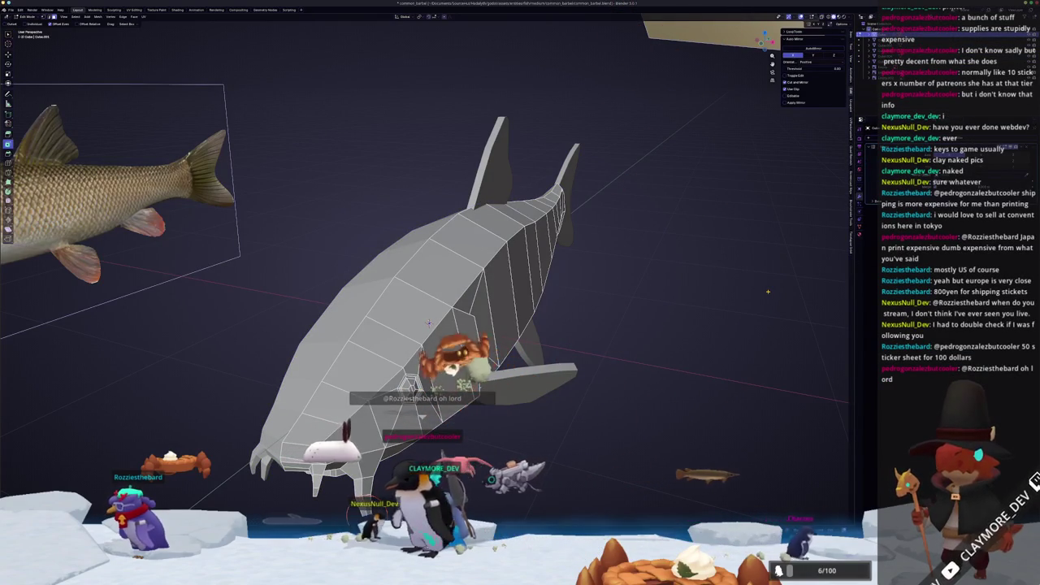
key("Tab")
Select the small rear fin and apply its transforms with Ctrl+A.
left_click(865, 56)
middle_click_drag(617, 309, 551, 322)
left_click(654, 319)
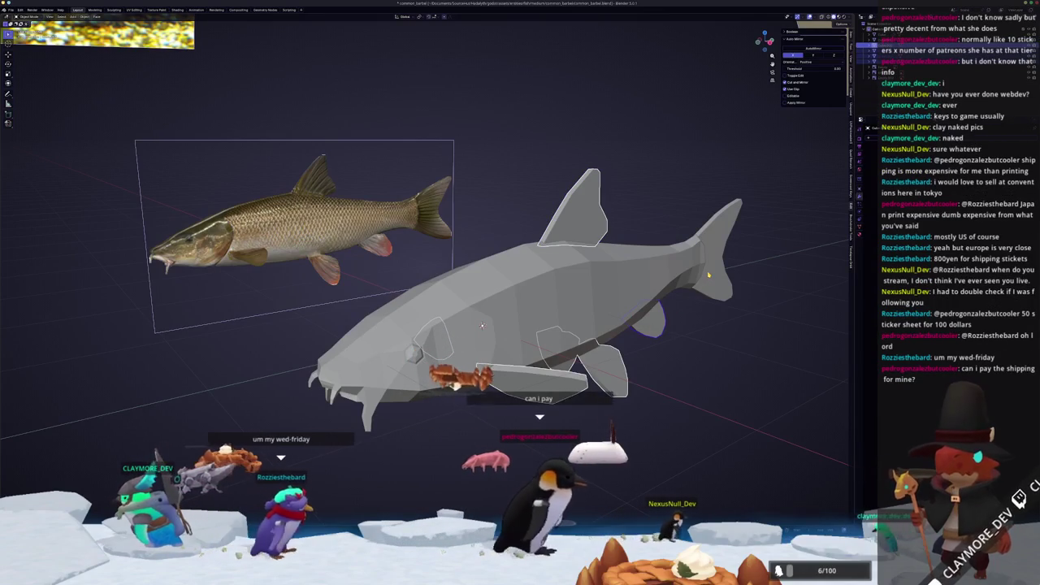
mouse_move(708, 277)
middle_mouse_down()
mouse_move(662, 302)
mouse_move(671, 302)
middle_mouse_up()
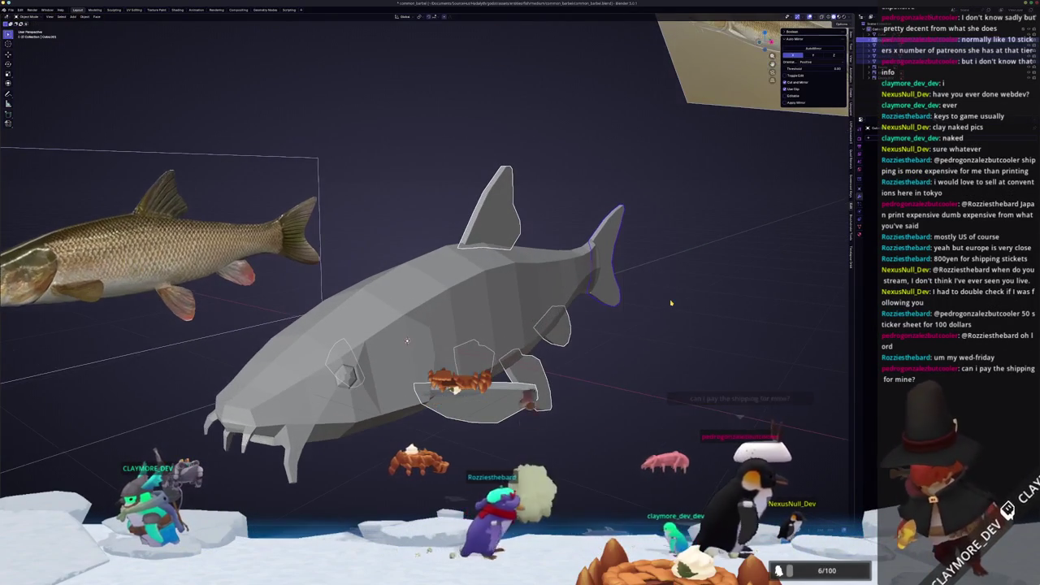
key("ctrl+a")
left_click(671, 301)
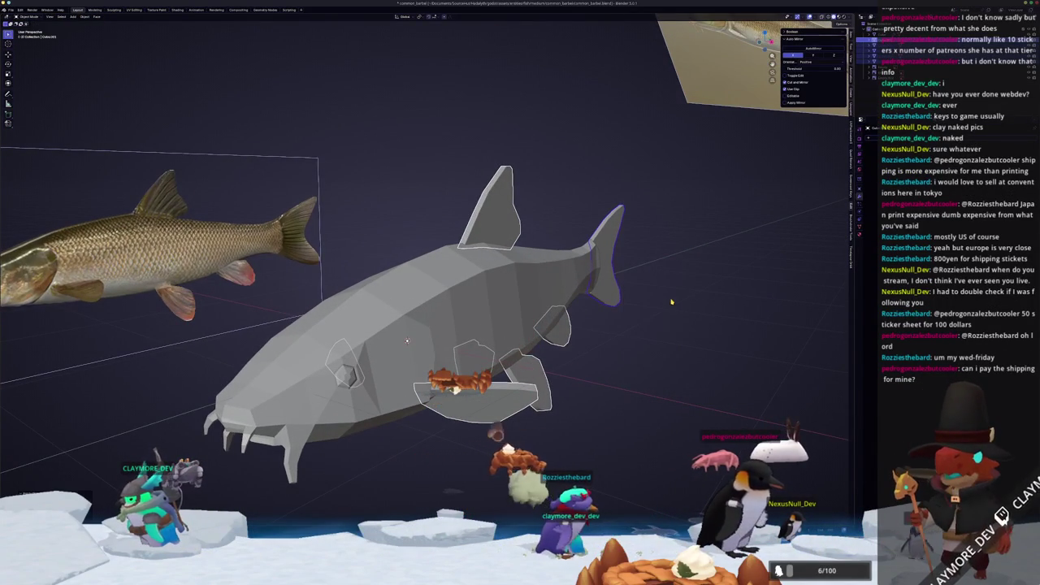
mouse_move(671, 301)
middle_mouse_down()
mouse_move(618, 325)
mouse_move(612, 364)
middle_mouse_up()
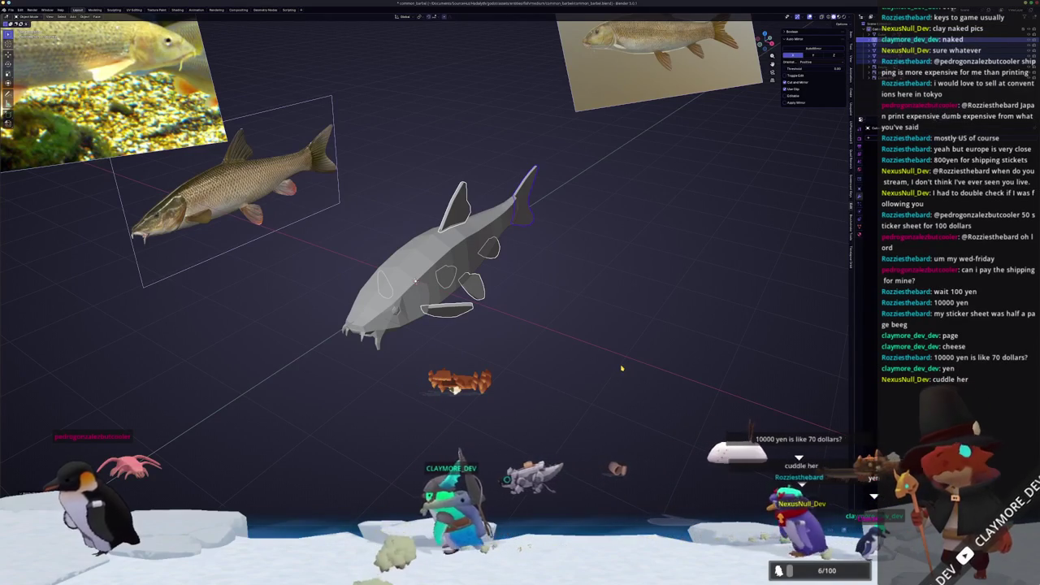
middle_click_drag(622, 368, 569, 349)
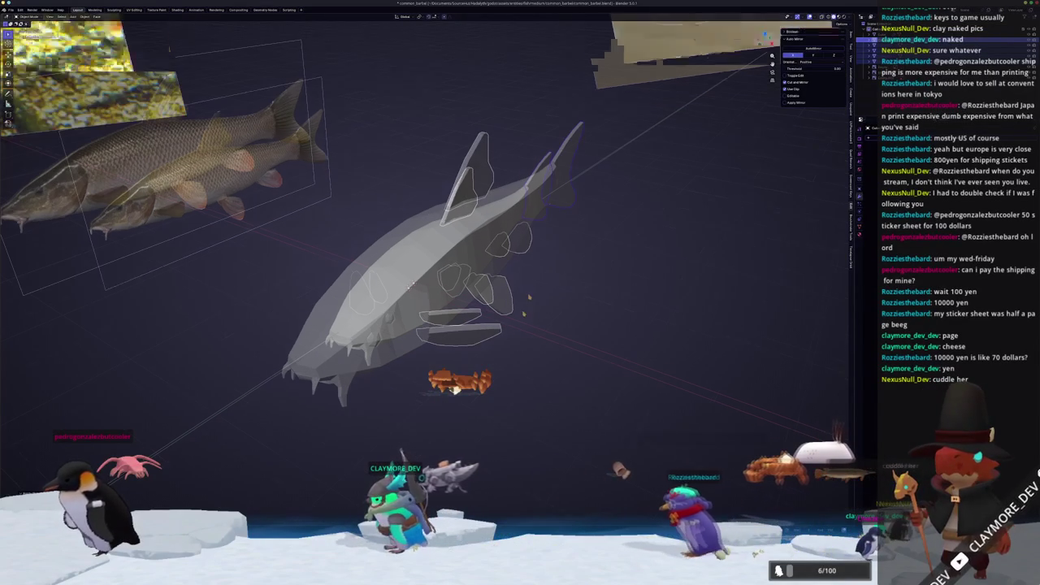
Convert the fish object to a plain mesh and apply all its transforms.
middle_click_drag(403, 359, 437, 320)
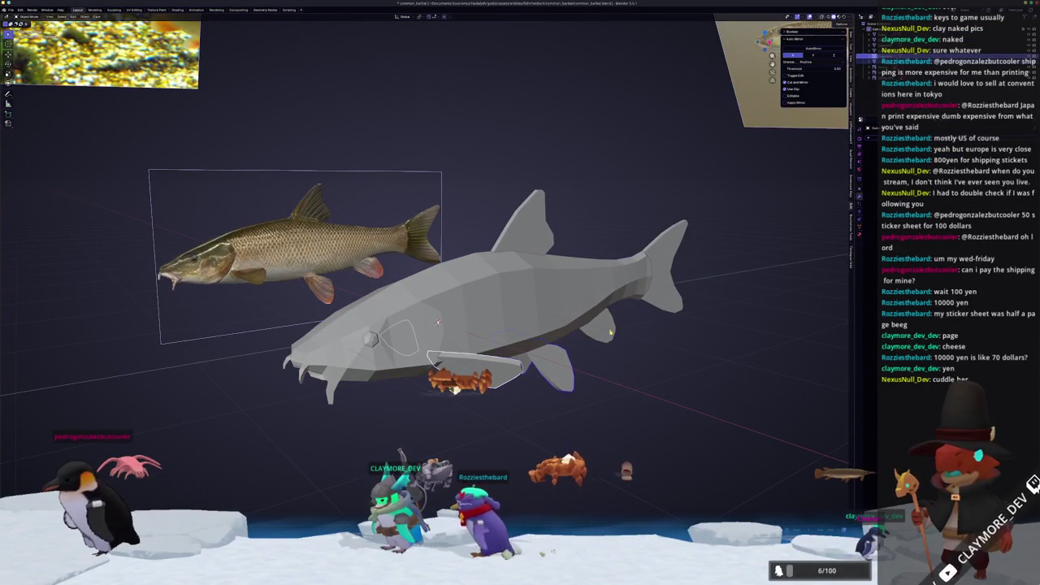
right_click(625, 298)
mouse_move(605, 306)
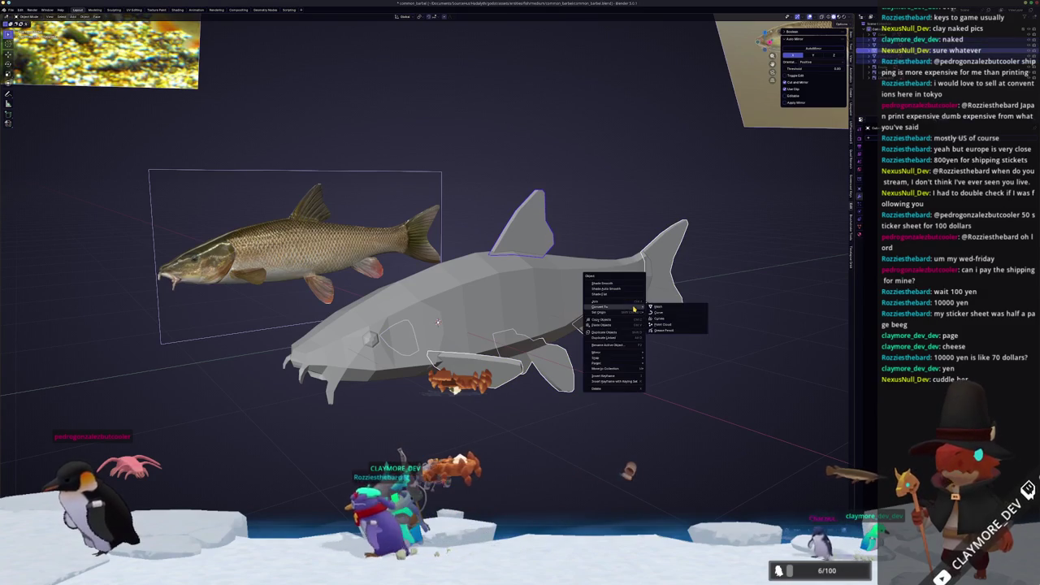
left_click(670, 306)
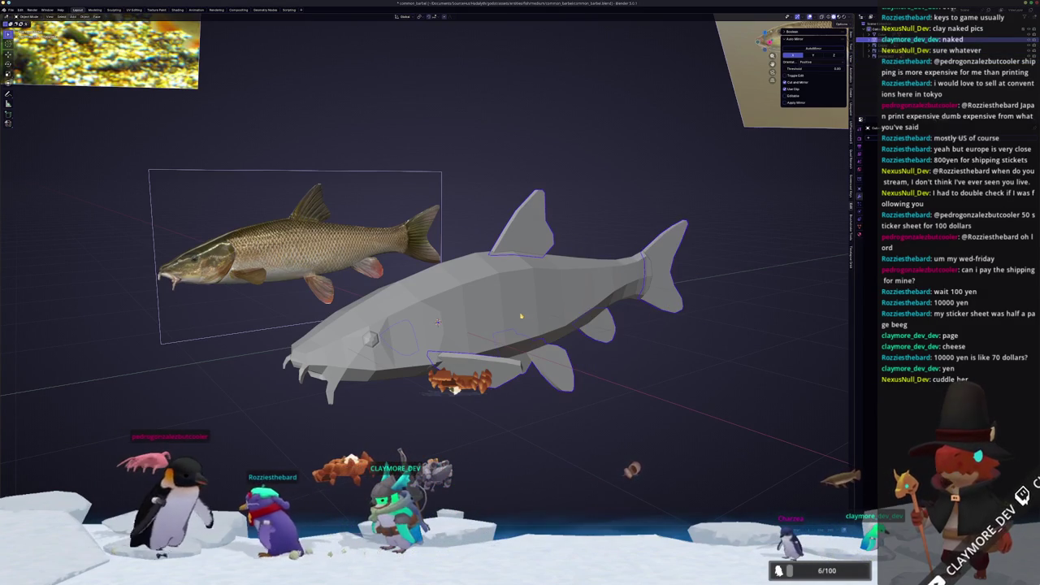
mouse_move(672, 308)
middle_mouse_down()
mouse_move(558, 311)
mouse_move(469, 287)
mouse_move(527, 382)
middle_mouse_up()
key("ctrl+a")
left_click(558, 311)
Shade the fish smooth and enter Edit Mode on its mesh.
right_click(469, 288)
left_click(469, 288)
key("Tab")
Mark the gill edge loop behind the head as sharp.
scroll(527, 382, "up", 3)
right_click(341, 374)
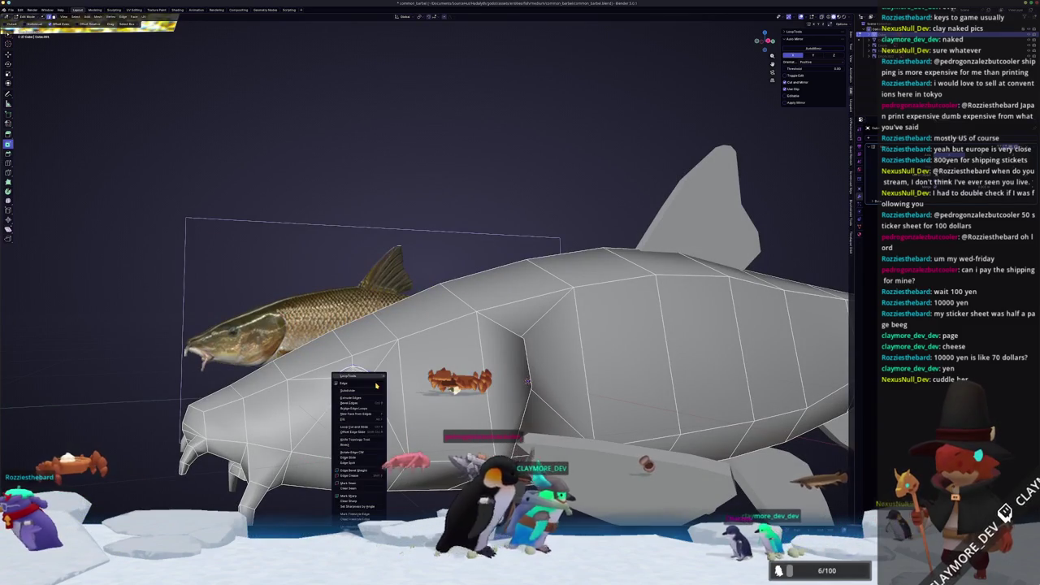
key("Tab")
middle_click_drag(527, 381, 641, 349)
key("Tab")
left_click(463, 293, "shift")
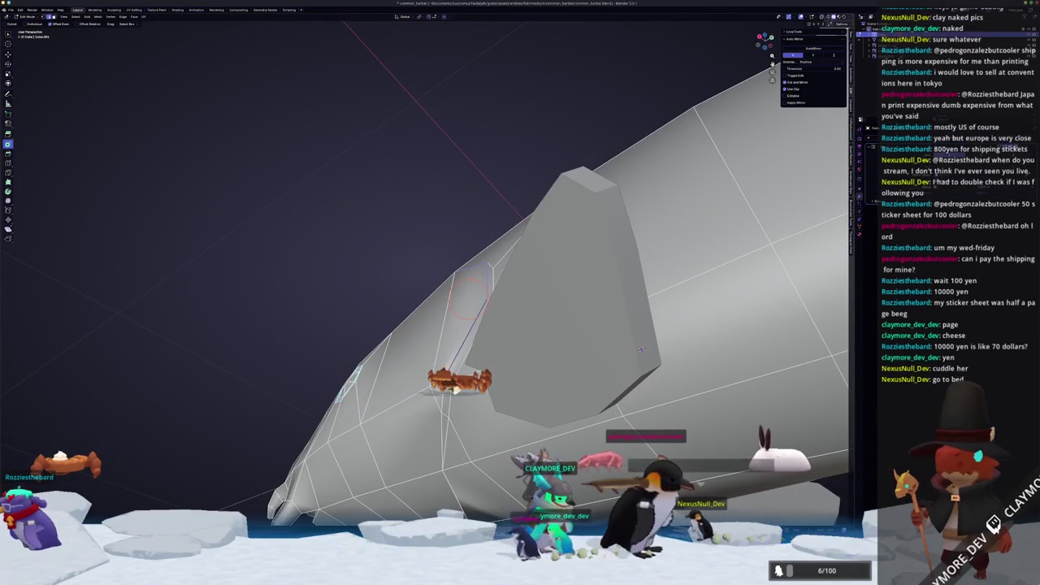
mouse_move(641, 349)
middle_mouse_down()
mouse_move(610, 411)
mouse_move(443, 321)
mouse_move(543, 299)
mouse_move(566, 329)
middle_mouse_up()
right_click(447, 426)
left_click(445, 402)
Mark the edges around the hexagonal eye as sharp.
right_click(443, 321)
left_click(445, 301)
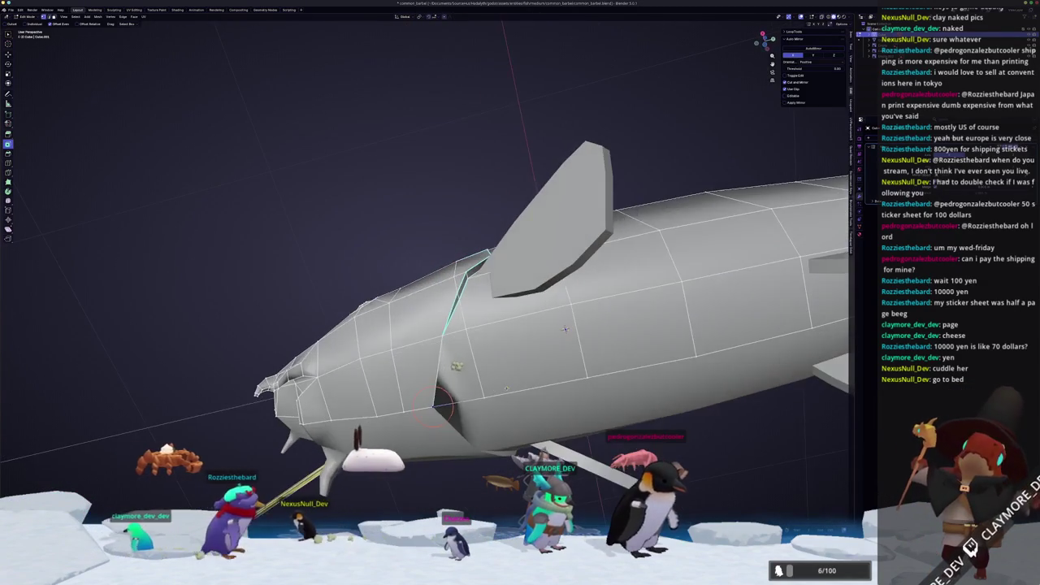
key("x")
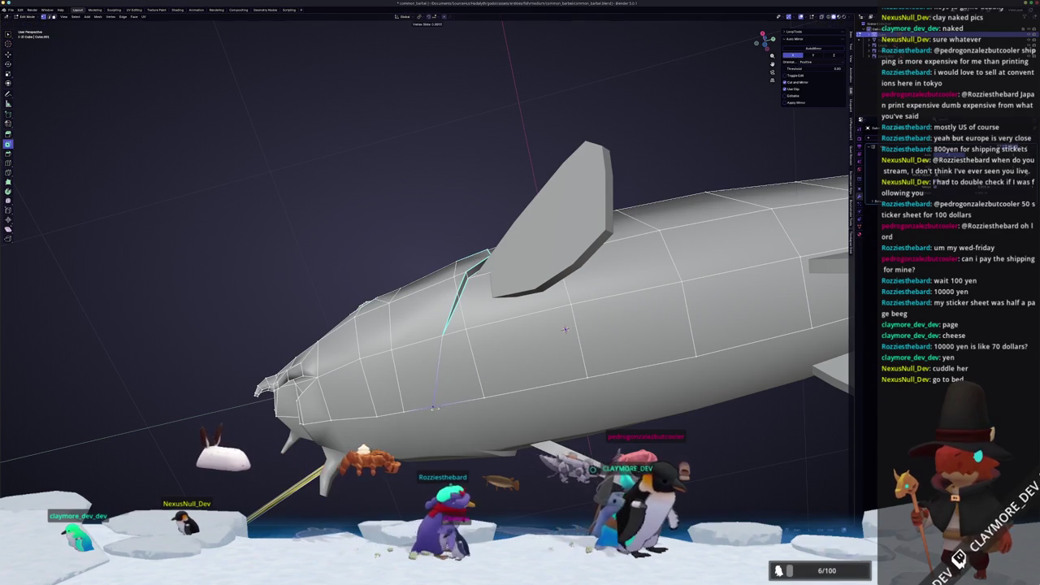
mouse_move(565, 329)
middle_mouse_down()
mouse_move(583, 346)
mouse_move(506, 382)
mouse_move(603, 282)
middle_mouse_up()
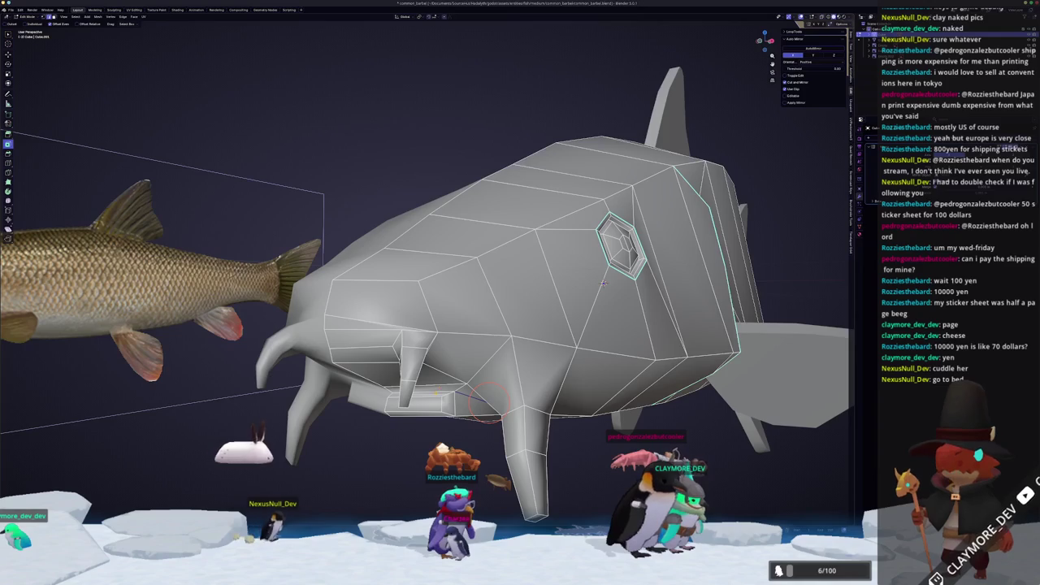
right_click(406, 272)
Return to Object Mode and apply all of the fish's transforms.
key("Escape")
mouse_move(407, 276)
middle_mouse_down()
mouse_move(430, 392)
mouse_move(431, 355)
middle_mouse_up()
key("Tab")
mouse_move(539, 420)
middle_mouse_down()
mouse_move(507, 398)
mouse_move(331, 484)
middle_mouse_up()
key("Tab")
middle_click_drag(385, 355, 438, 353)
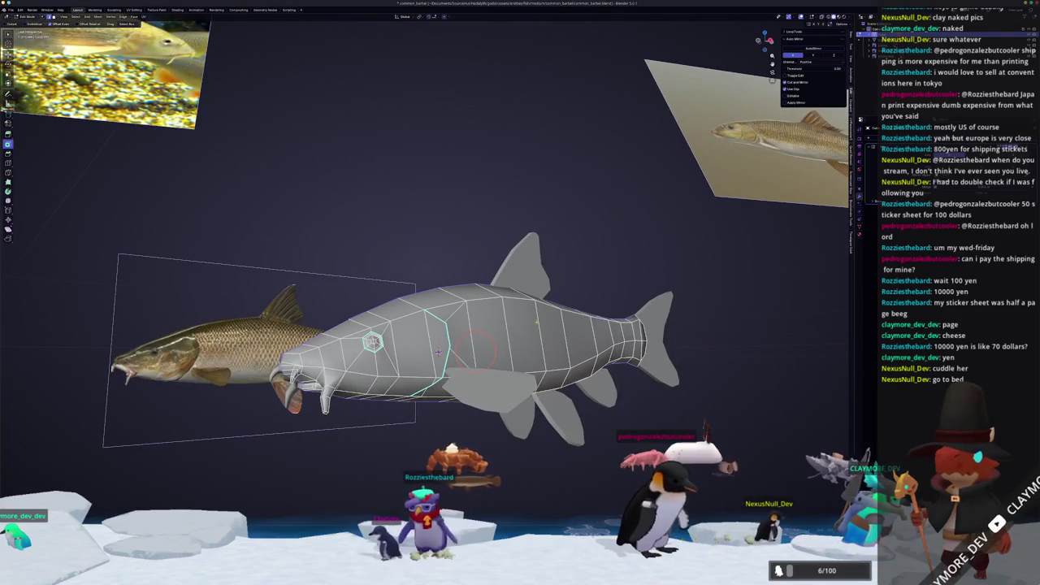
key("Tab")
key("ctrl+a")
left_click(667, 294)
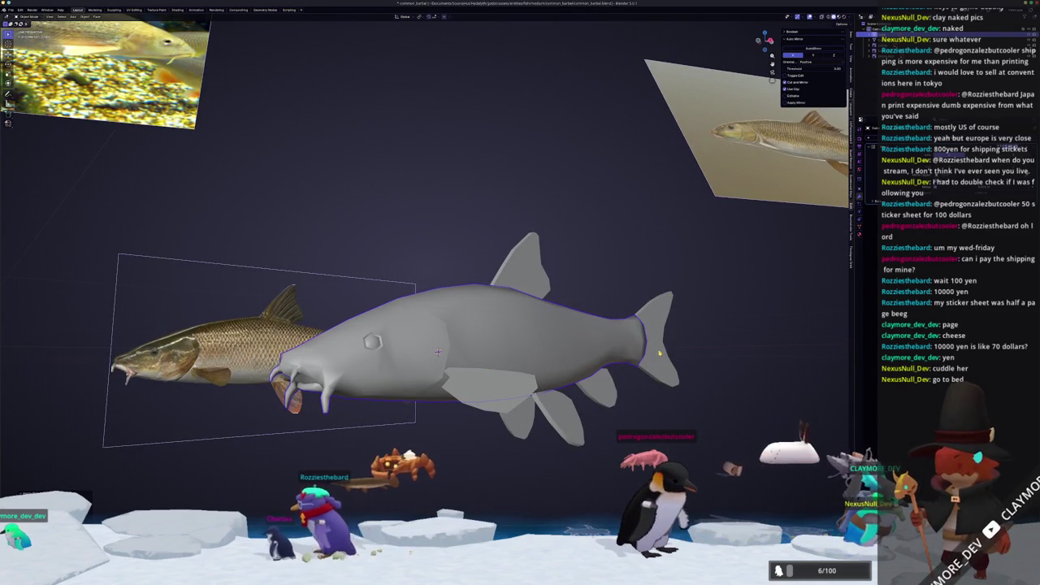
In right orthographic view, move the fish along its Y length axis.
key("KP_3")
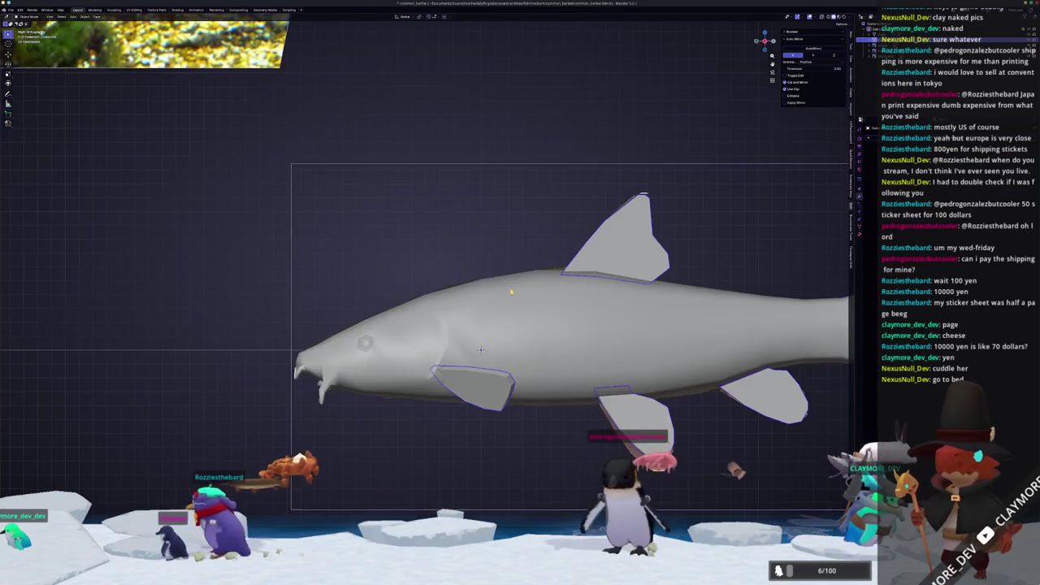
scroll(458, 315, "down", 3)
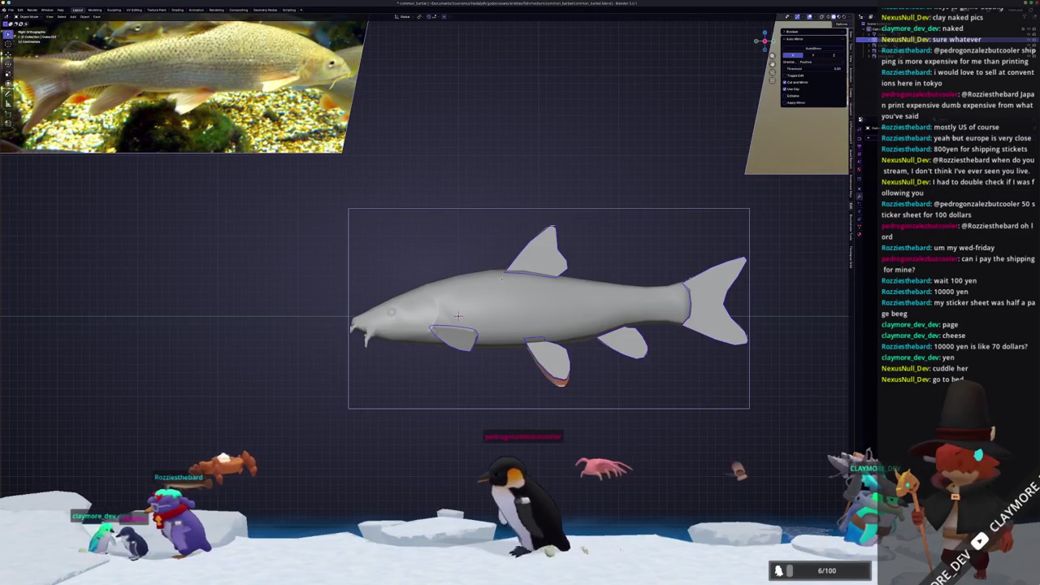
key("g")
key("y")
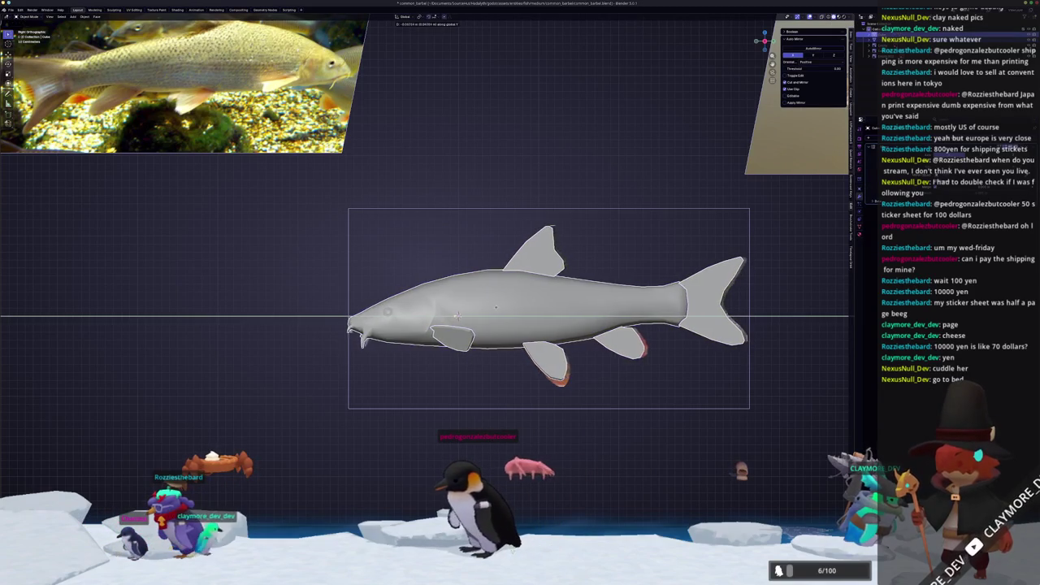
key("Escape")
Orbit to a three-quarter view and switch to the UV Editing workspace.
middle_click_drag(495, 310, 524, 329)
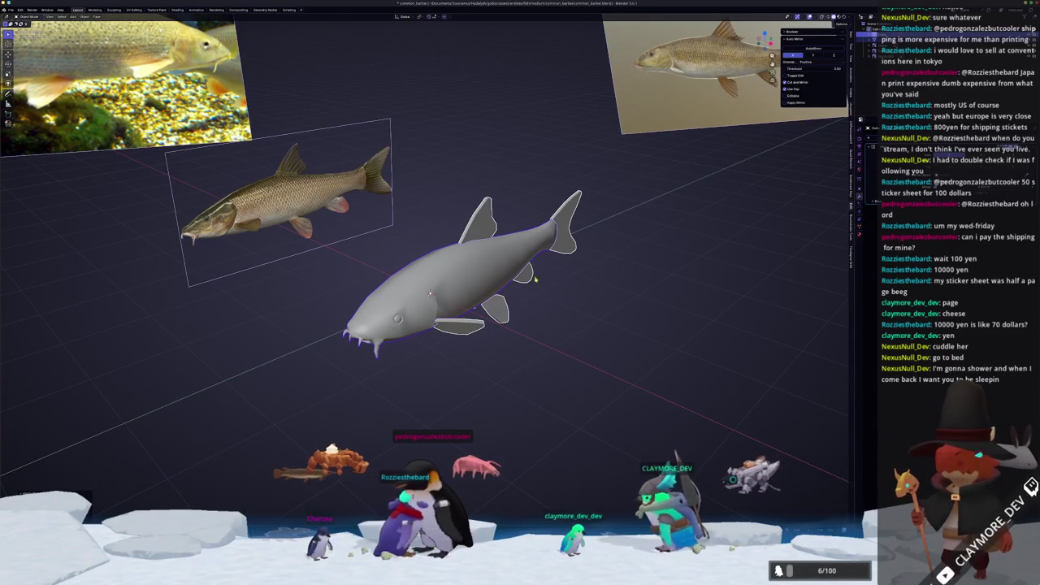
scroll(477, 311, "up", 2)
middle_click_drag(477, 311, 506, 305)
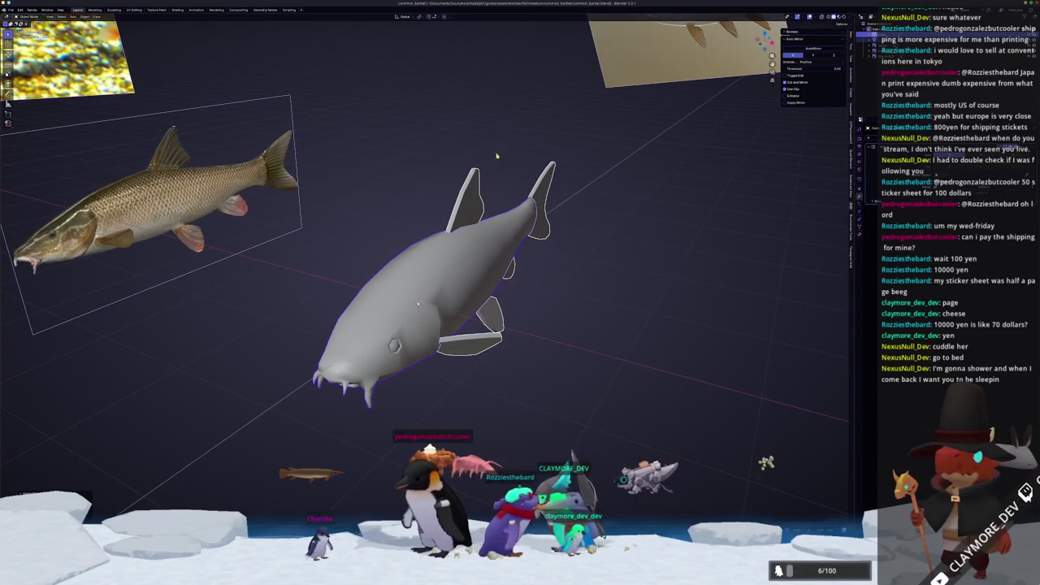
left_click(134, 9)
scroll(510, 329, "up", 5)
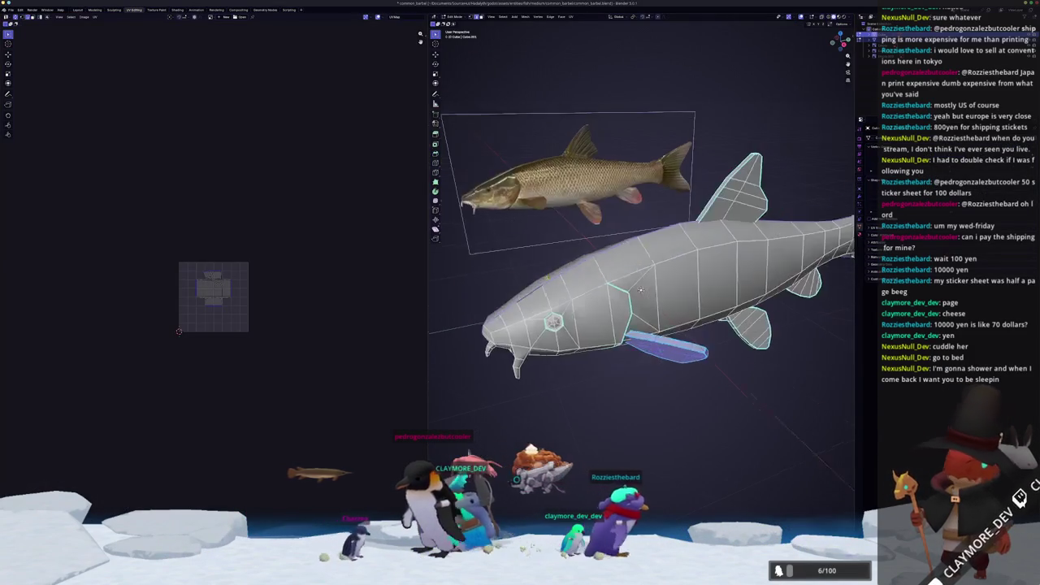
Mark the selected edges on the fish as UV seams via the Ctrl+E edge menu.
middle_click_drag(510, 328, 699, 268)
scroll(641, 290, "up", 4)
mouse_move(641, 290)
middle_mouse_down()
mouse_move(711, 367)
mouse_move(656, 333)
mouse_move(674, 364)
mouse_move(687, 336)
middle_mouse_up()
scroll(655, 334, "down", 3)
scroll(673, 368, "up", 3)
key("ctrl+e")
left_click(517, 367)
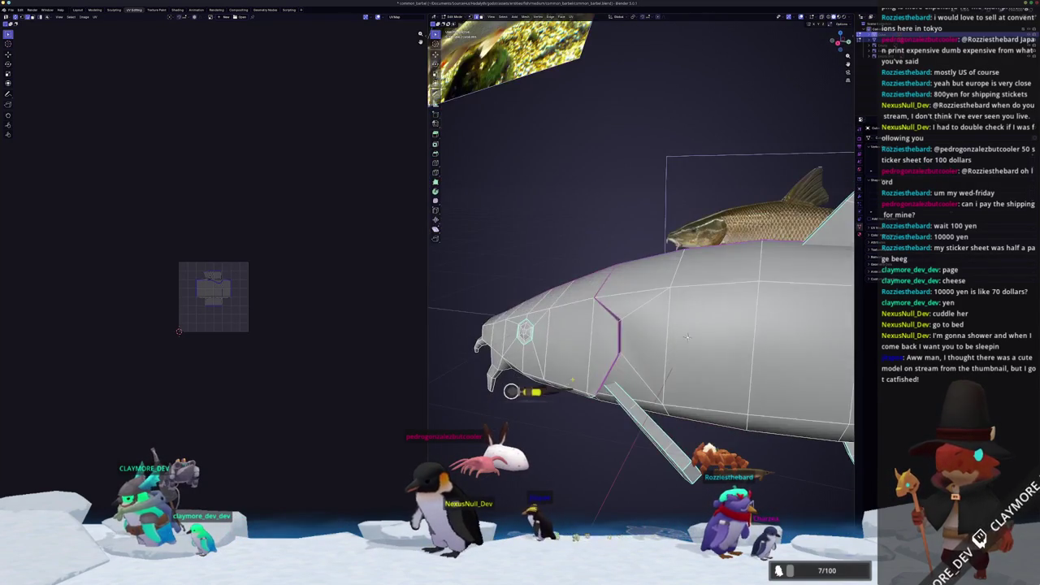
left_click(588, 377)
middle_click_drag(589, 378, 693, 266)
Select the whole fish mesh, unwrap it into UV islands, then deselect all.
key("a")
scroll(291, 204, "up", 5)
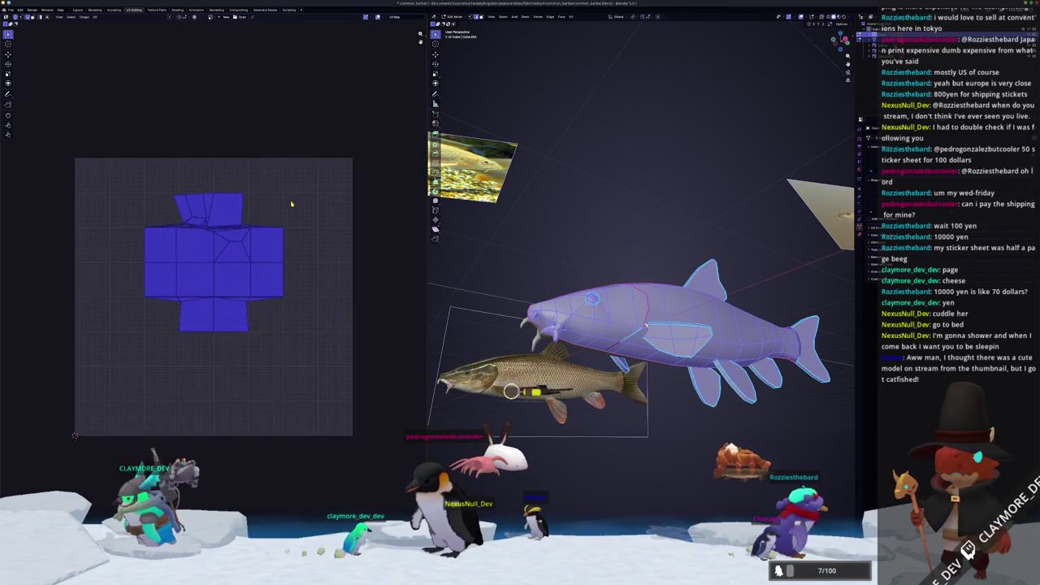
left_click(571, 16)
left_click(583, 35)
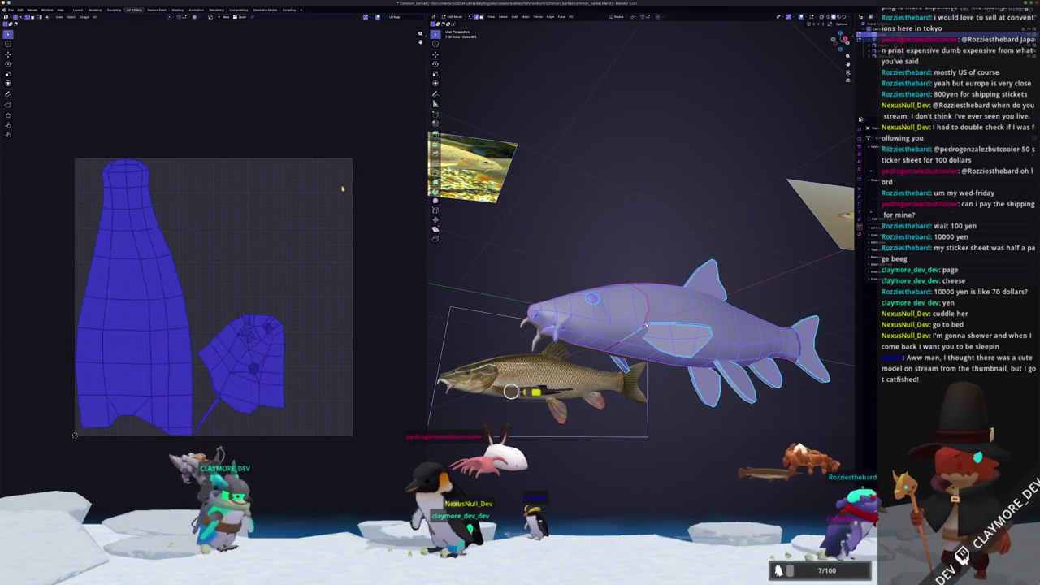
scroll(309, 341, "up", 3)
key("alt+a")
scroll(443, 67, "up", 4)
Orbit around the unwrapped fish to inspect the seams from above, below and side-on.
middle_click_drag(523, 309, 831, 273)
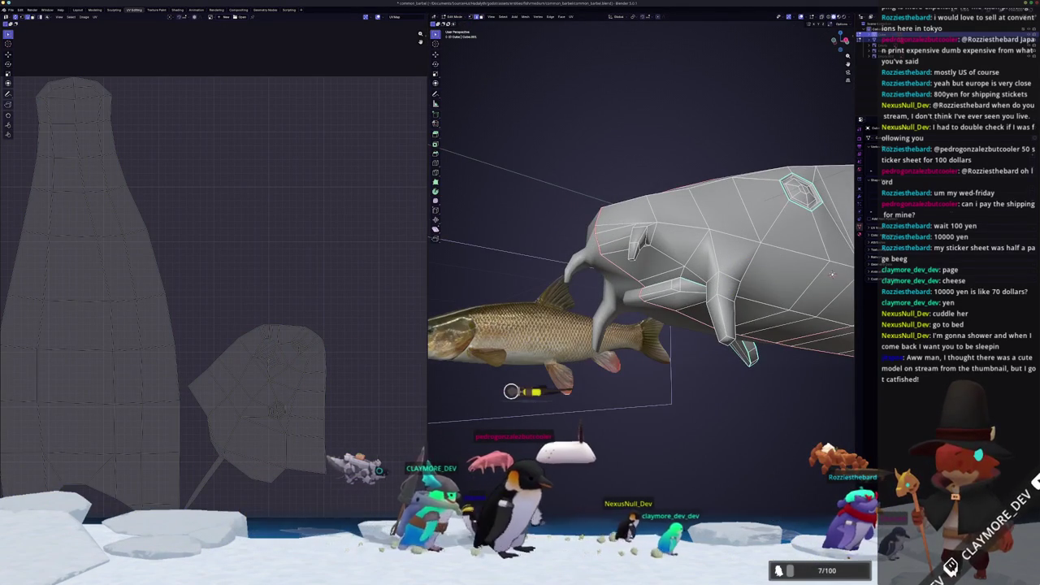
mouse_move(832, 274)
middle_mouse_down()
mouse_move(811, 278)
mouse_move(841, 277)
middle_mouse_up()
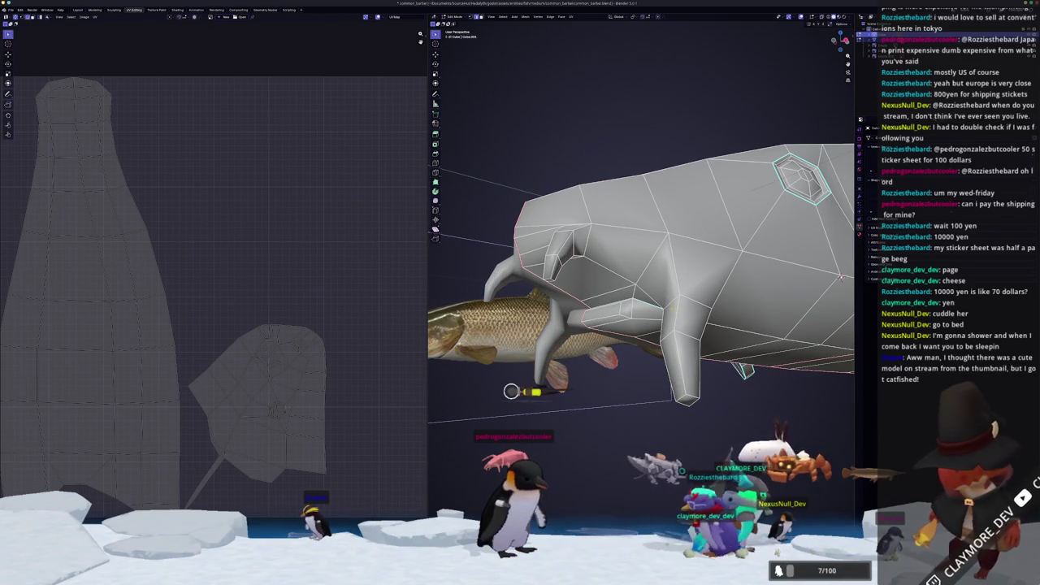
middle_click_drag(841, 277, 644, 309)
middle_click_drag(614, 316, 846, 271)
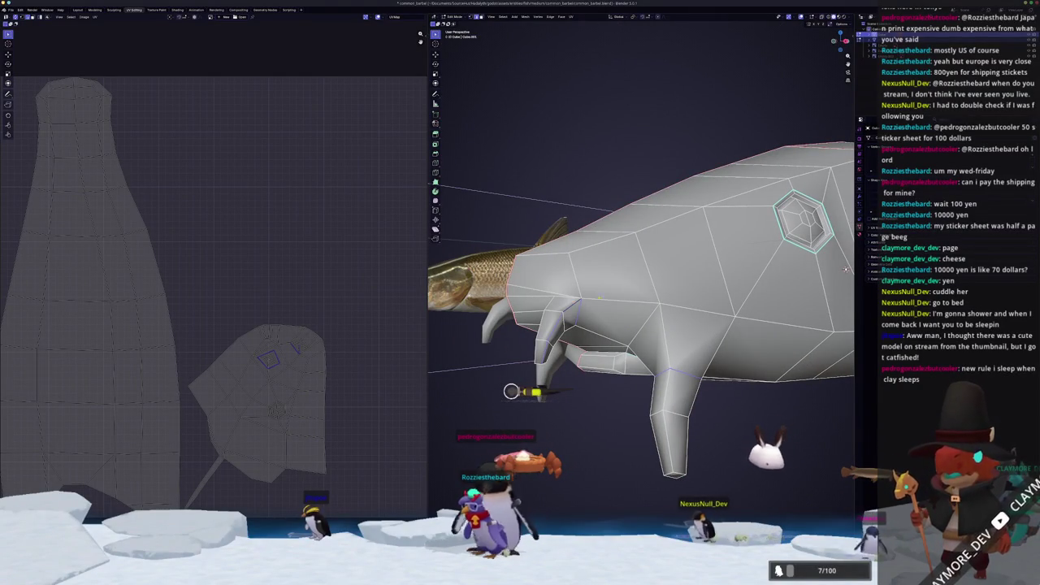
middle_click_drag(845, 269, 598, 325)
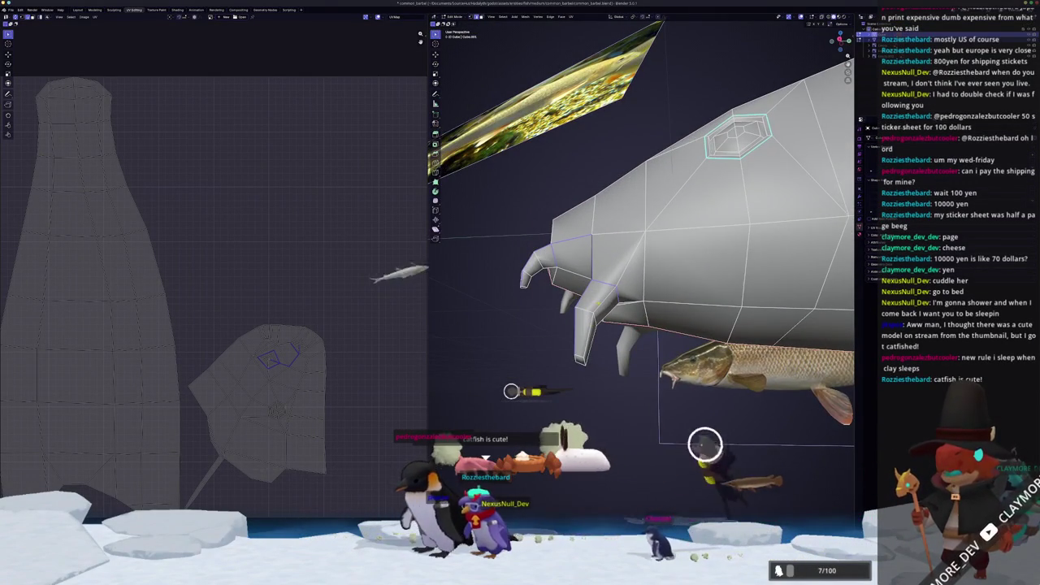
mouse_move(814, 312)
middle_mouse_down()
mouse_move(883, 290)
mouse_move(992, 378)
middle_mouse_up()
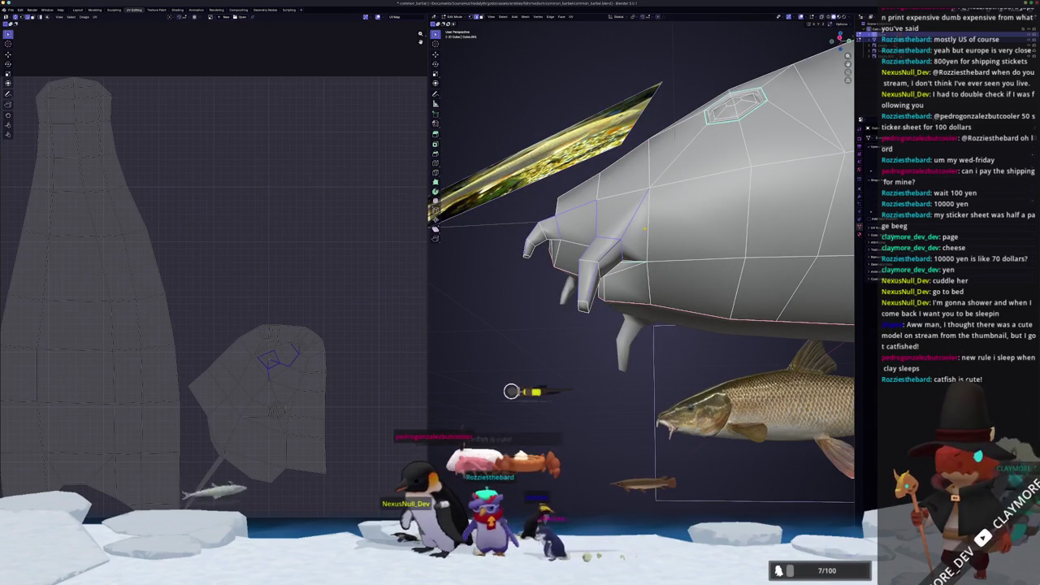
middle_click_drag(642, 268, 593, 219)
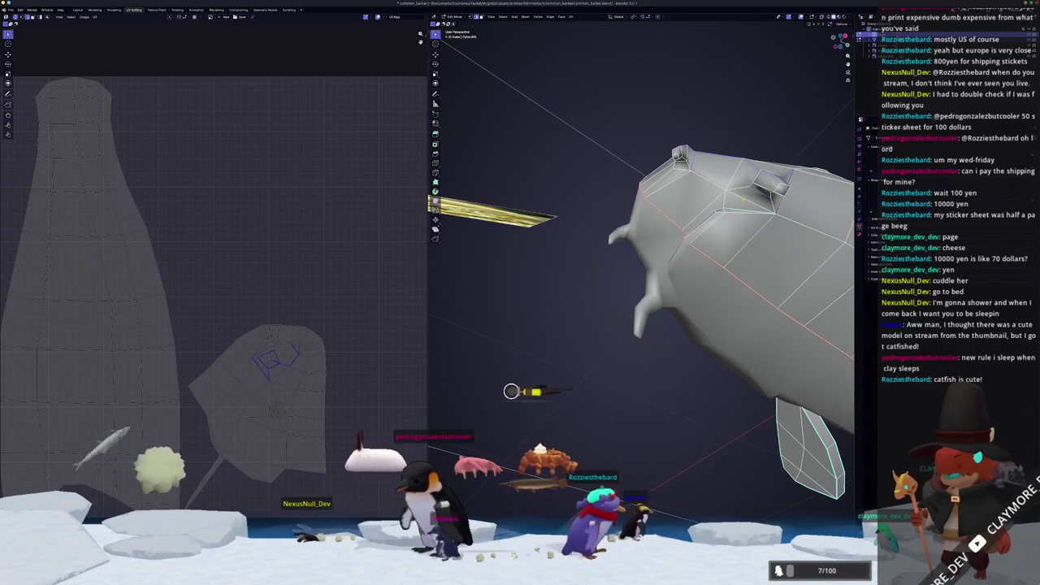
mouse_move(642, 268)
middle_mouse_down()
mouse_move(569, 243)
mouse_move(626, 260)
mouse_move(594, 244)
middle_mouse_up()
mouse_move(719, 284)
middle_mouse_down()
mouse_move(723, 266)
mouse_move(728, 291)
middle_mouse_up()
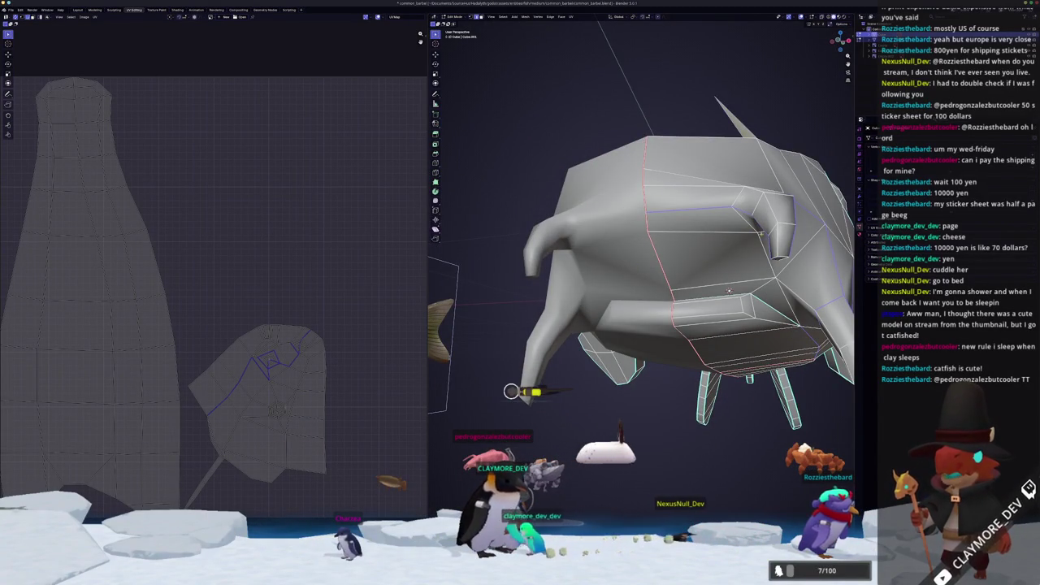
mouse_move(729, 291)
middle_mouse_down()
mouse_move(751, 308)
mouse_move(687, 288)
mouse_move(739, 325)
mouse_move(770, 322)
mouse_move(659, 239)
middle_mouse_up()
mouse_move(672, 185)
middle_mouse_down()
mouse_move(693, 286)
mouse_move(677, 289)
mouse_move(724, 265)
mouse_move(747, 282)
middle_mouse_up()
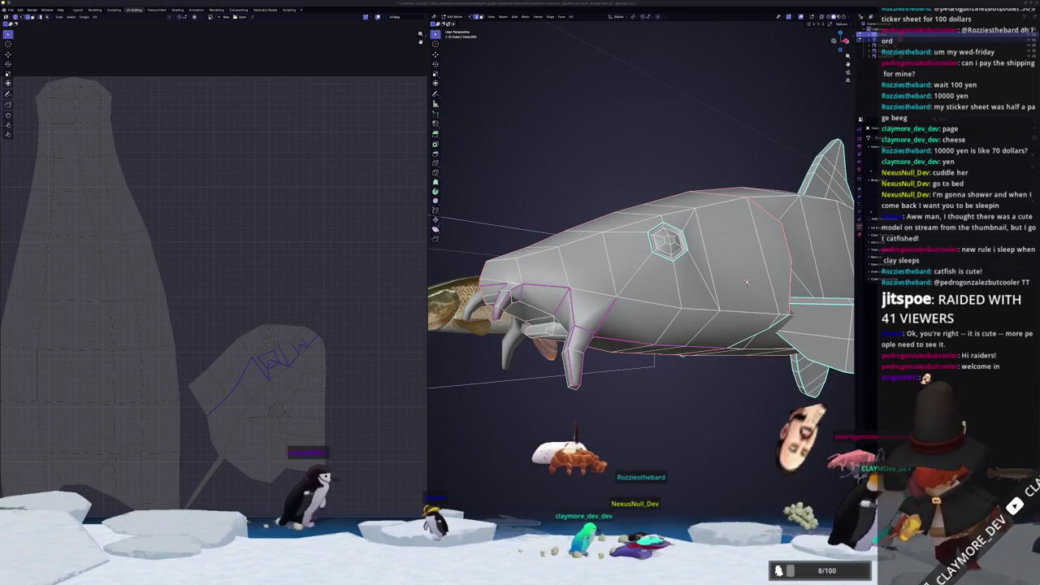
key("alt+Tab")
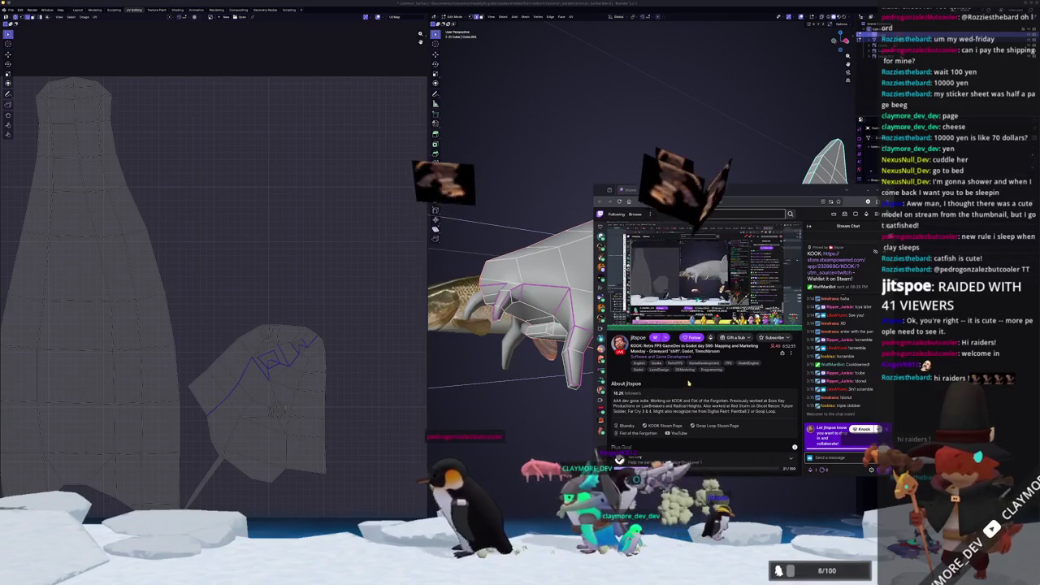
Scroll through the raiding streamer's Twitch channel page, then put the browser away.
scroll(688, 383, "down", 5)
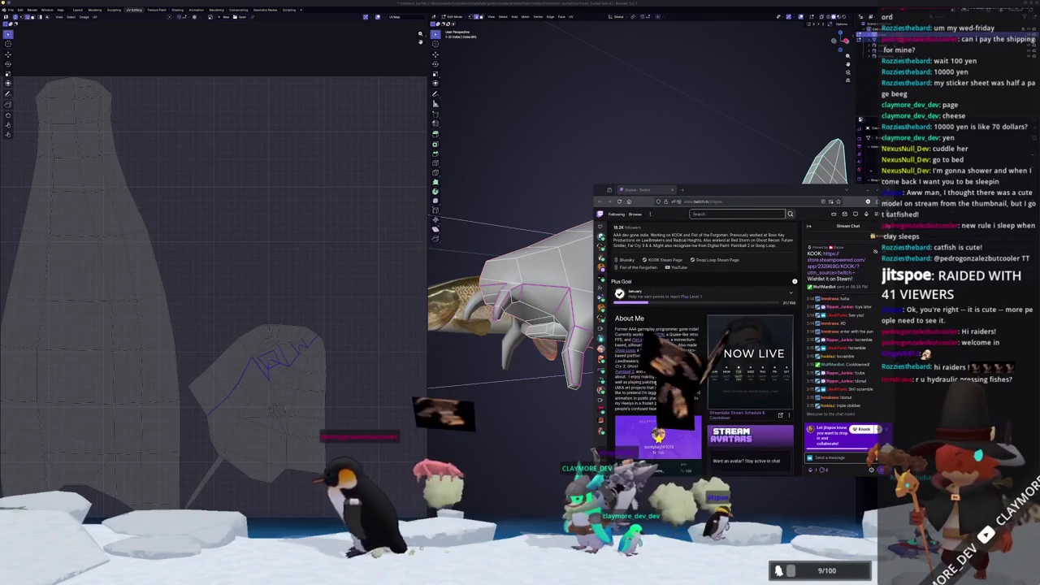
scroll(688, 365, "up", 5)
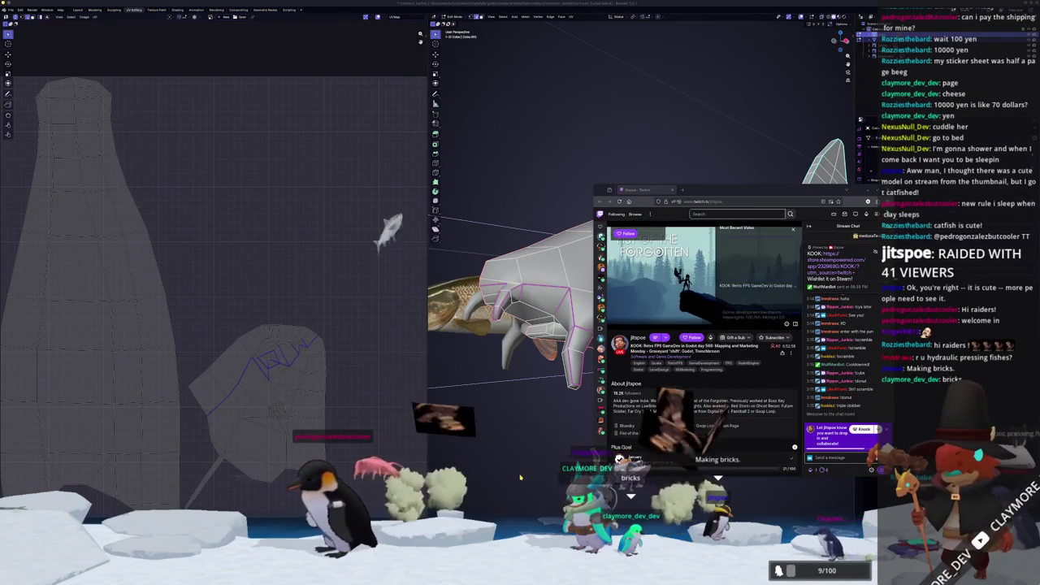
middle_click_drag(520, 478, 722, 269)
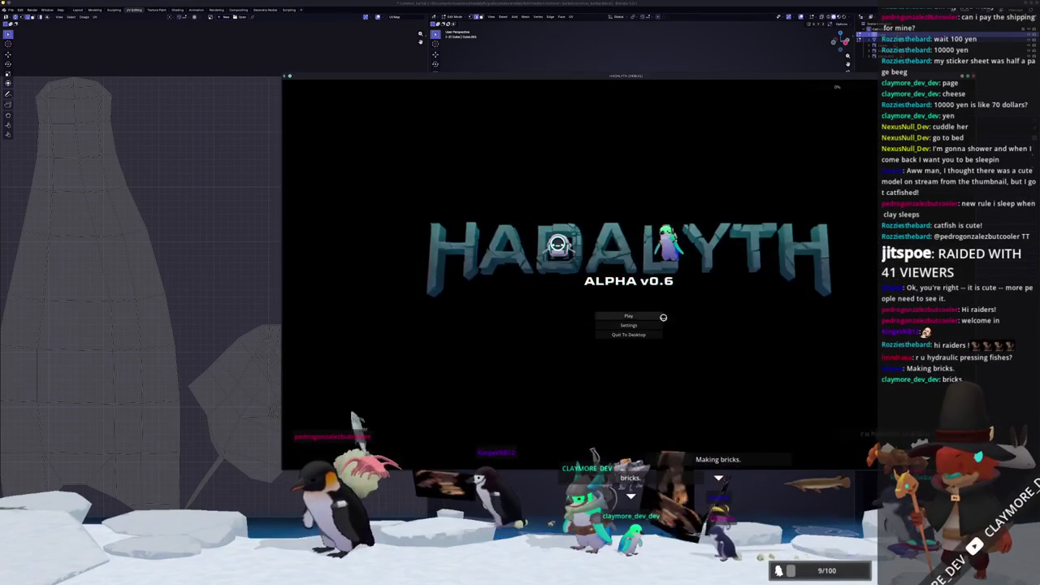
Load the Voyager save and walk the character through the base to open the Fish Information Menu.
left_click(626, 314)
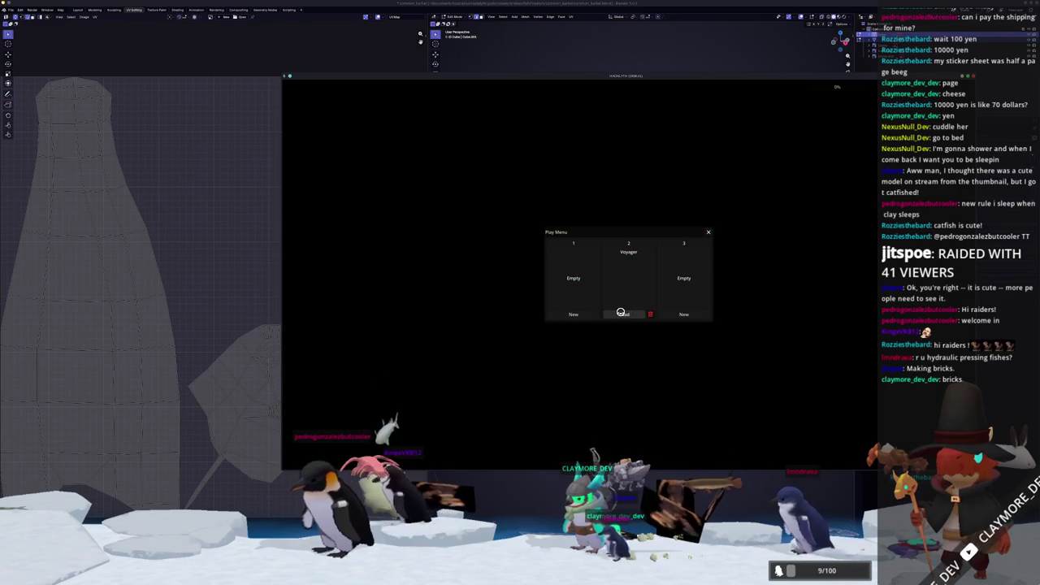
left_click(621, 313)
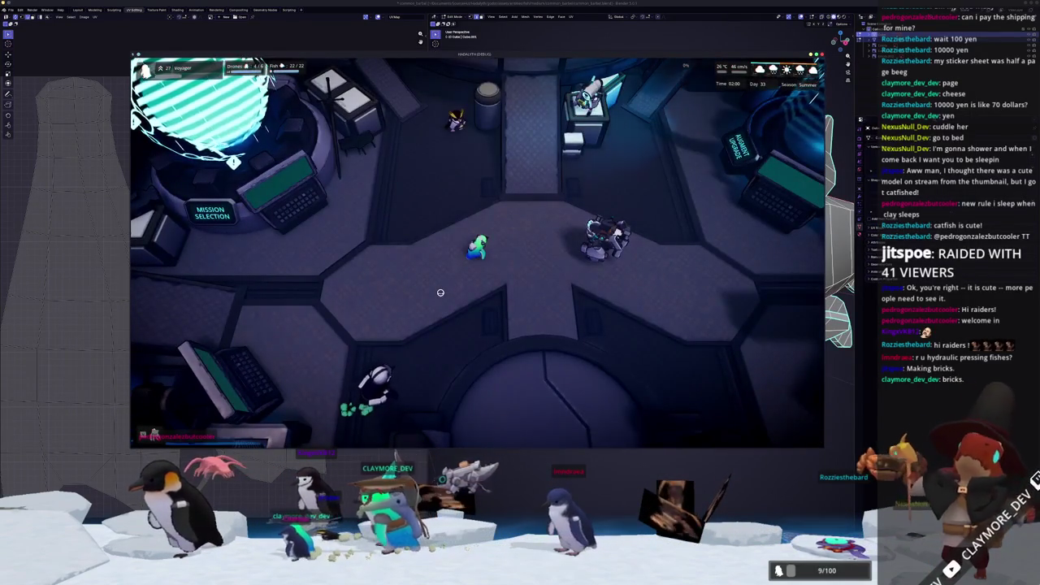
key("d")
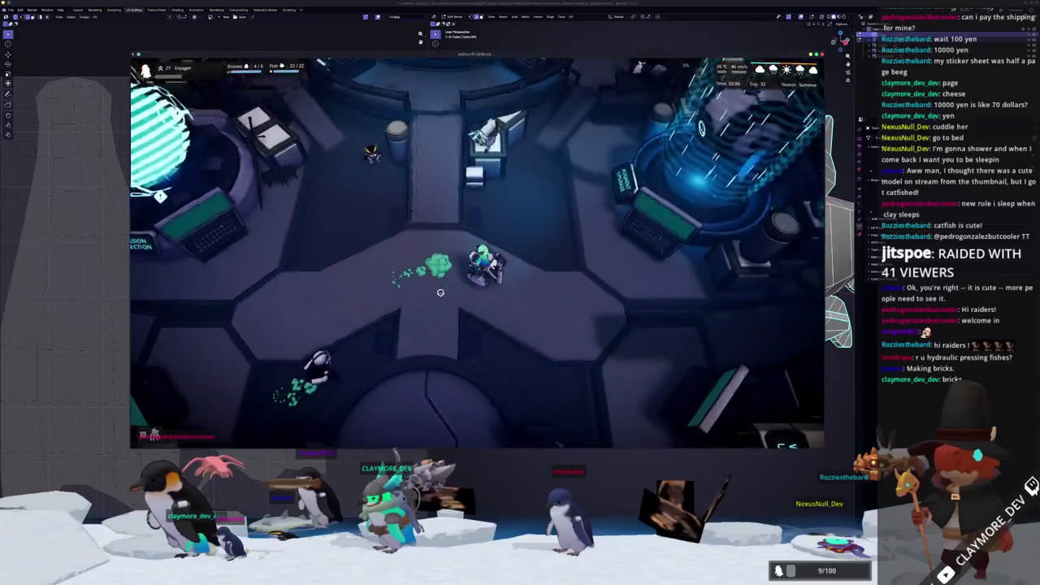
key("w")
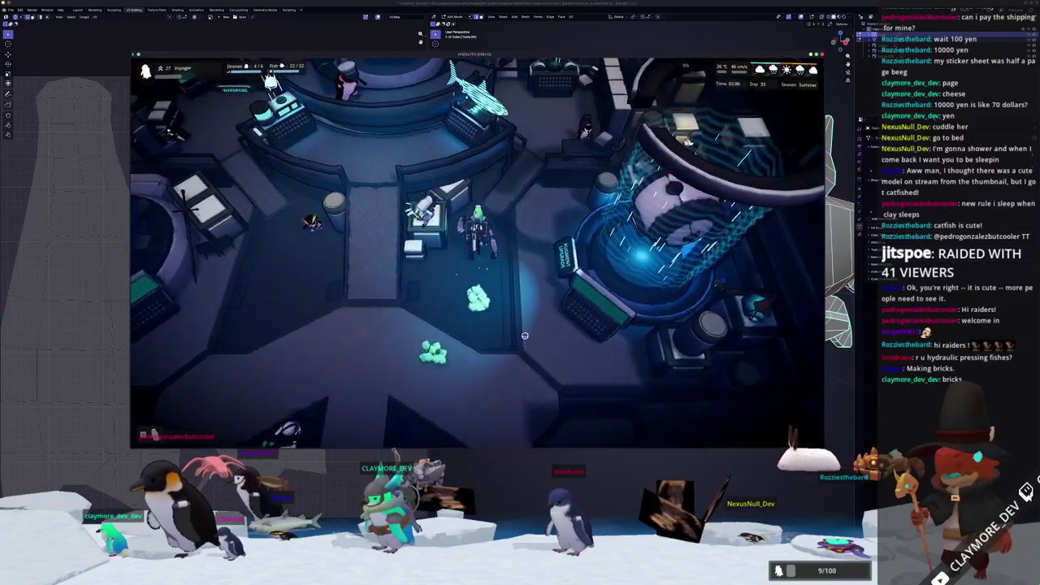
key("w")
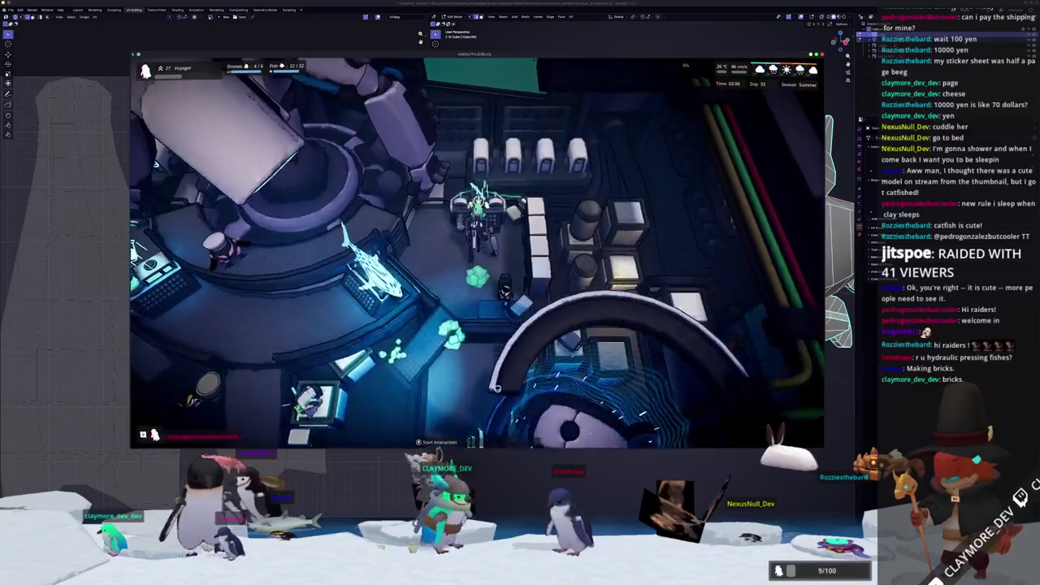
key("e")
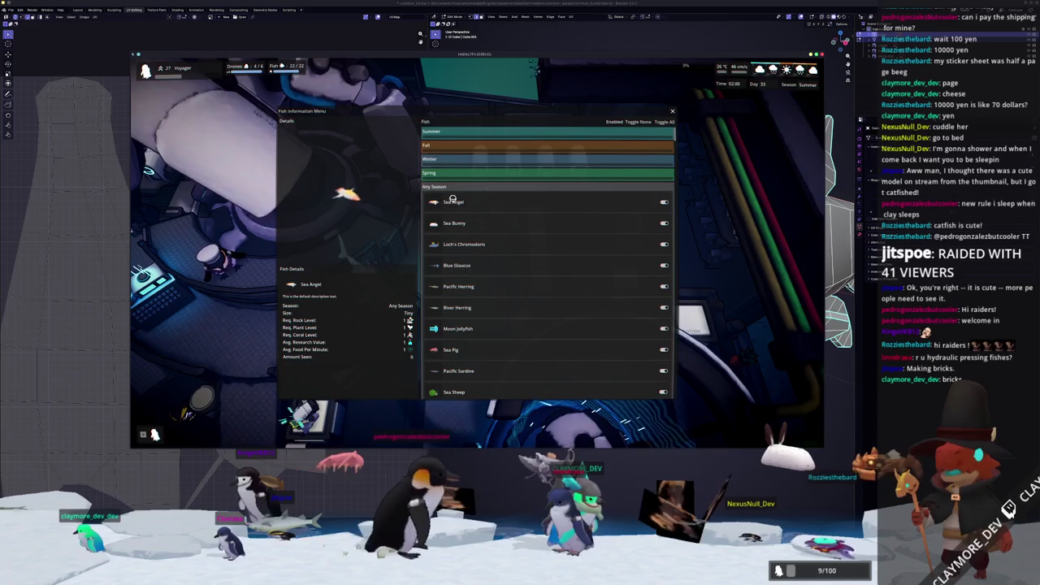
Scroll the Fish Information Menu list down to the whales, then close it.
scroll(436, 205, "down", 5)
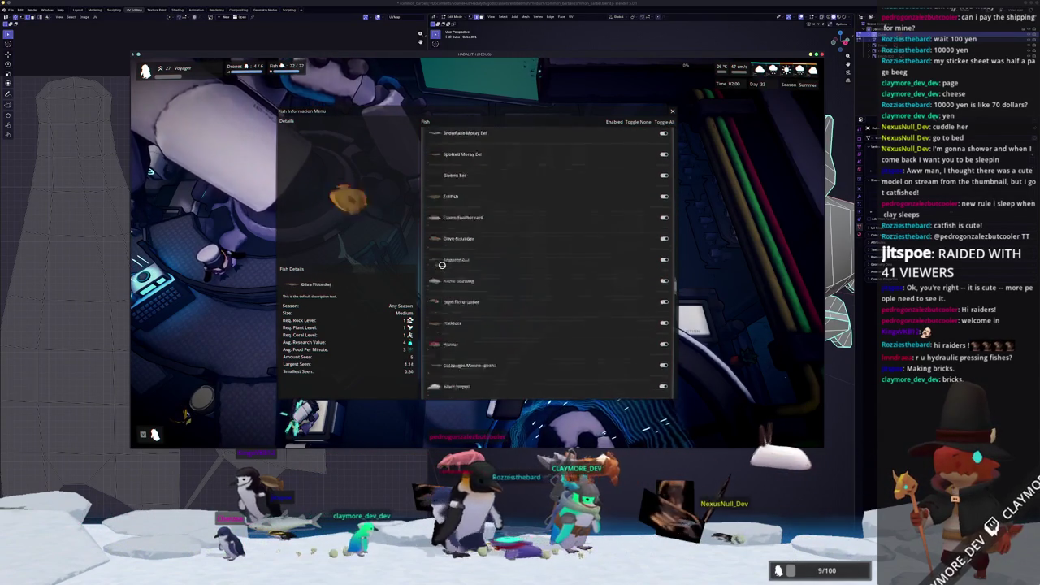
scroll(441, 265, "down", 5)
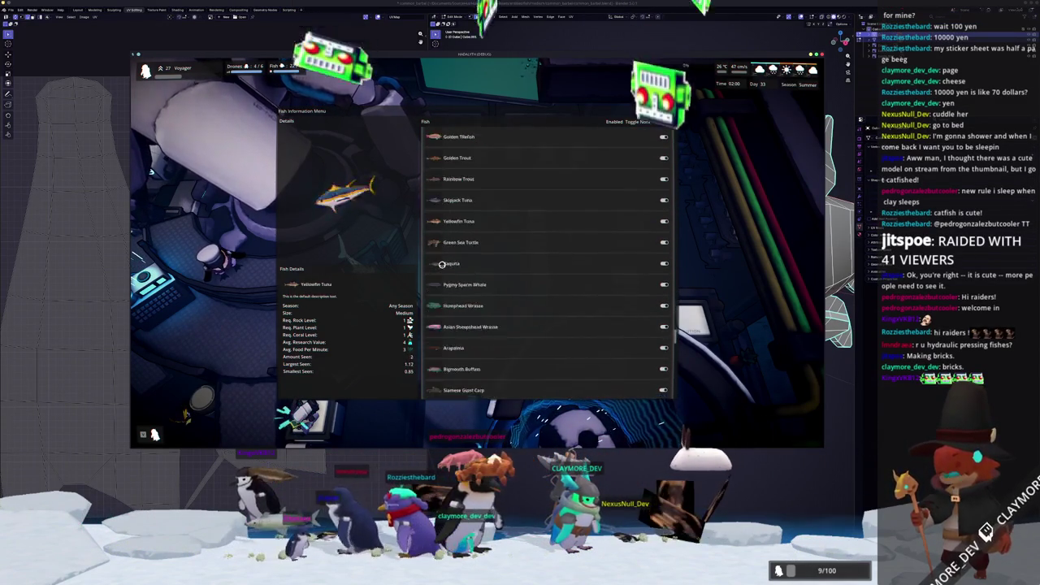
scroll(442, 265, "down", 5)
scroll(442, 268, "down", 5)
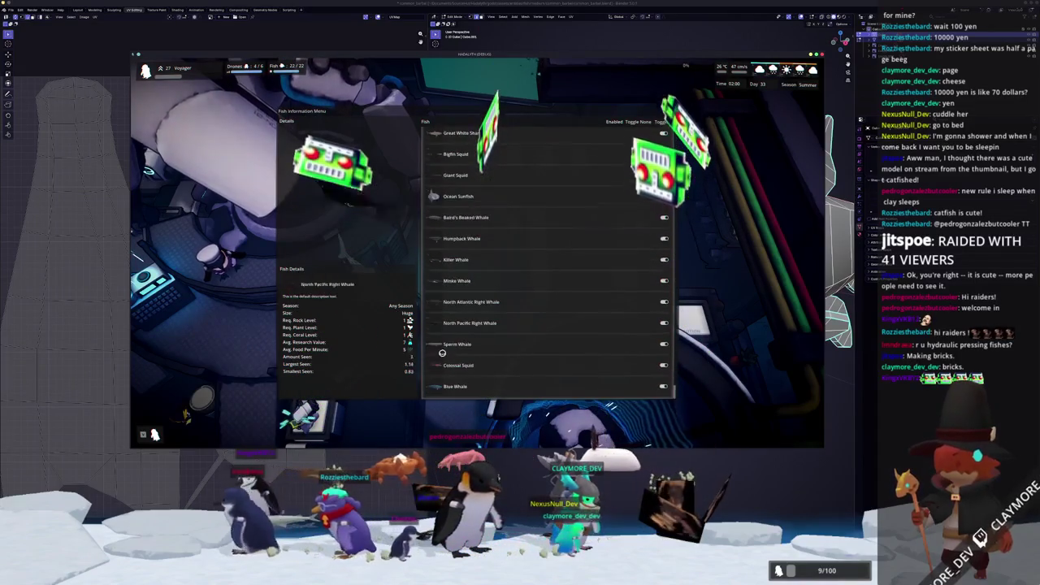
mouse_move(455, 386)
key("Escape")
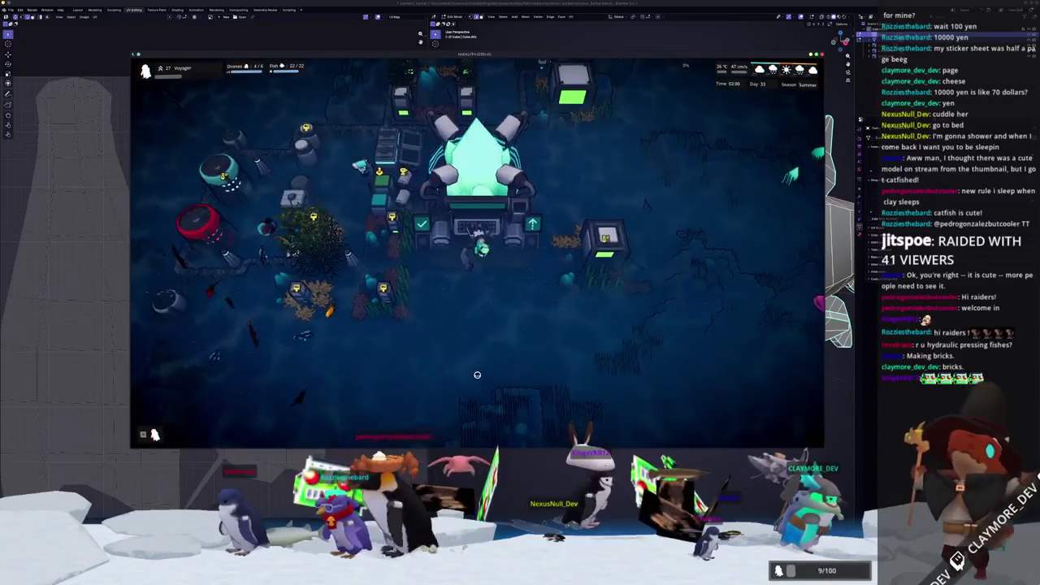
In the base-building overview, inspect the Repair Drone Hub and Interchange details and radius rings.
key("b")
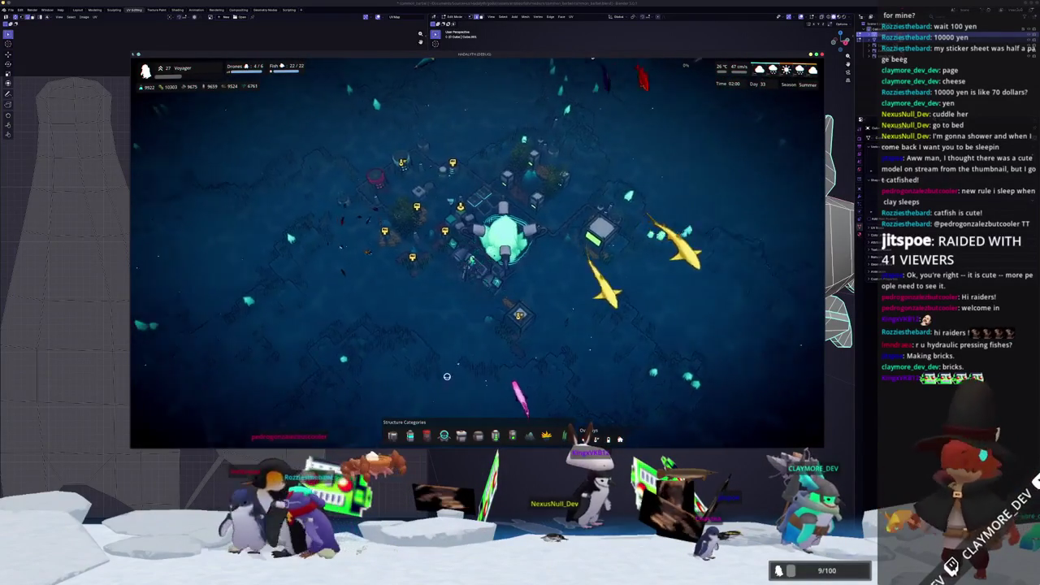
scroll(495, 277, "up", 5)
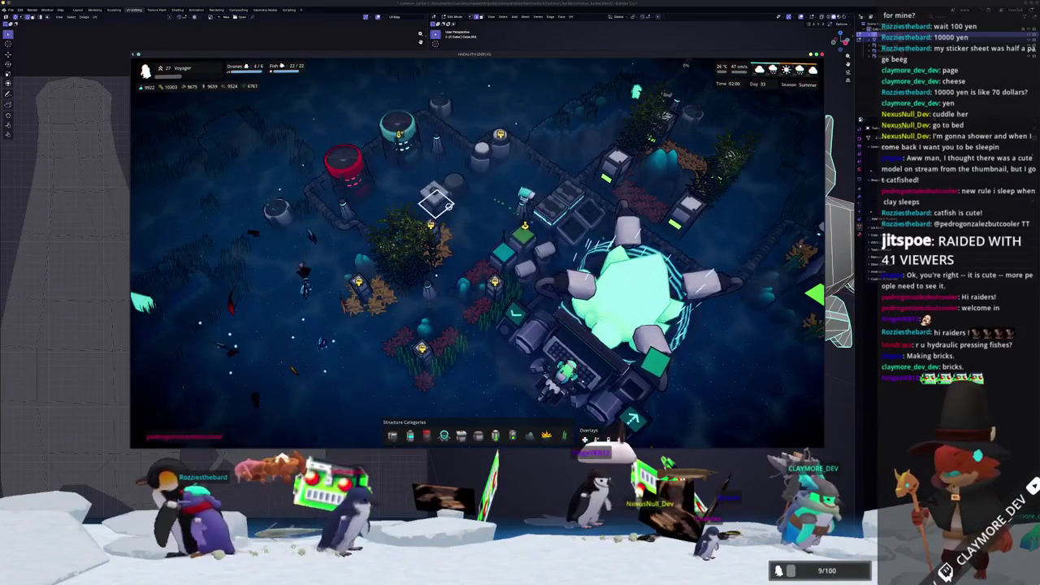
left_click(517, 244)
scroll(510, 242, "up", 5)
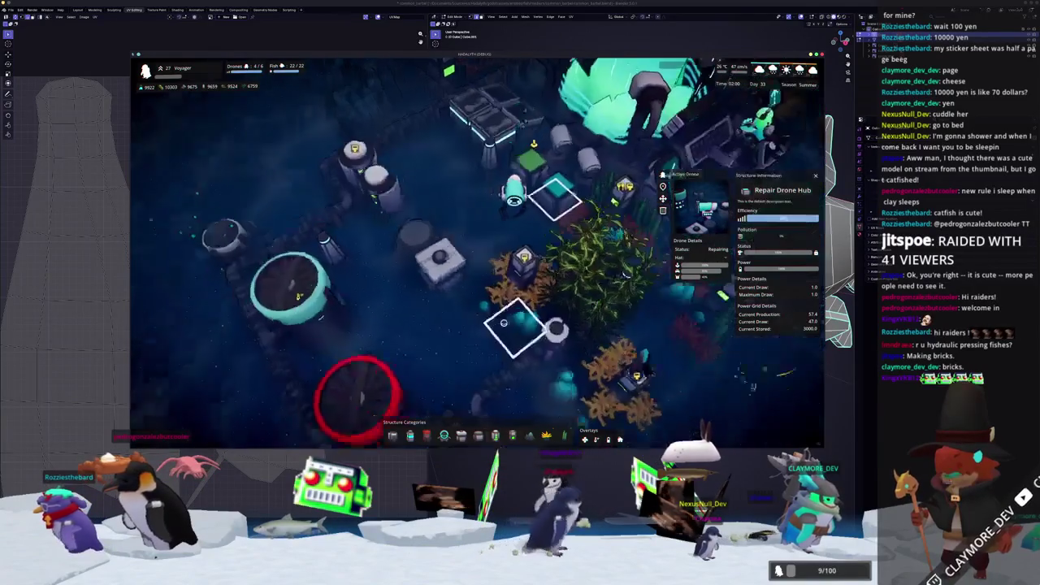
left_click(562, 331)
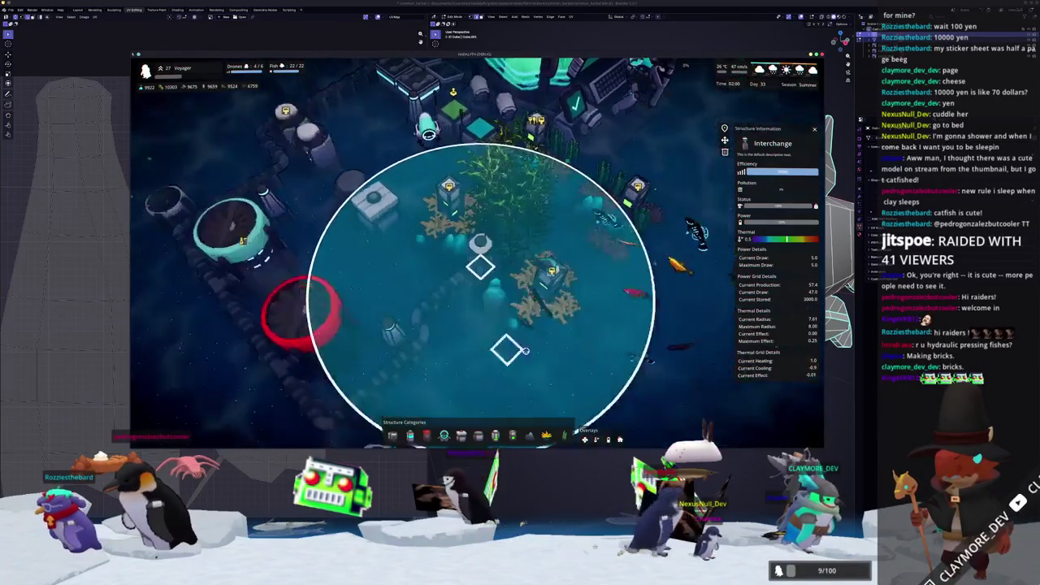
scroll(646, 380, "down", 5)
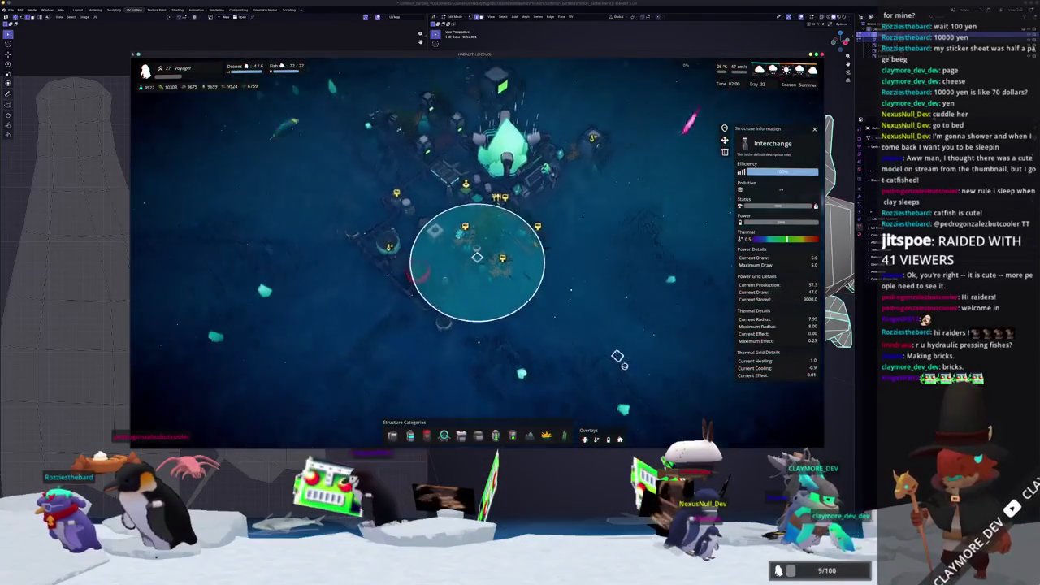
key("t")
key("Escape")
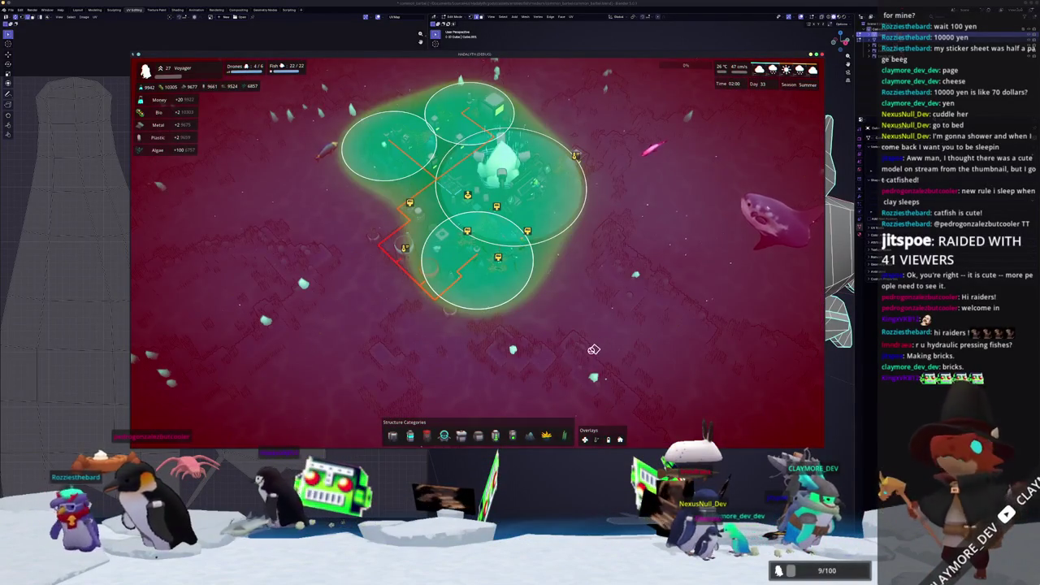
Toggle the pollution overlay back on and inspect the Green Soda Can (radius 1.0, effect 0.5).
scroll(590, 336, "up", 2)
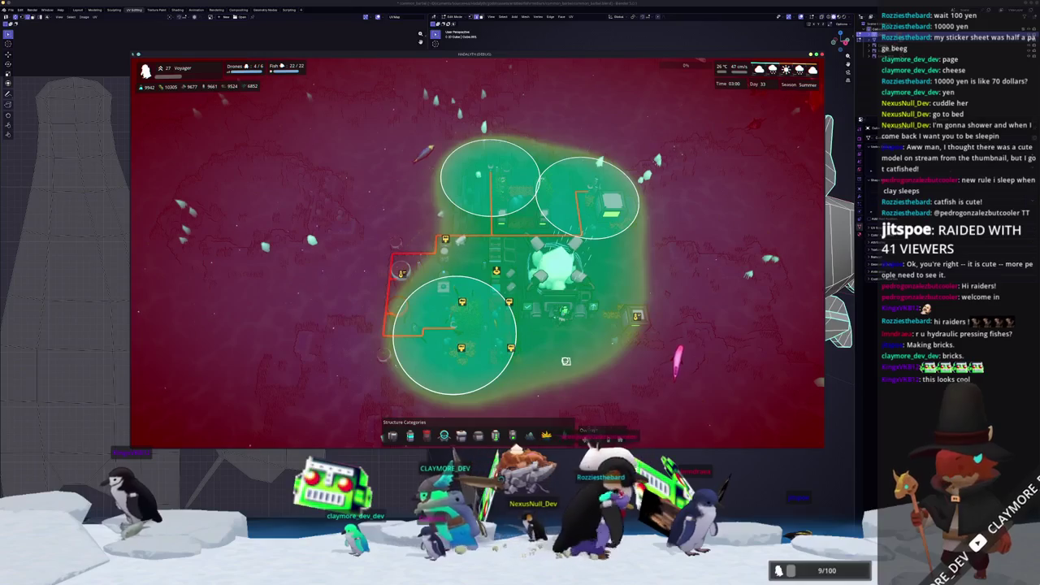
key("Escape")
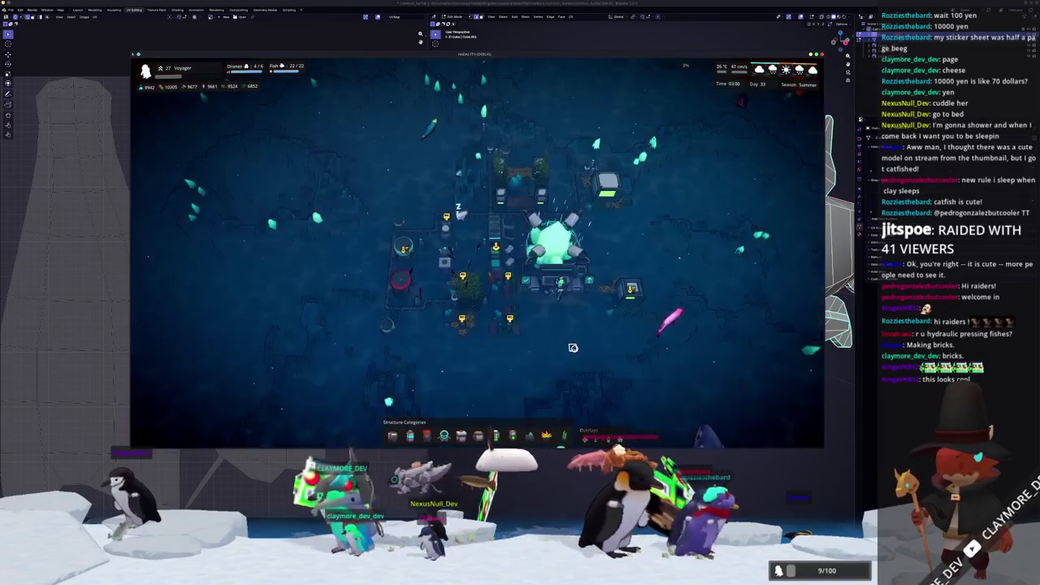
key("o")
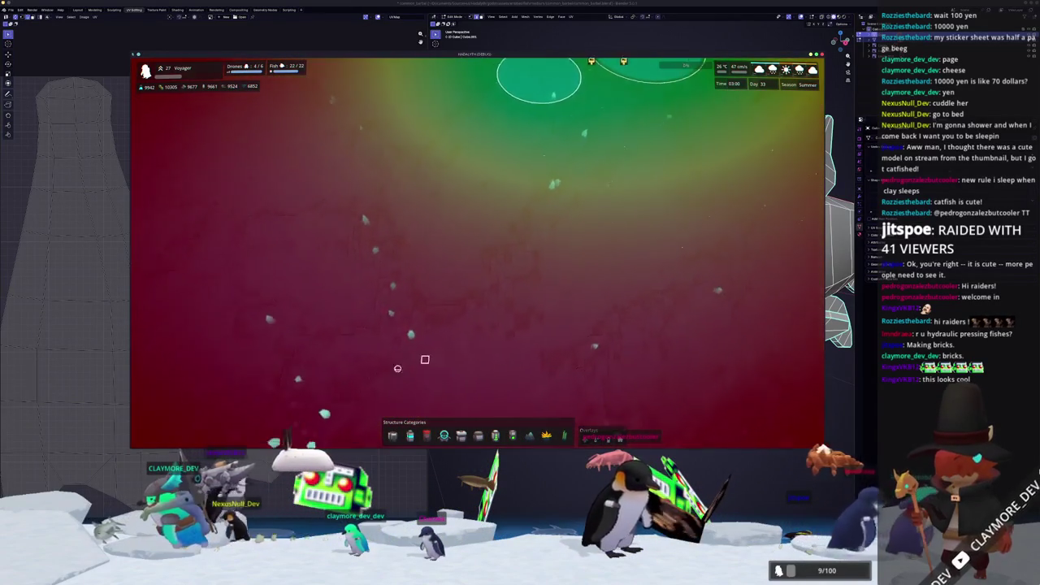
left_click(518, 333)
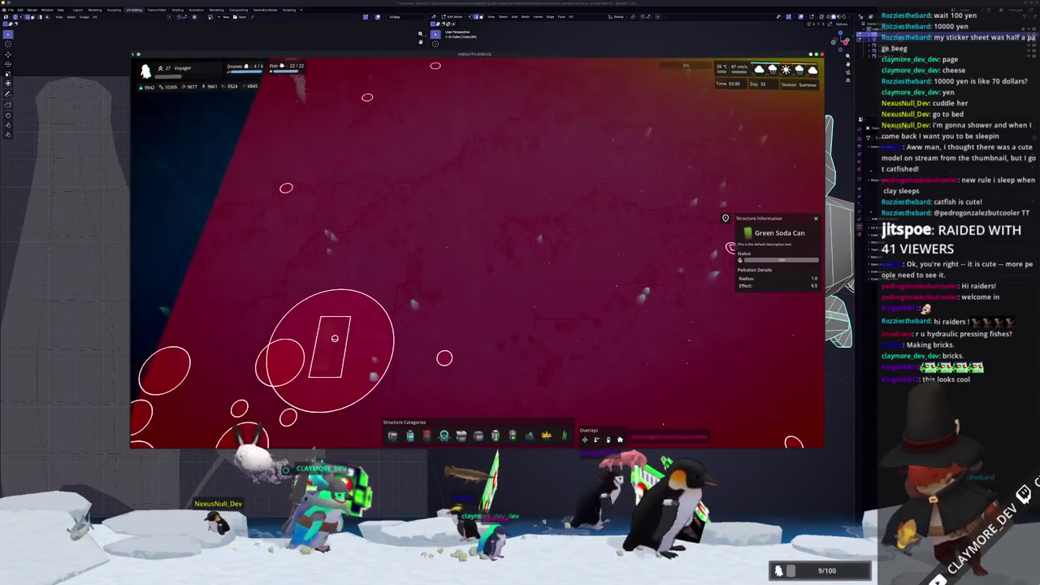
Inspect the Bus structure's pollution details, rotating the map around it.
left_click(342, 342)
scroll(406, 317, "up", 3)
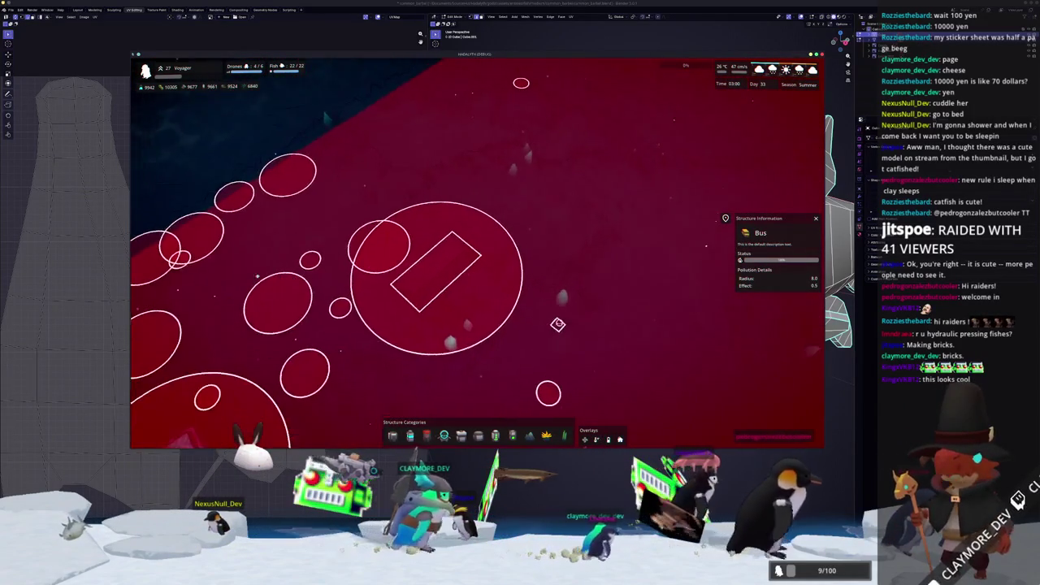
middle_click_drag(406, 317, 527, 329)
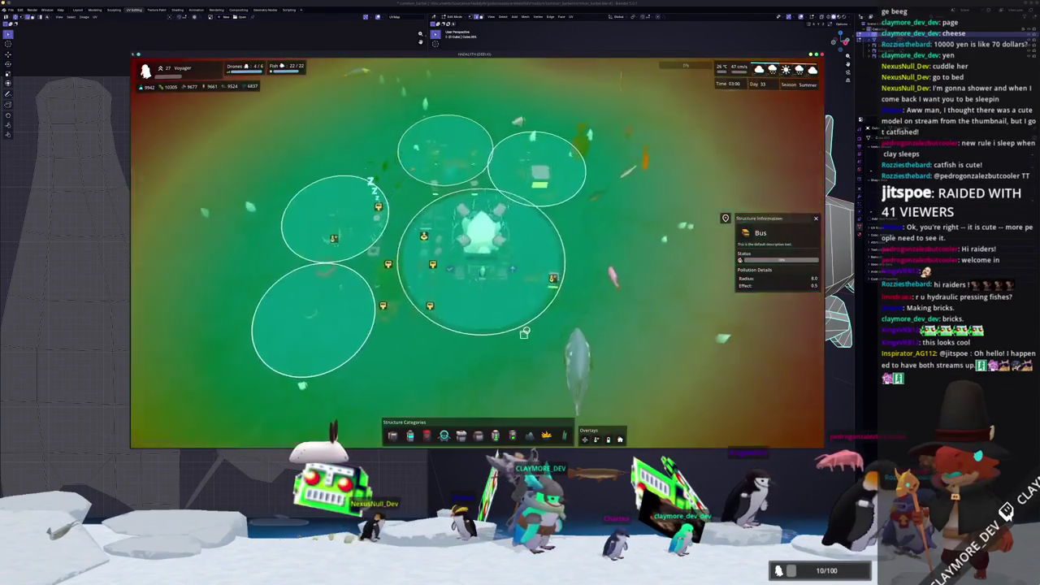
left_click(492, 274)
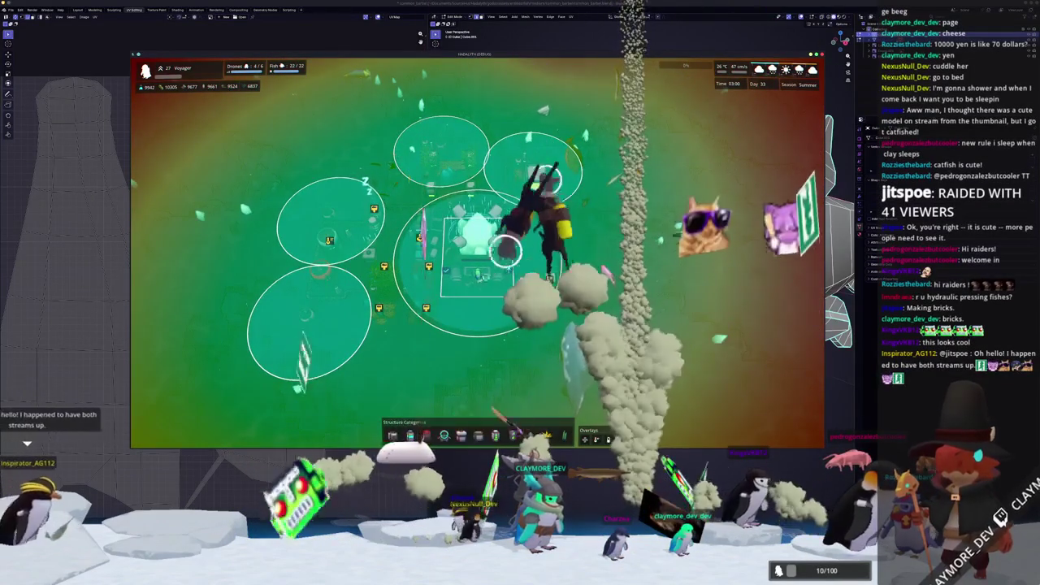
scroll(491, 274, "up", 3)
key("Escape")
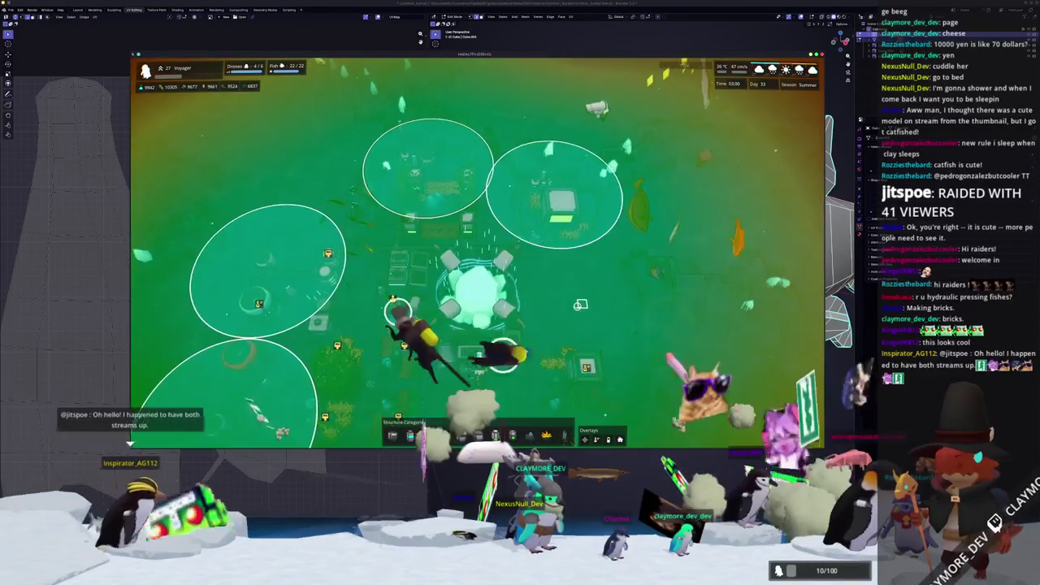
Pan toward the base, check the Small Filter's details and close them.
key("a")
key("s")
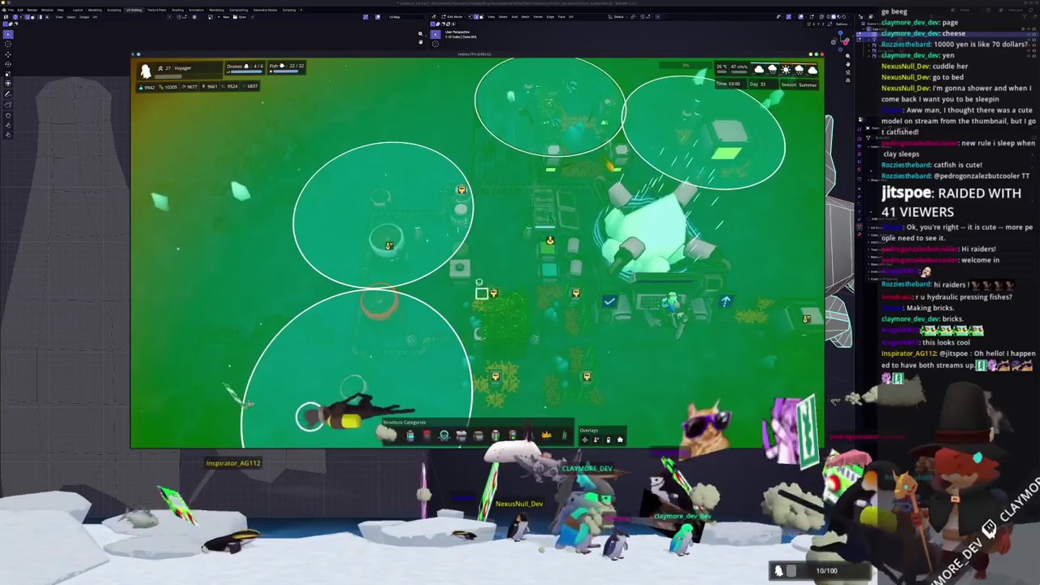
left_click(438, 315)
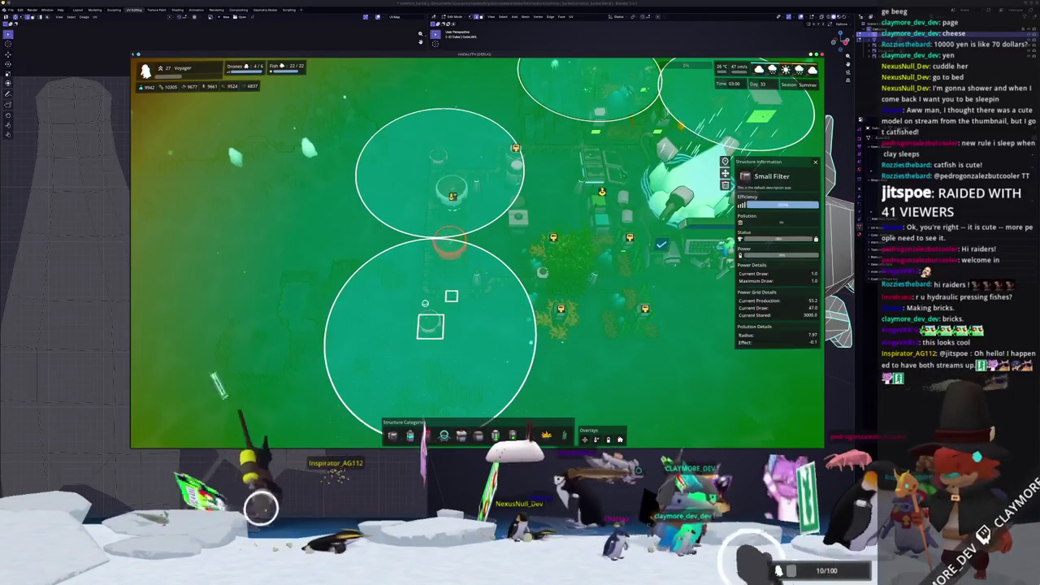
scroll(487, 321, "down", 2)
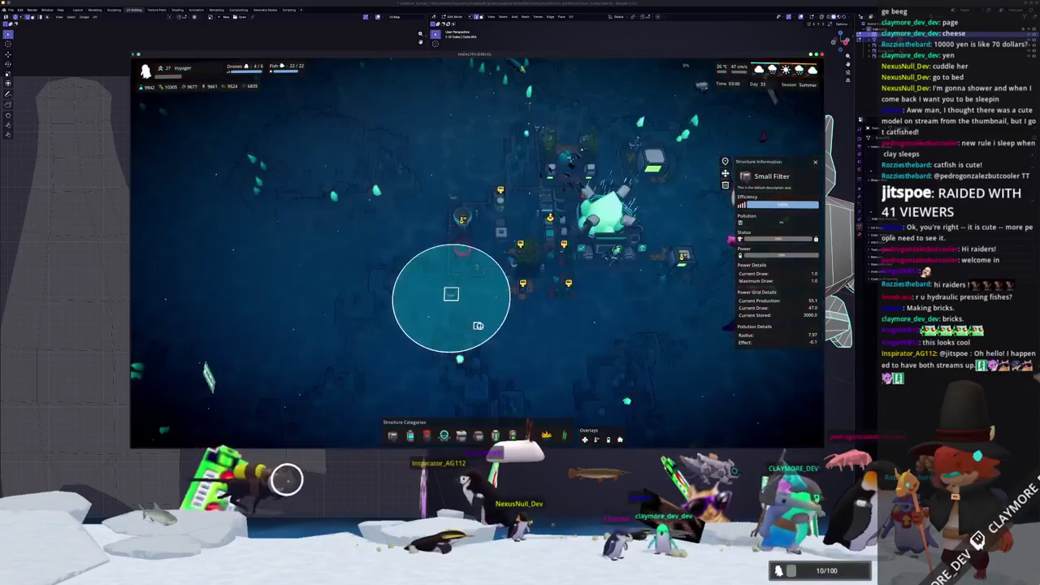
key("Escape")
Follow the power line out to the Thermal Generator and check its power output.
key("e")
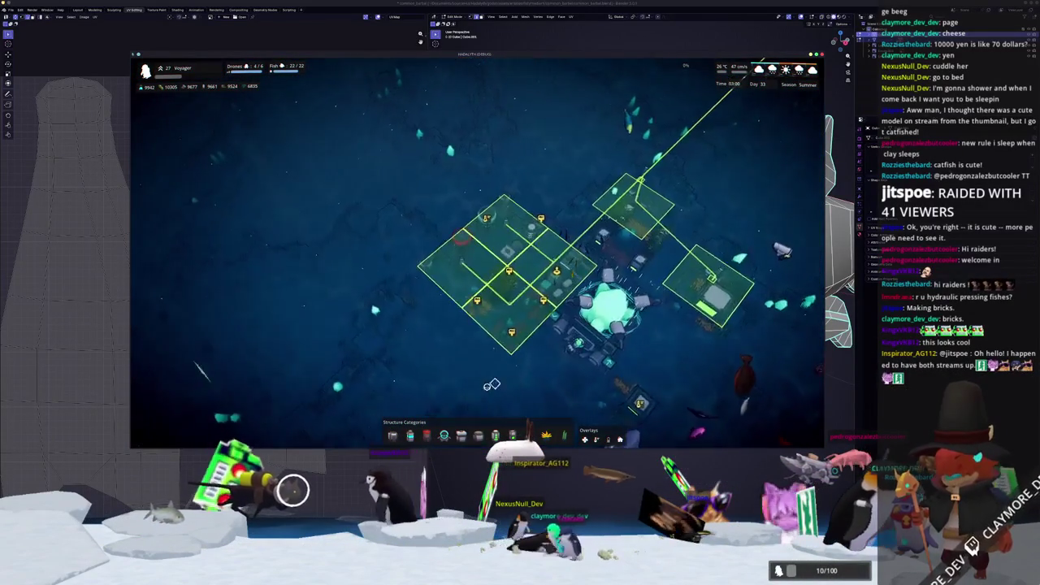
key("e")
key("w")
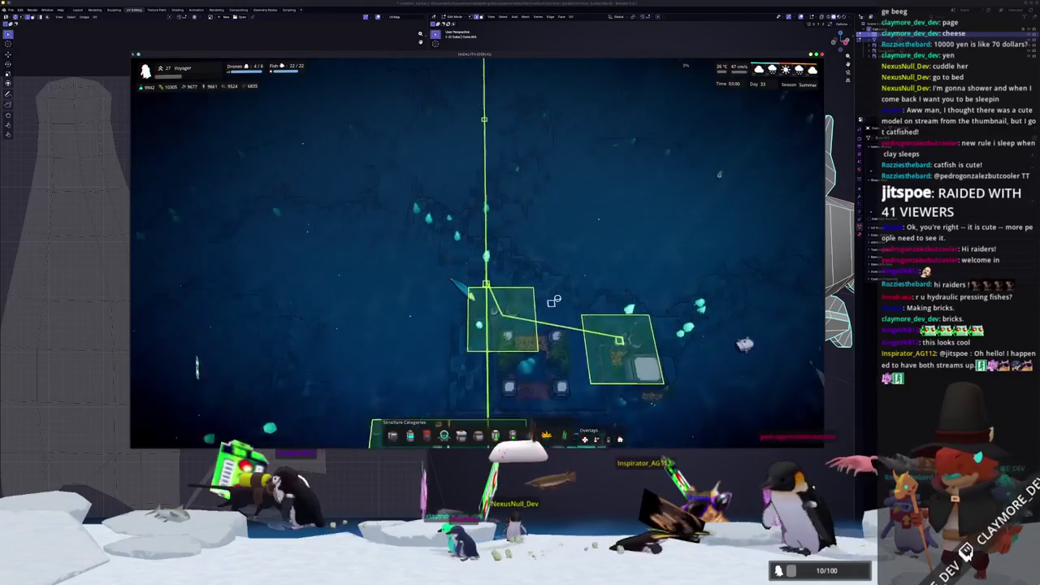
key("e")
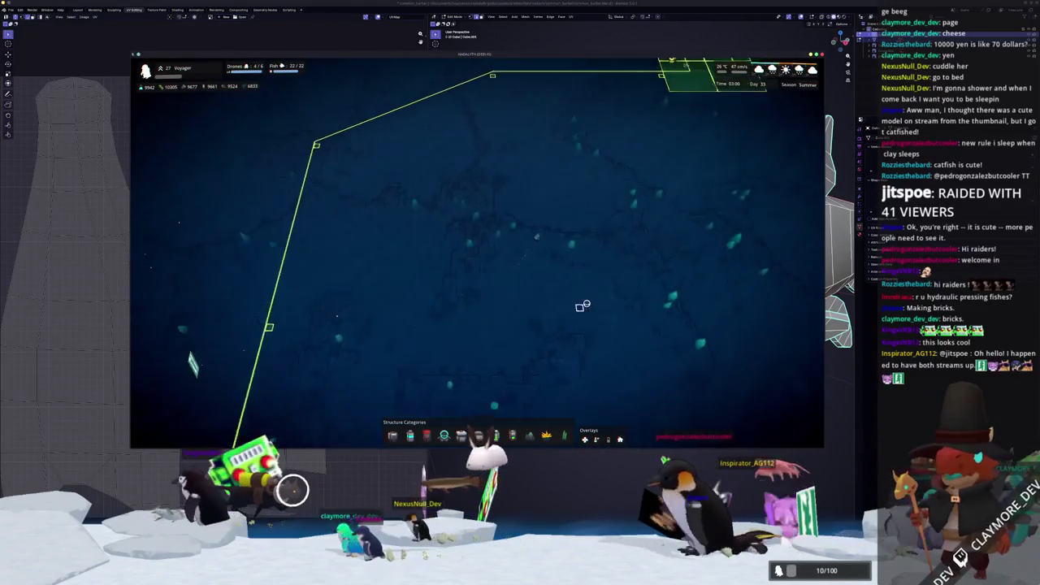
left_click(622, 147)
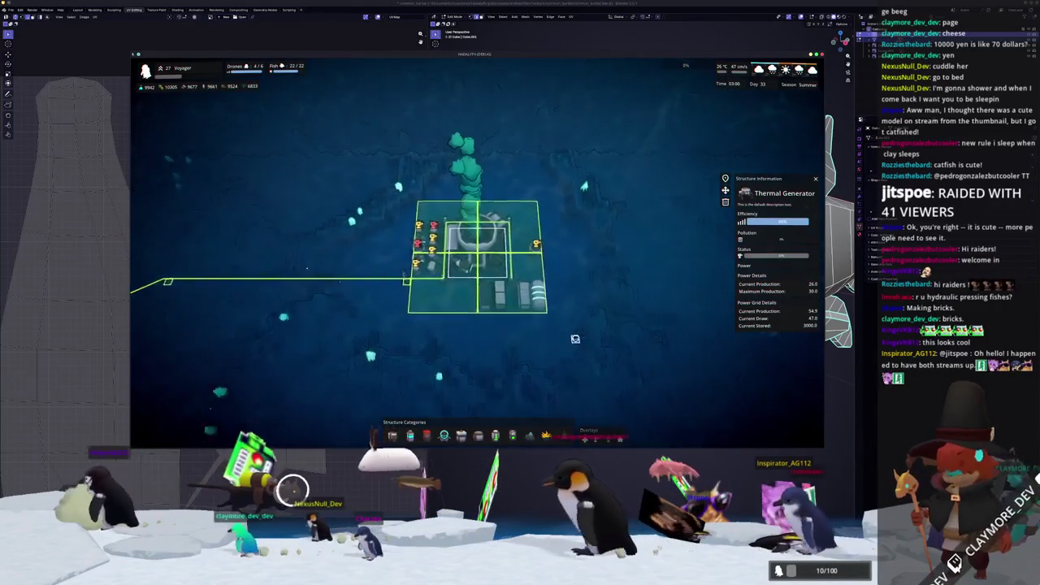
key("Escape")
key("e")
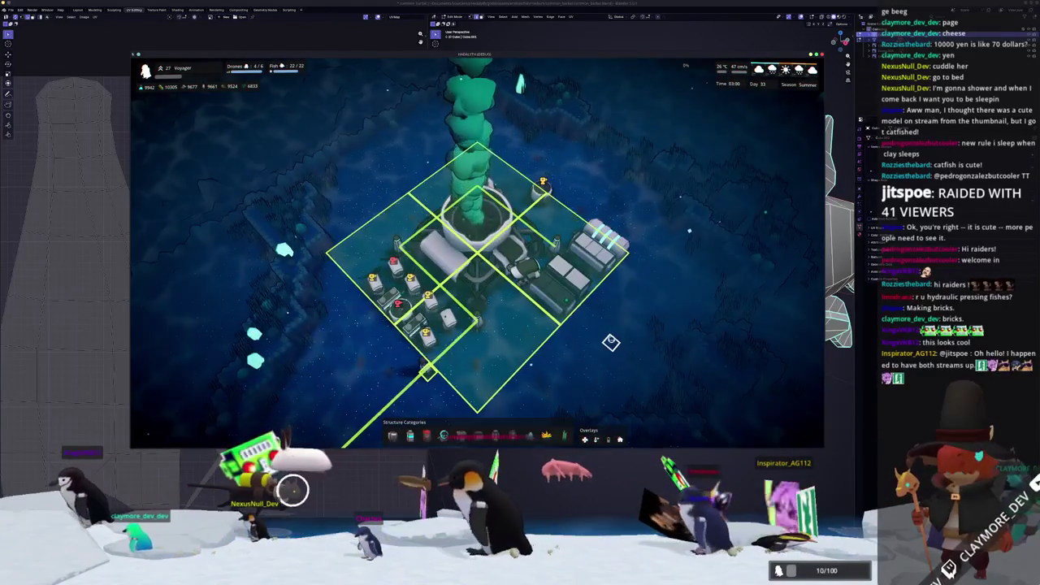
scroll(610, 341, "down", 3)
left_click(521, 291)
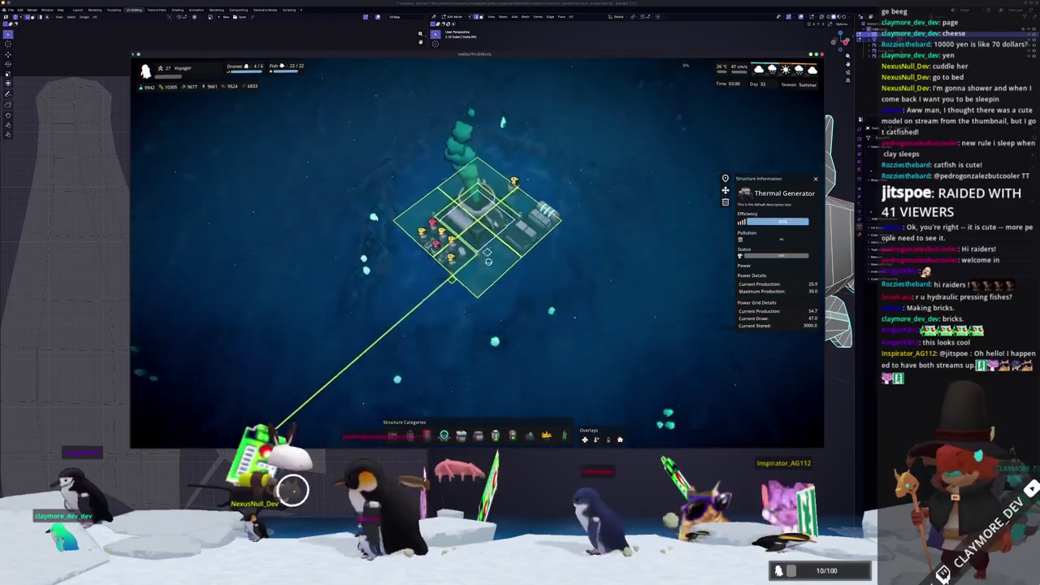
Pan back to centre the base dome and open the mission info panel.
key("s")
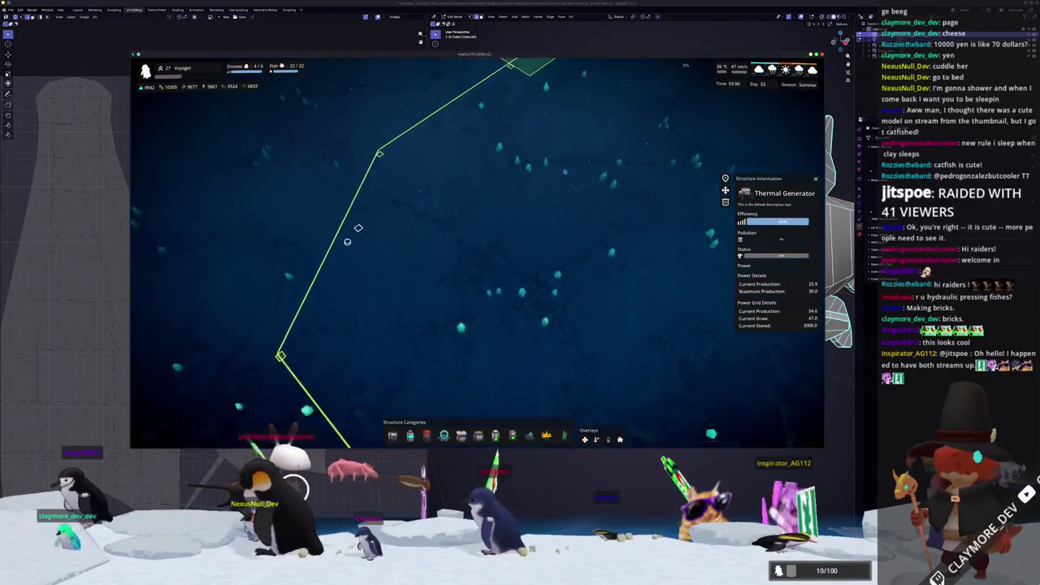
key("Escape")
key("e")
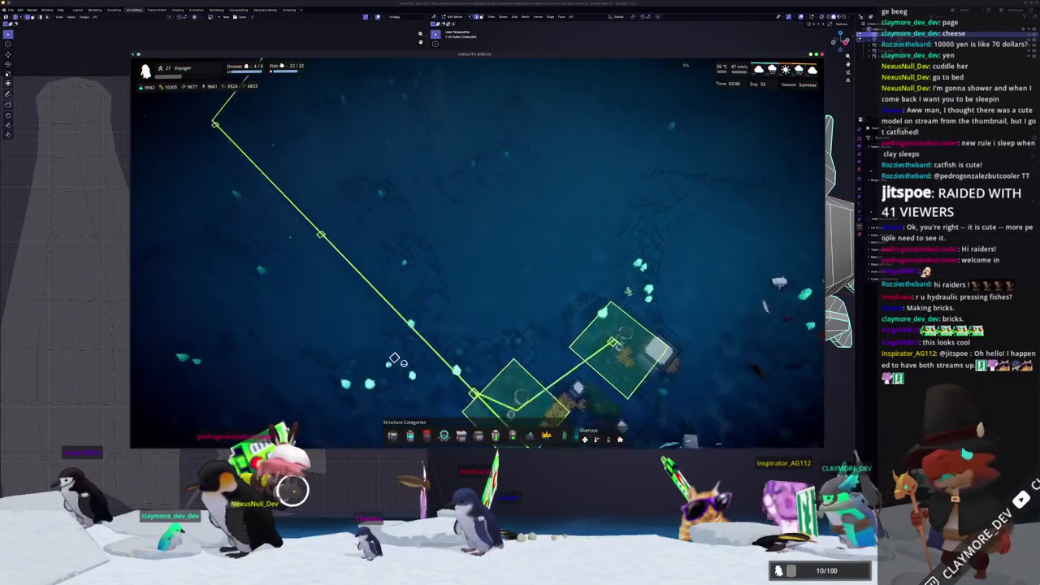
key("e")
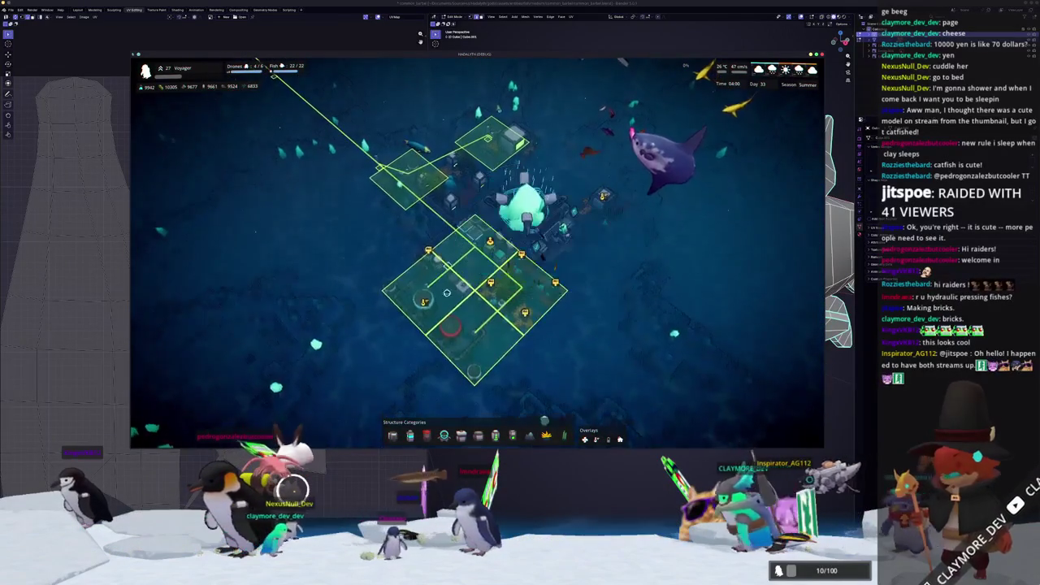
scroll(601, 341, "up", 3)
key("Tab")
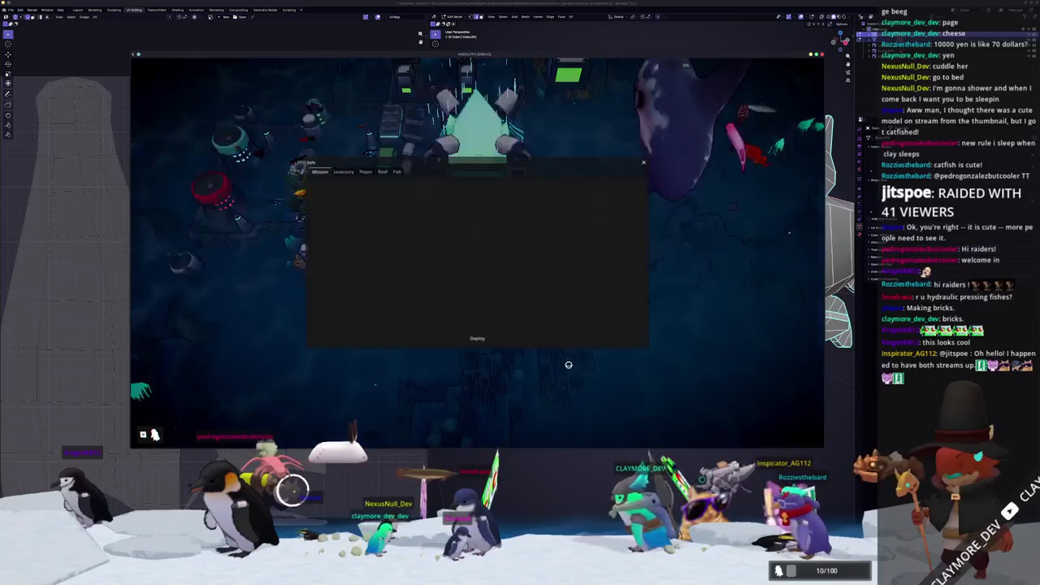
Deploy on the dive mission and review its Sabotage objective to disable all mining drills.
left_click(471, 339)
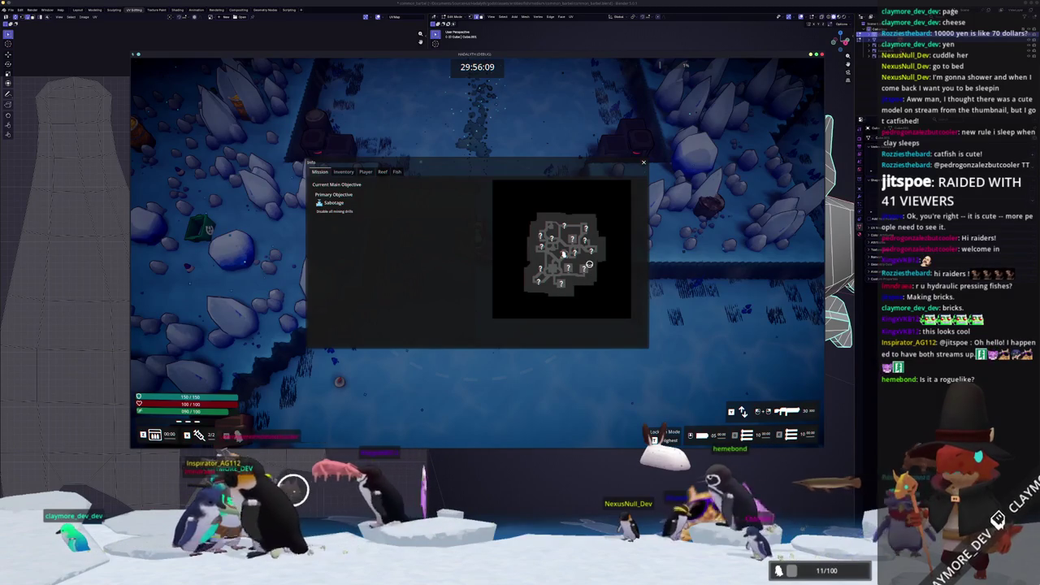
Steer the diver right and upward through the site to the orange cargo container room, pausing once.
key("Escape")
key("d")
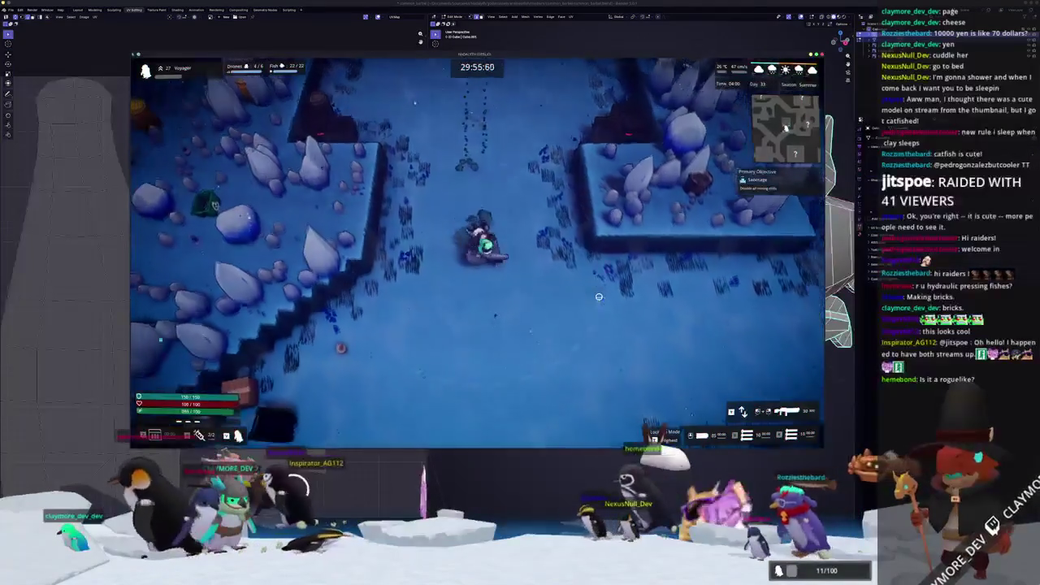
key("w")
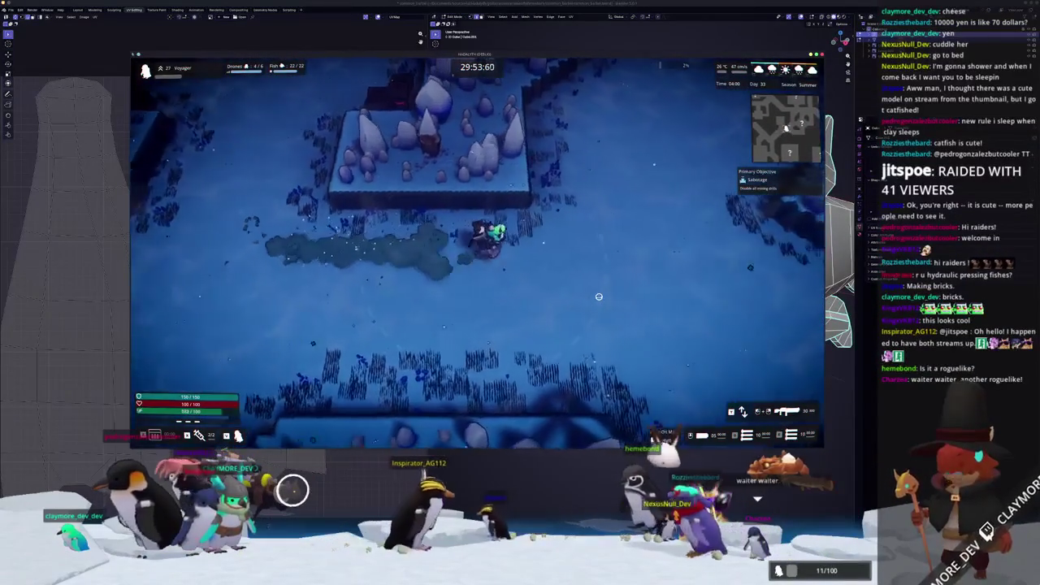
key("d")
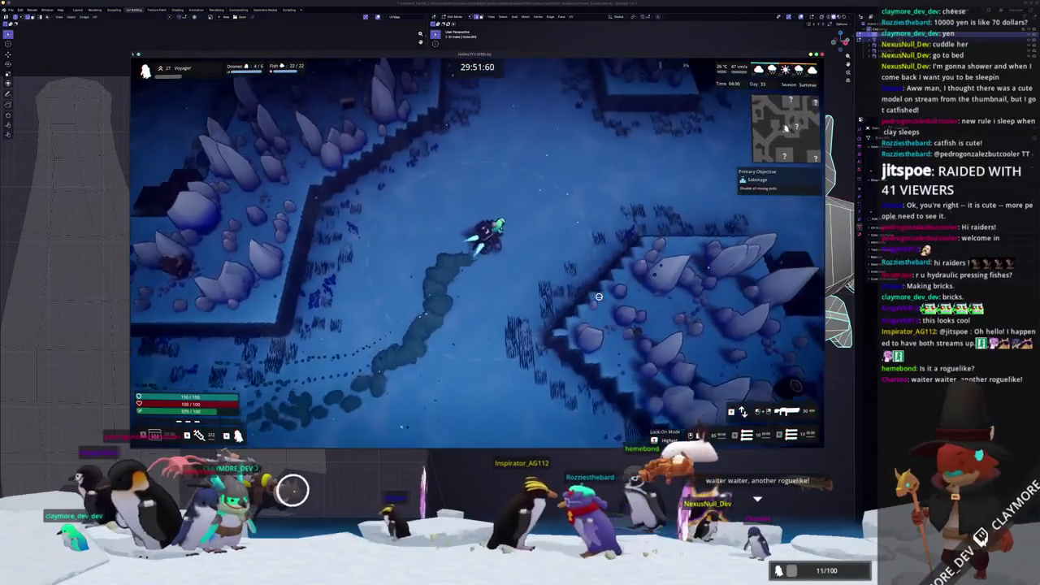
key("w")
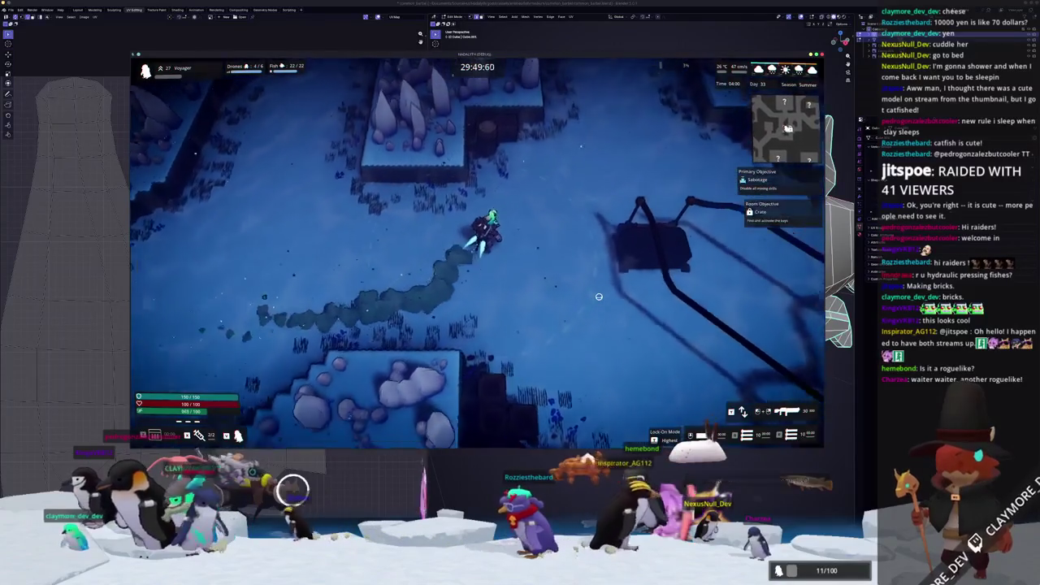
key("w")
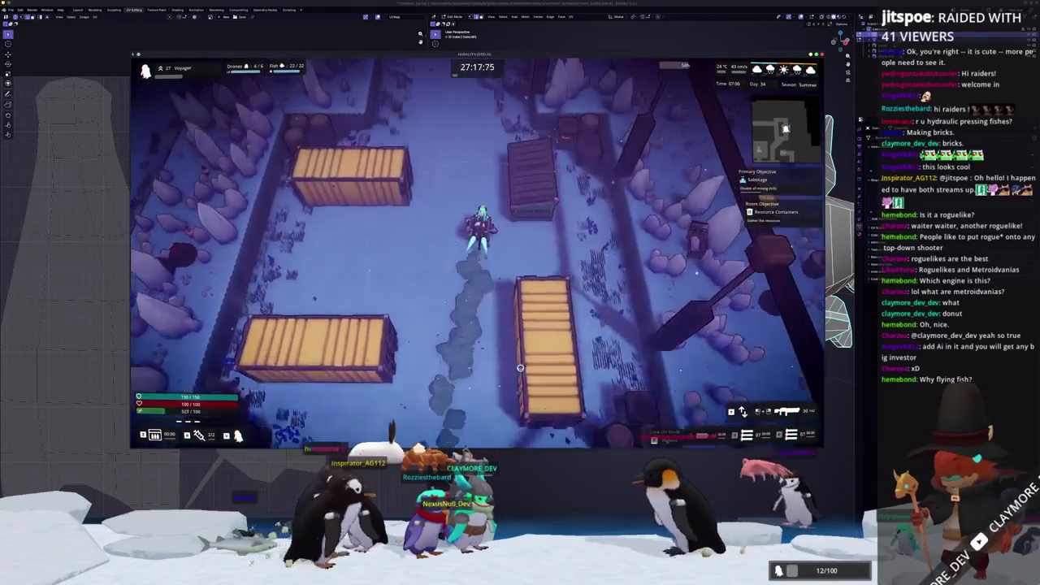
key("Escape")
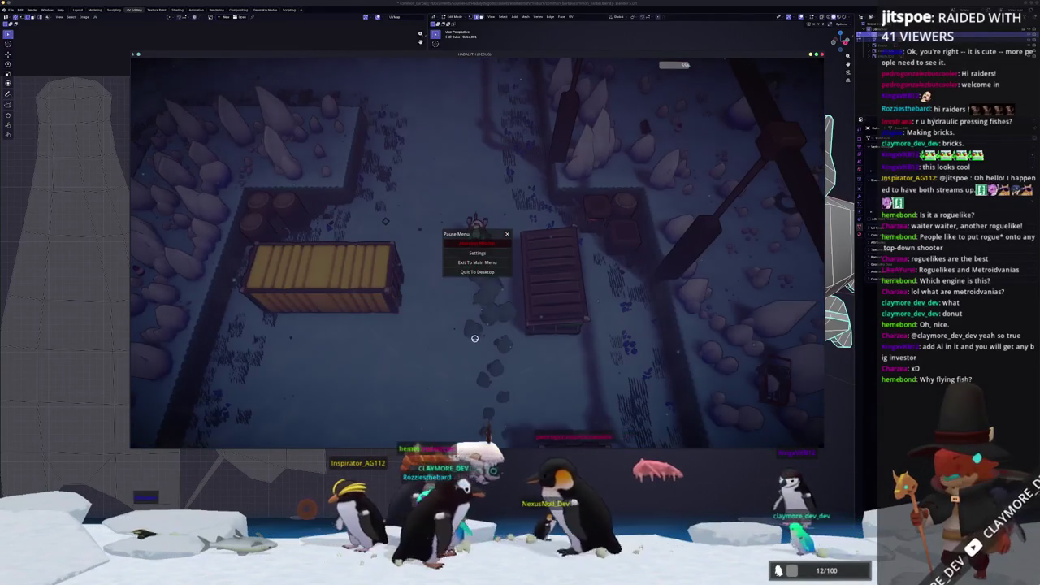
left_click(481, 245)
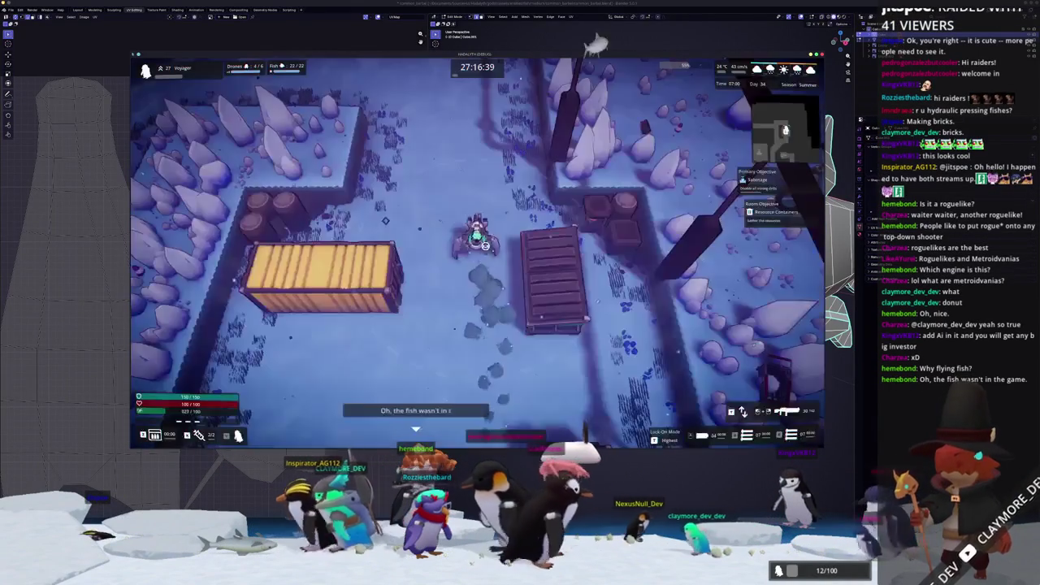
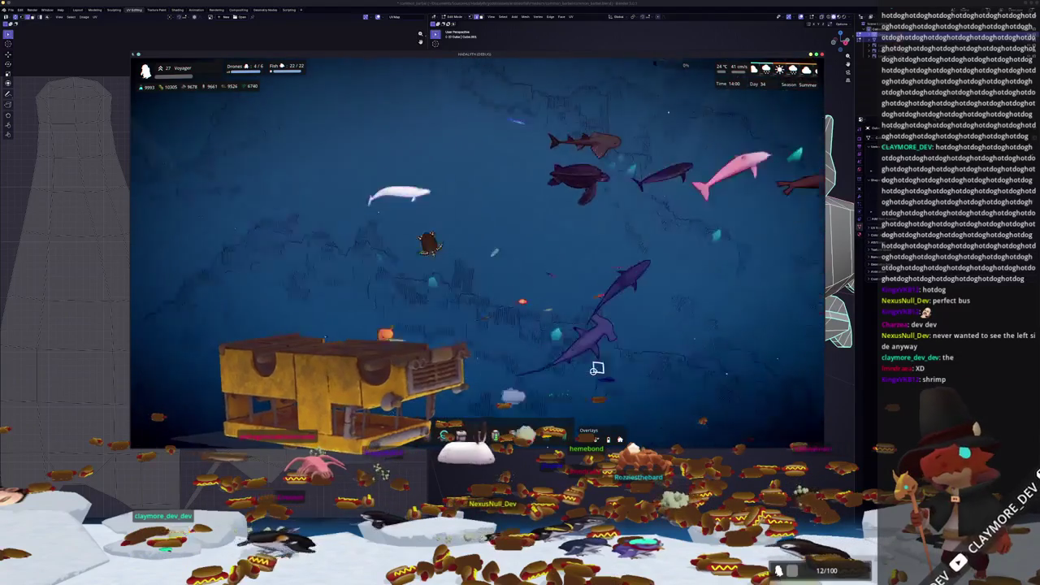
Show the Structure Categories bar, then zoom and pan across the fish-filled sea to the base.
key("b")
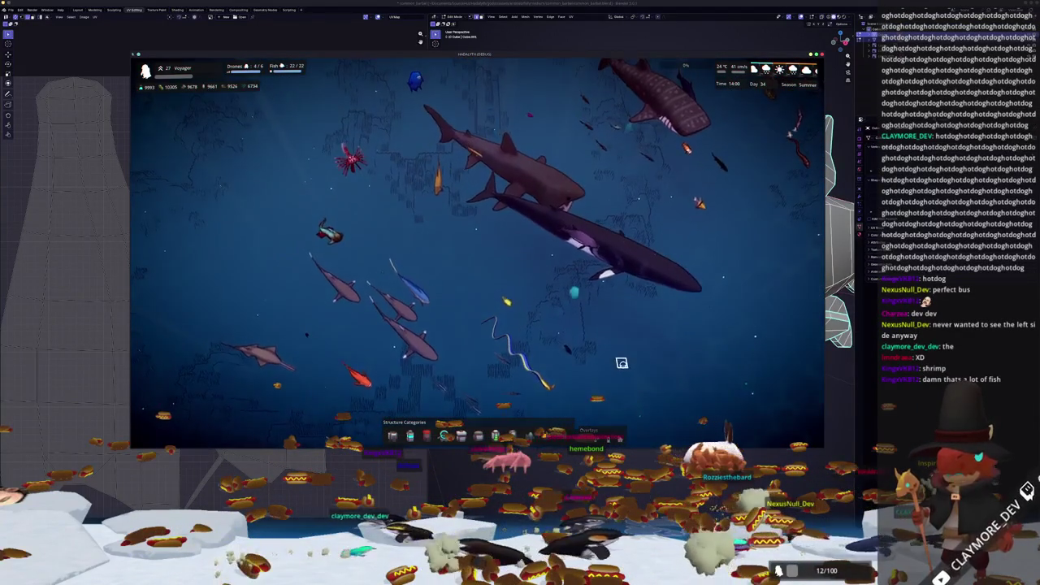
scroll(624, 364, "up", 3)
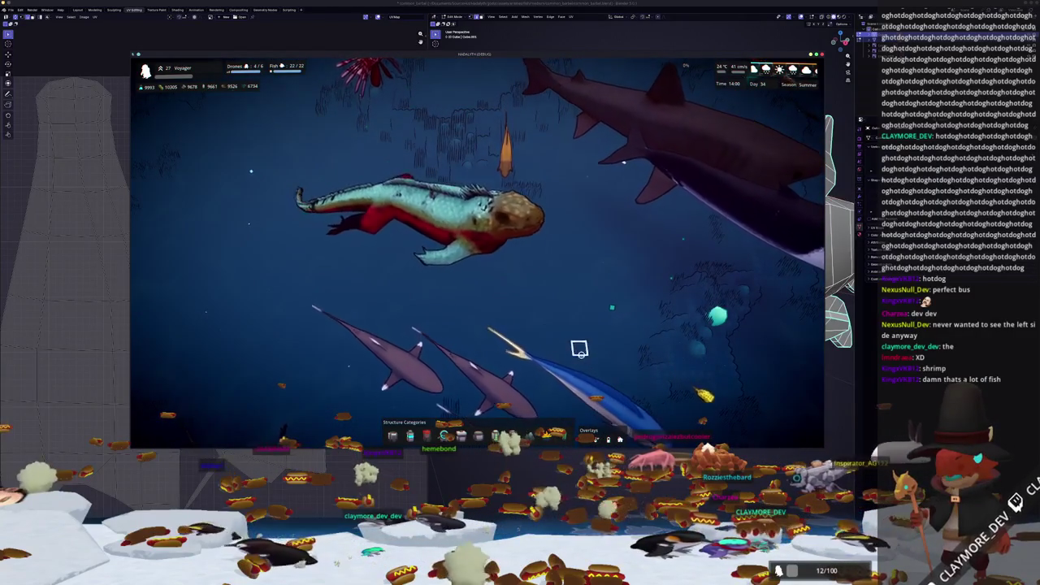
scroll(578, 347, "down", 3)
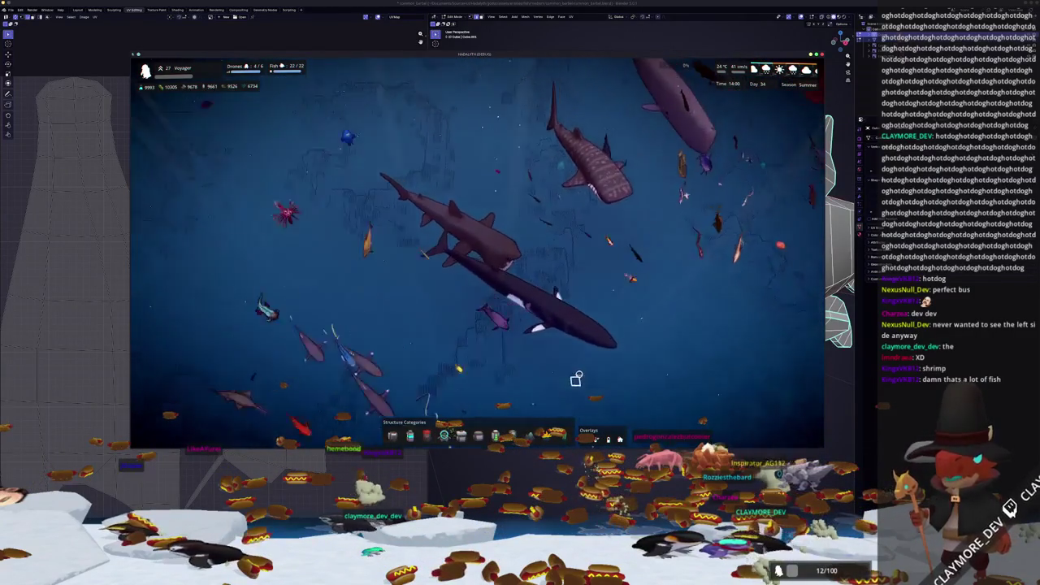
key("d")
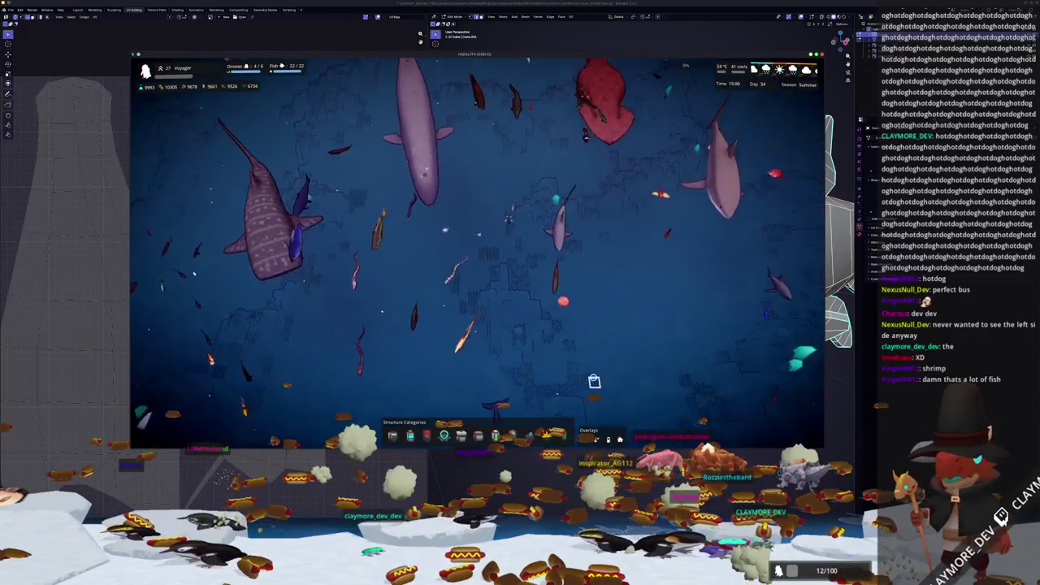
key("w")
scroll(593, 377, "up", 3)
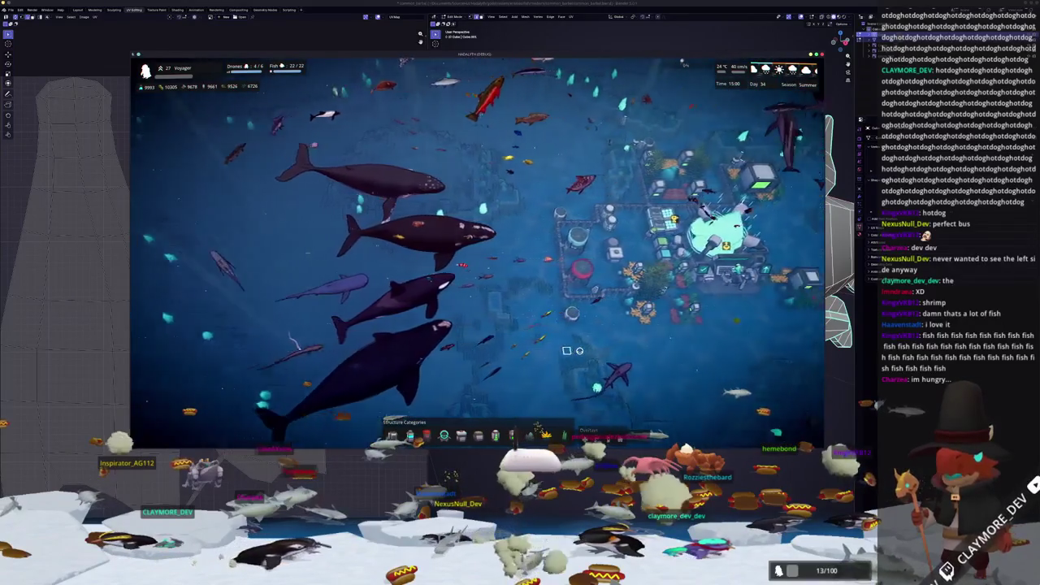
key("d")
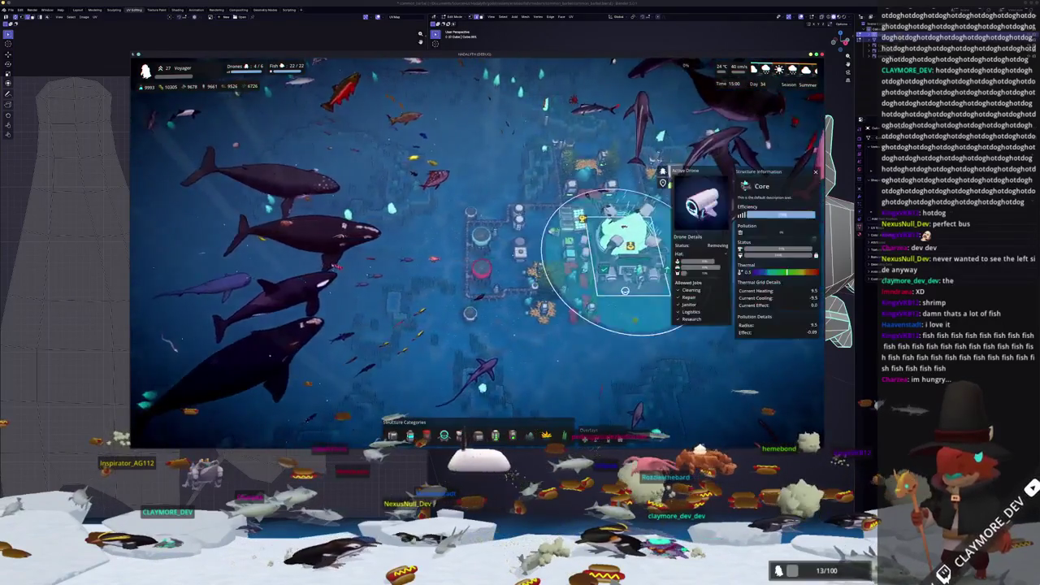
key("d")
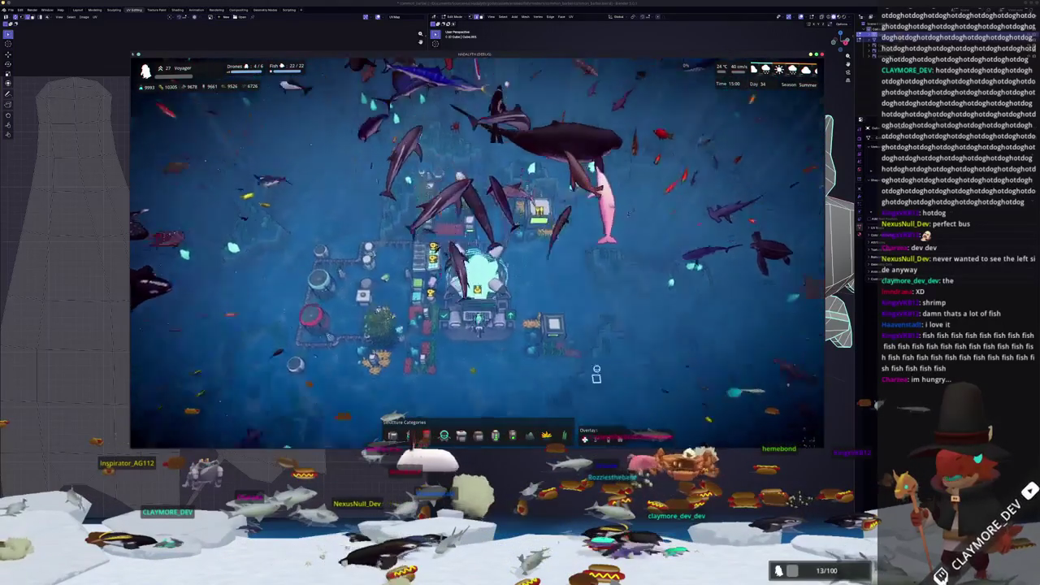
scroll(613, 363, "up", 3)
scroll(613, 363, "up", 2)
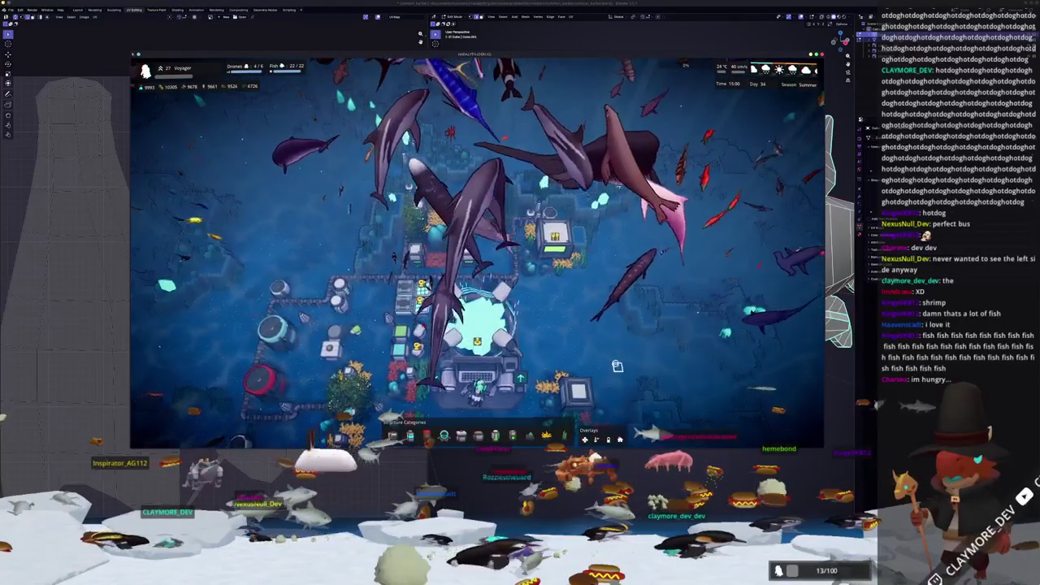
scroll(617, 366, "down", 3)
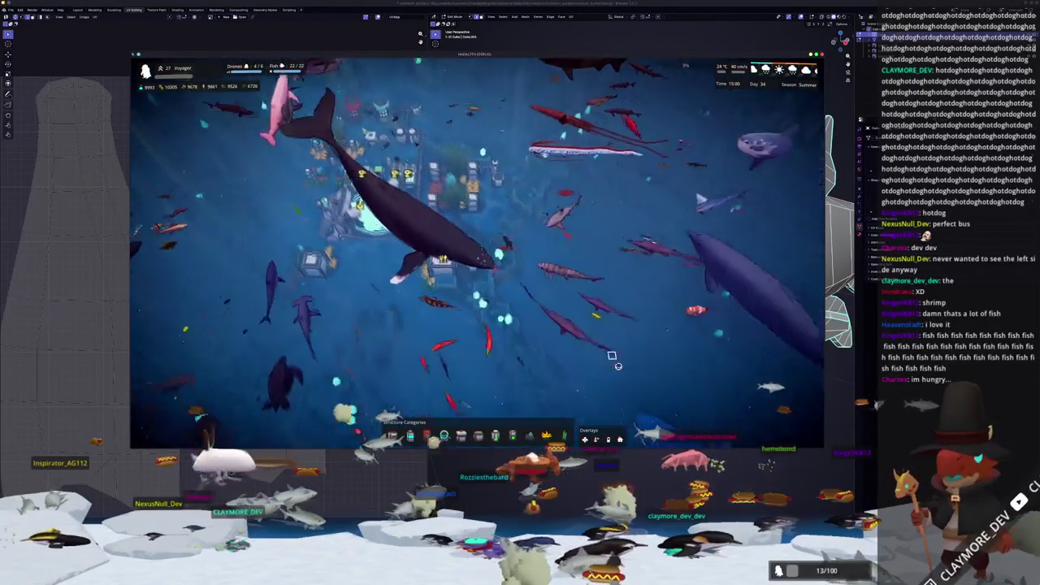
scroll(618, 366, "up", 2)
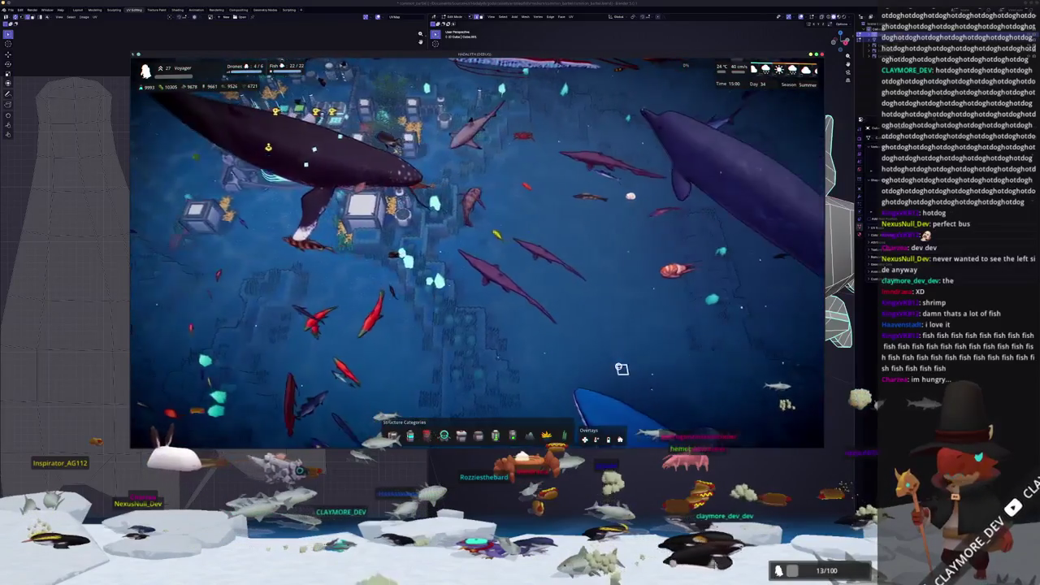
scroll(620, 367, "up", 2)
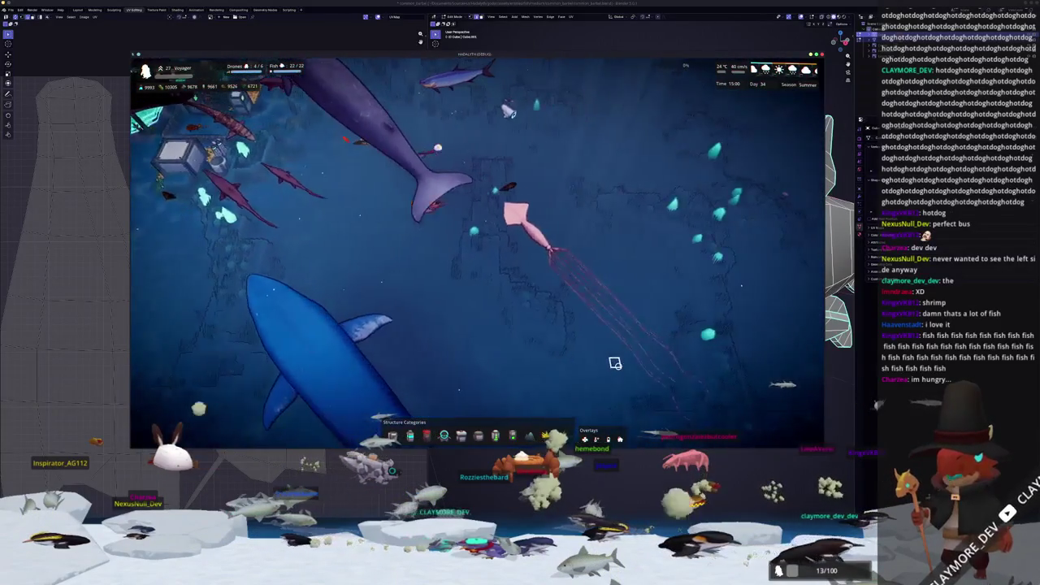
scroll(618, 366, "up", 2)
scroll(624, 369, "up", 2)
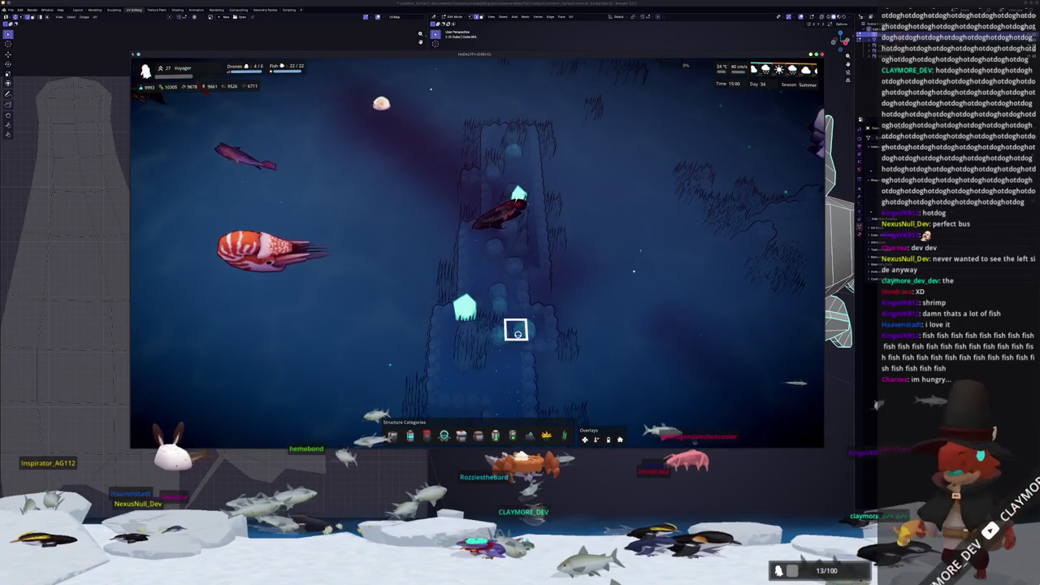
scroll(516, 331, "down", 3)
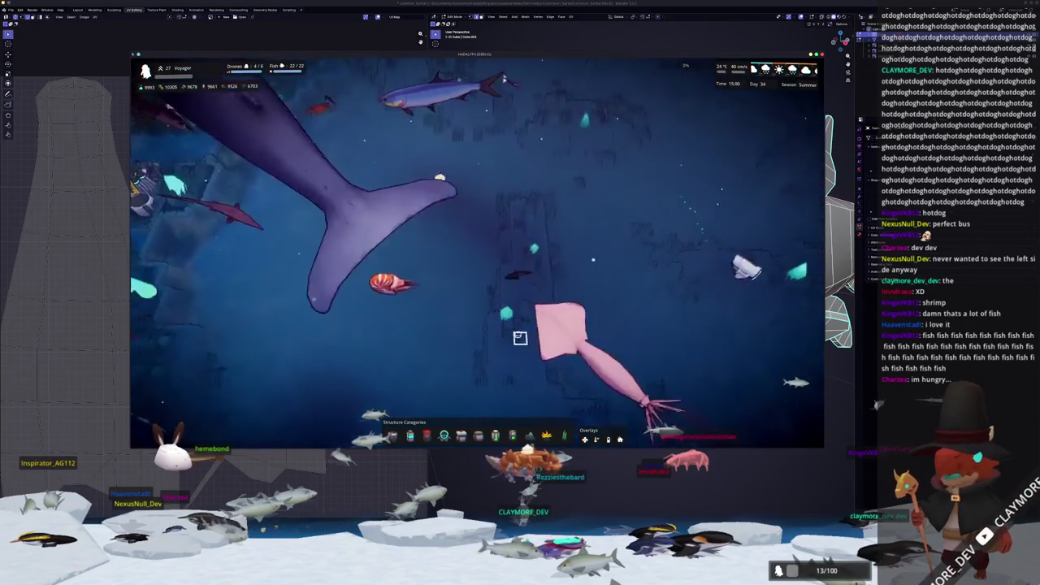
scroll(519, 329, "down", 2)
key("w")
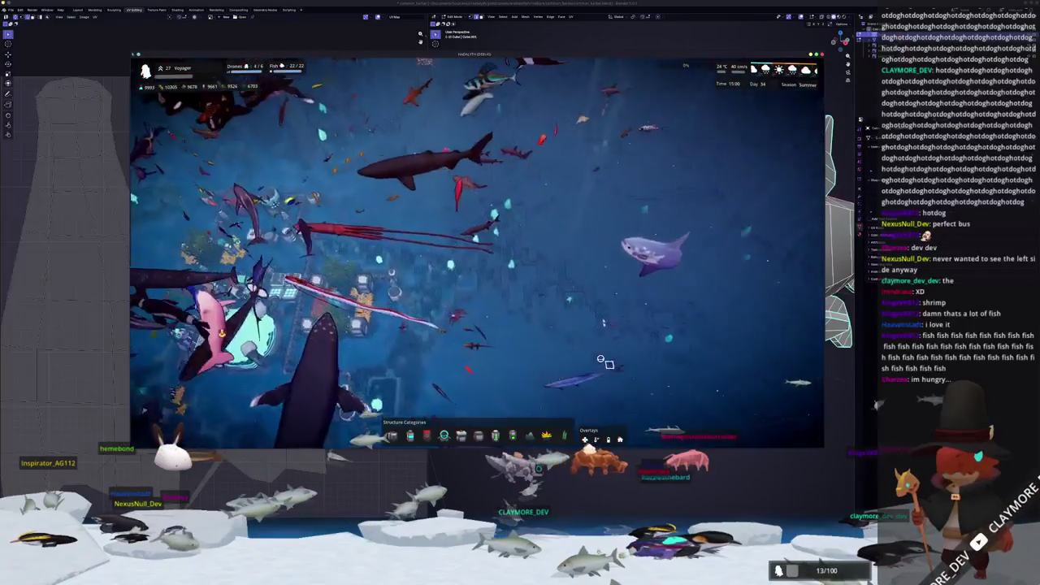
scroll(597, 353, "up", 3)
scroll(601, 338, "up", 2)
scroll(603, 318, "up", 2)
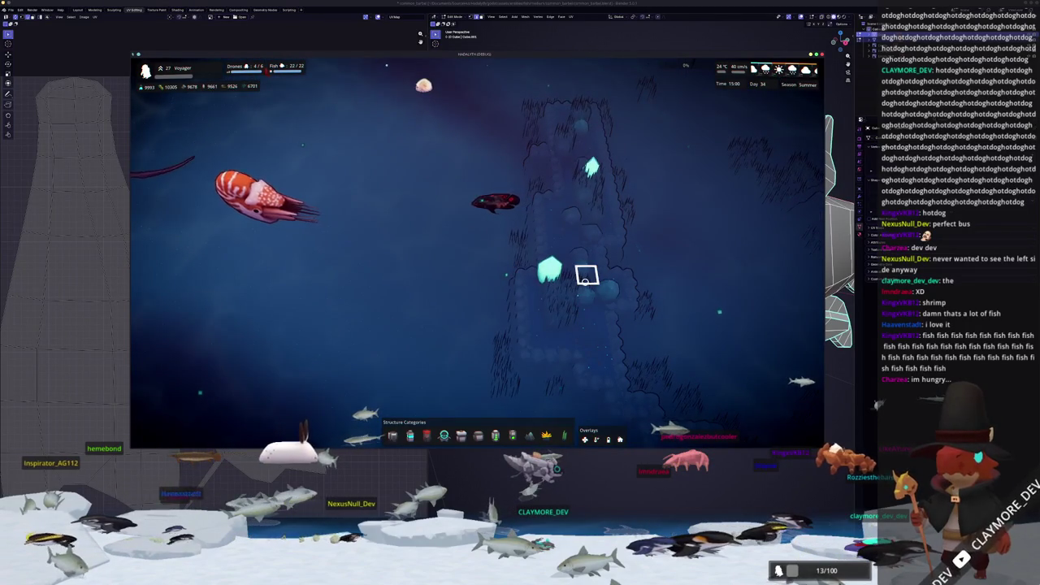
key("a")
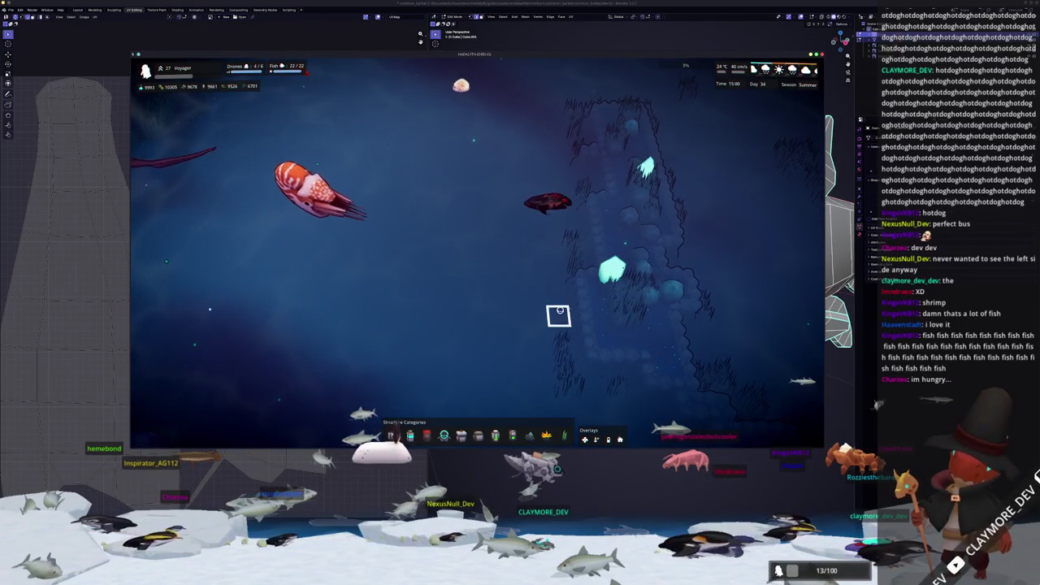
scroll(552, 309, "down", 3)
scroll(547, 316, "down", 2)
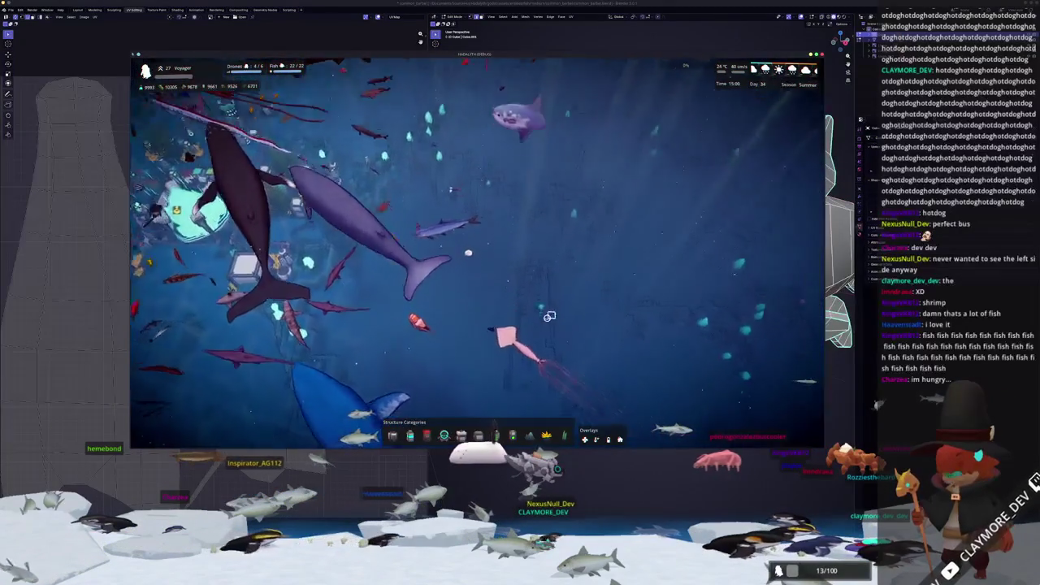
key("w")
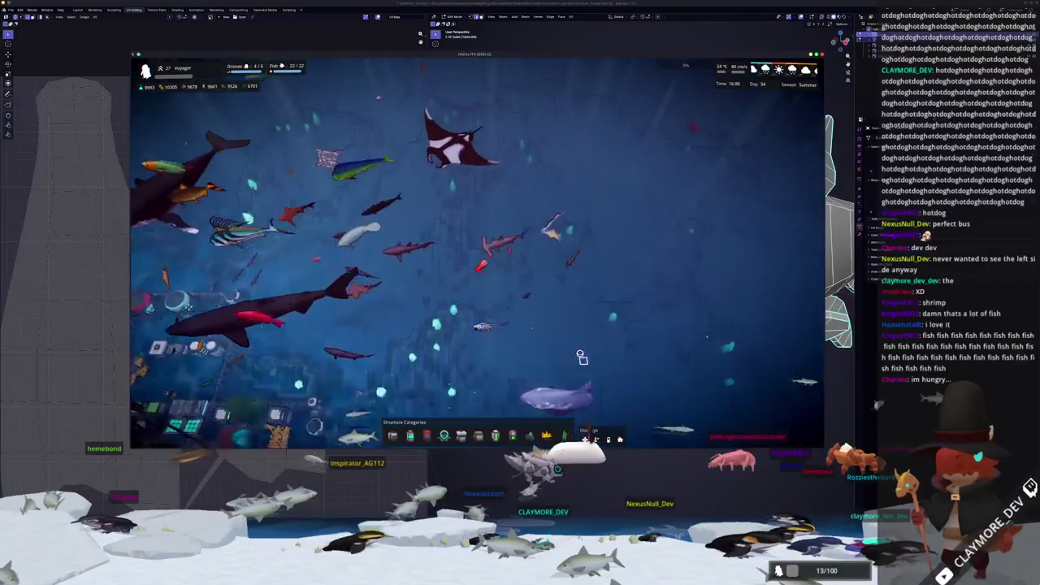
scroll(582, 360, "up", 3)
key("s")
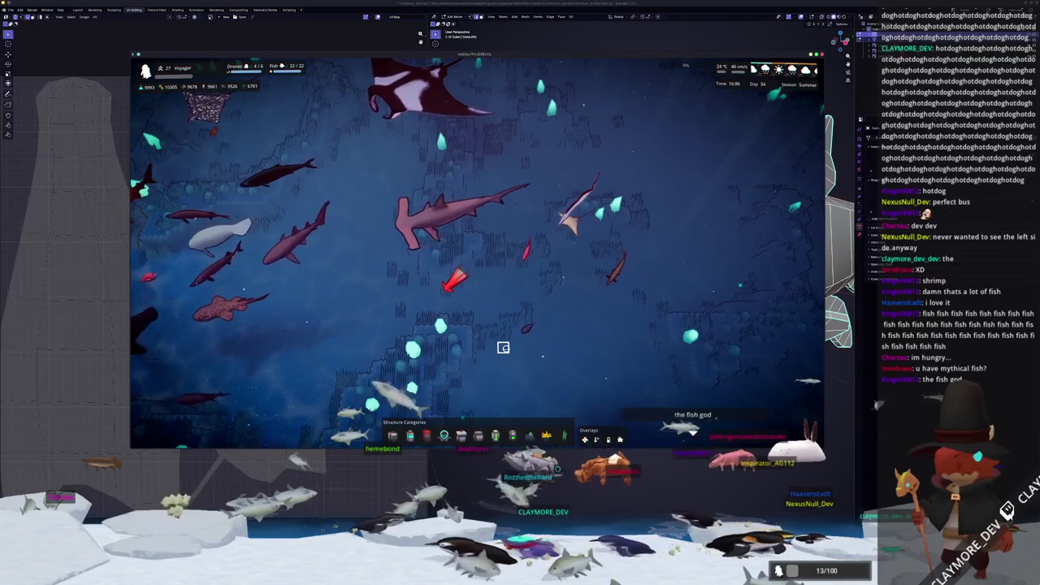
Rotate and pan the camera around the fish-swarmed base past the squid, centring the base in view.
scroll(476, 274, "down", 3)
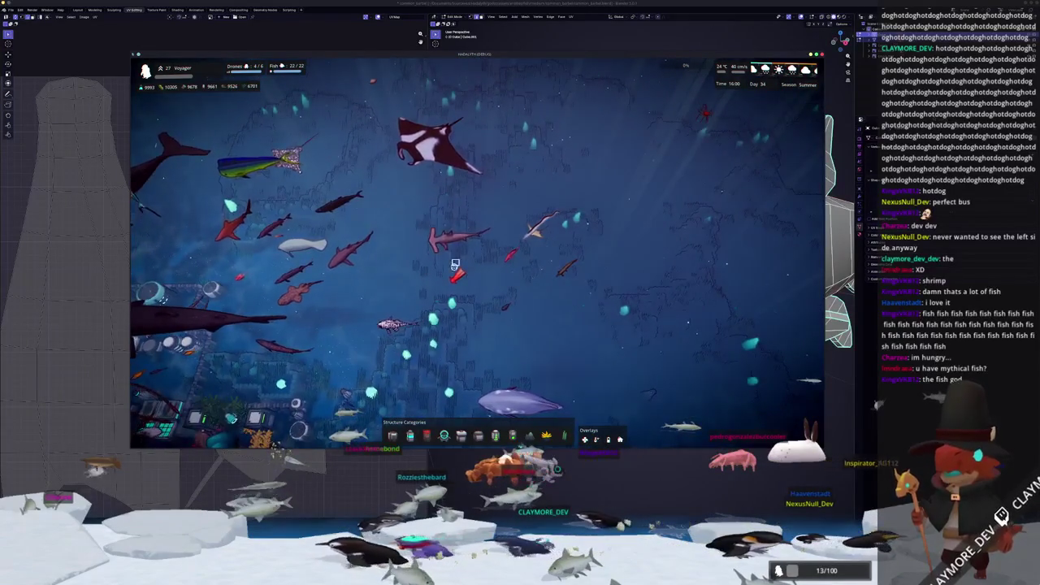
scroll(452, 258, "up", 3)
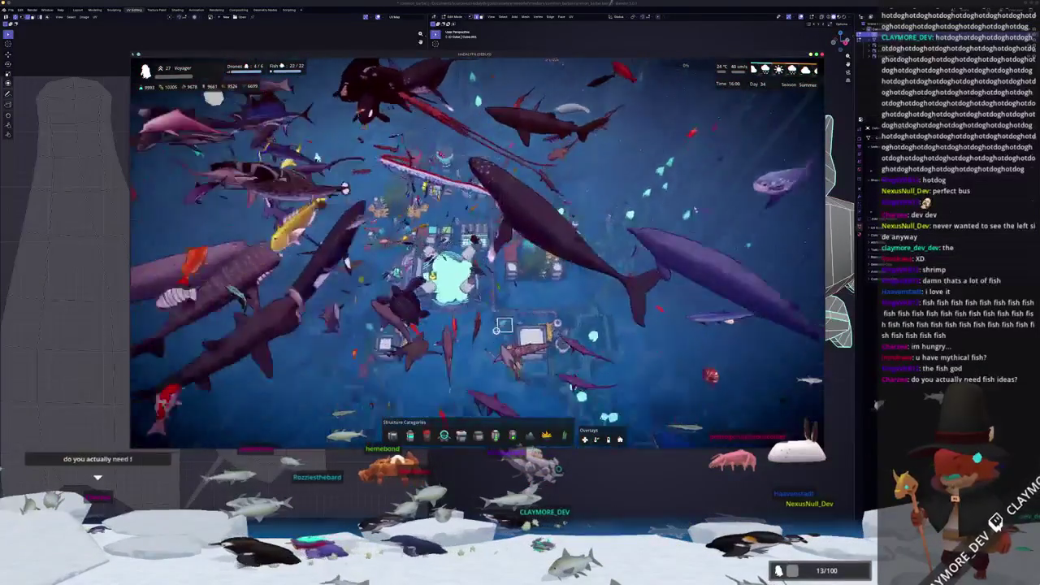
key("q")
key("q")
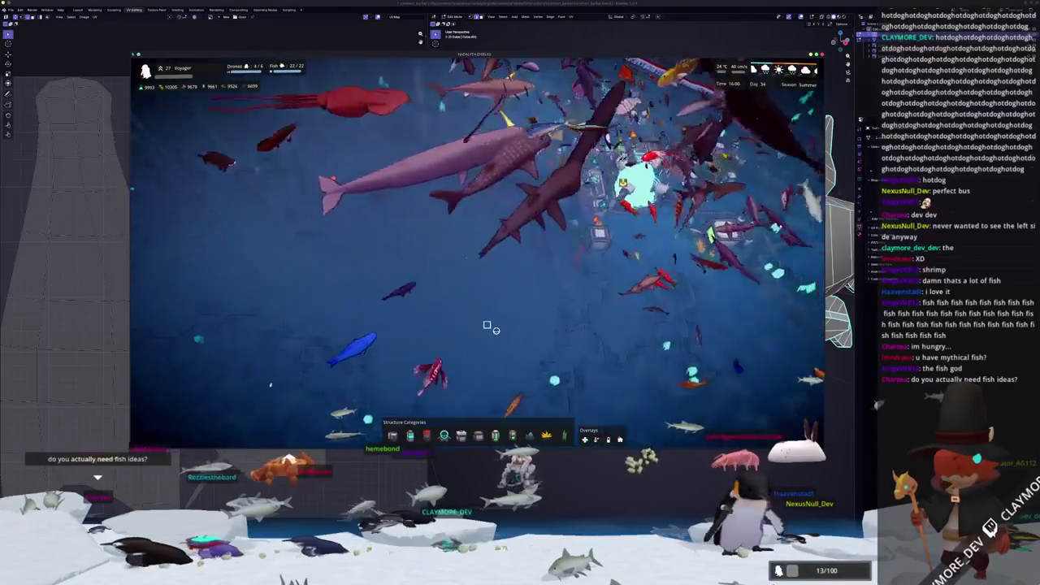
key("e")
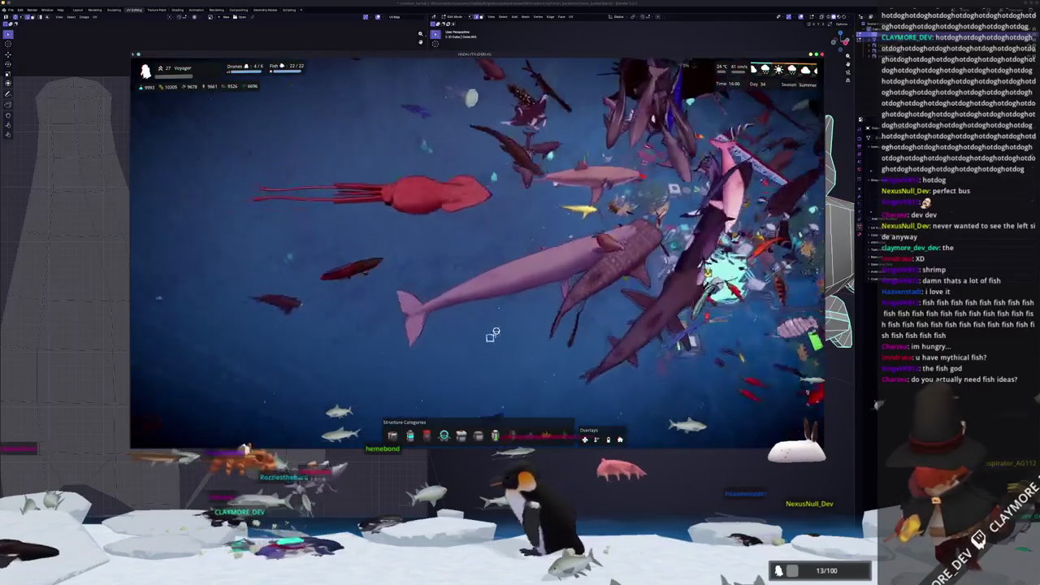
key("w")
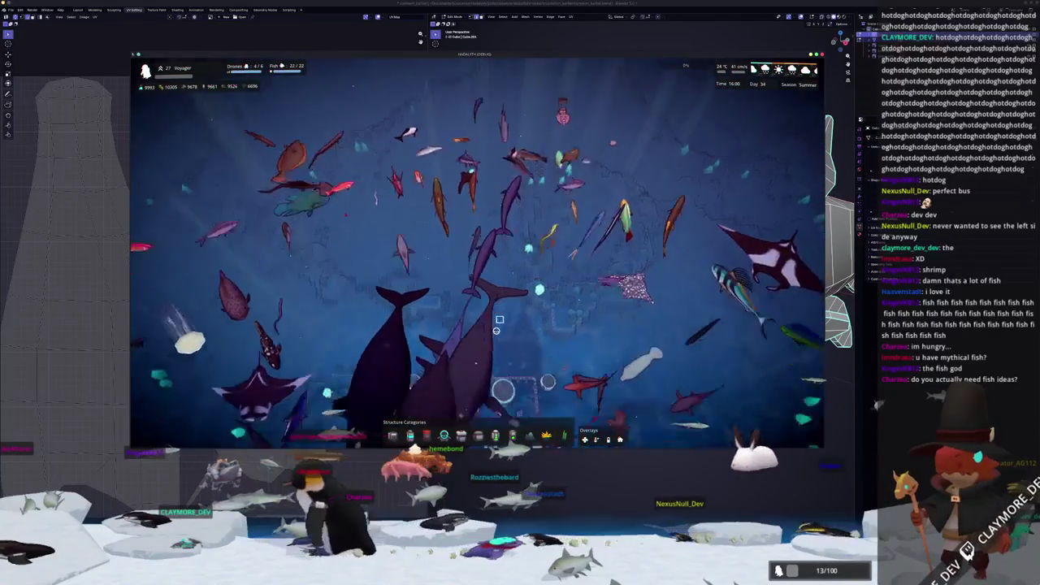
key("s")
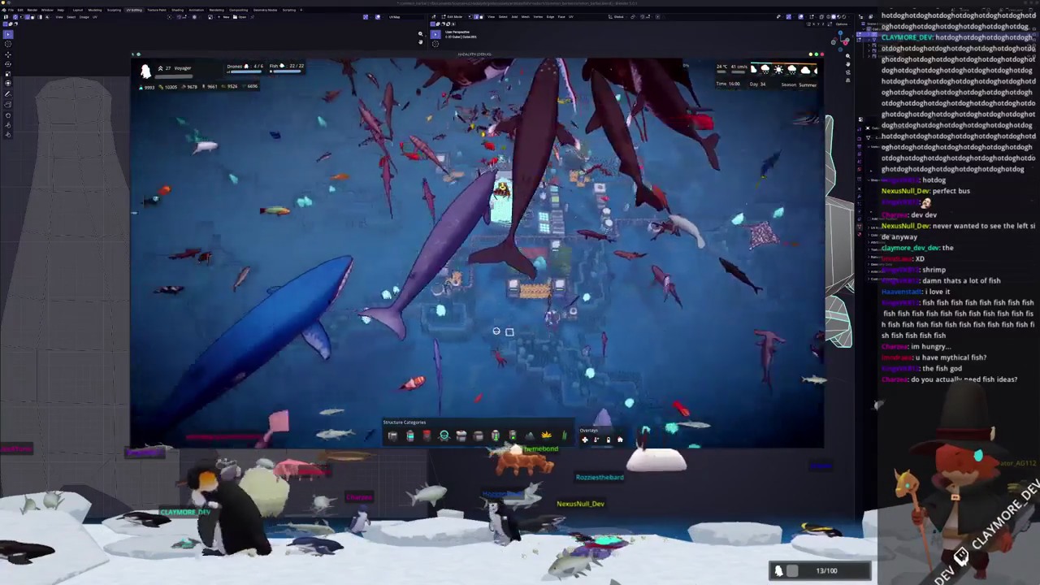
key("w")
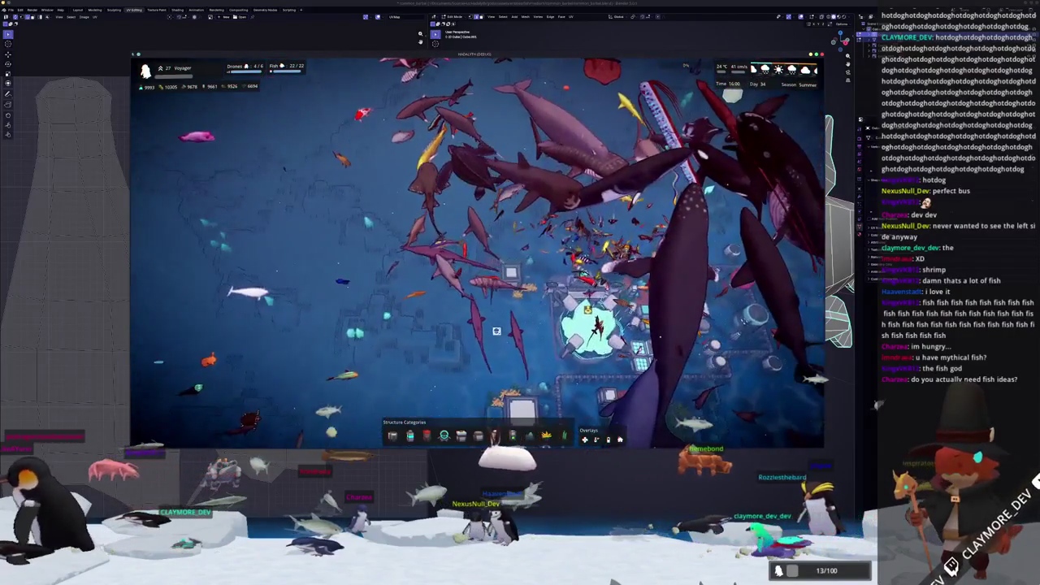
key("w")
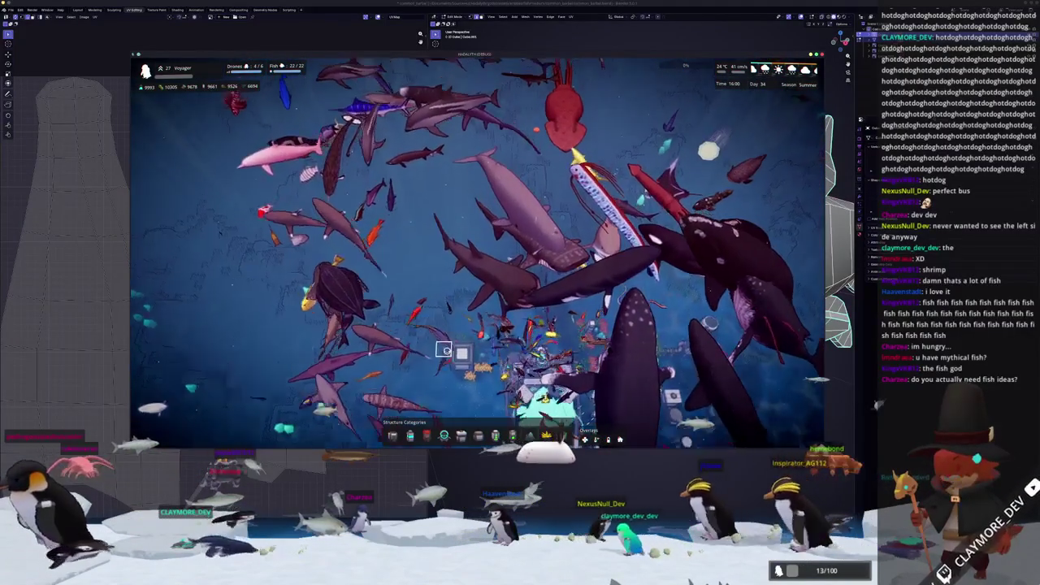
key("w")
key("w")
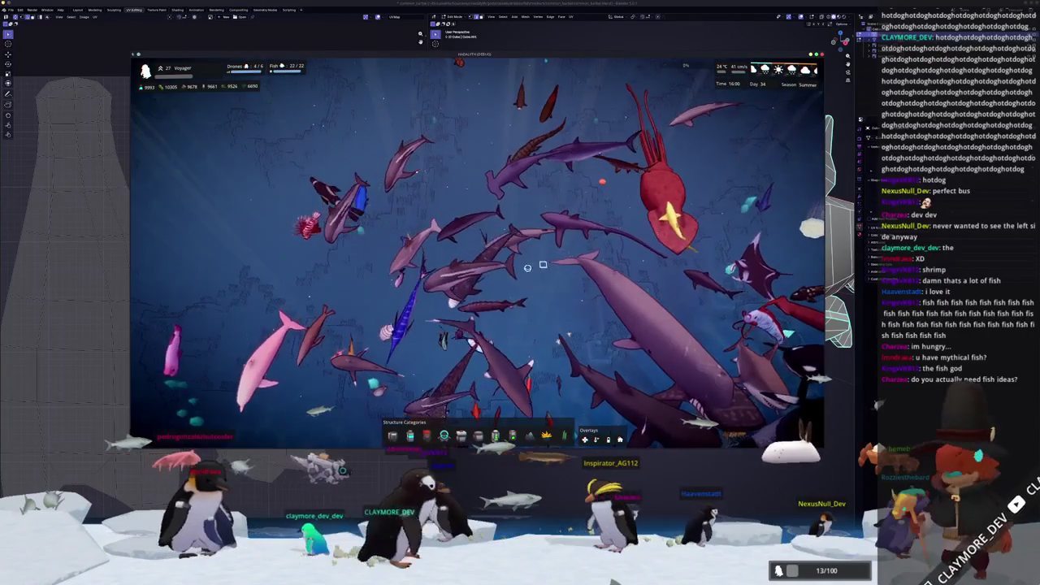
Toggle the developer console off and enter the base interior.
key("grave")
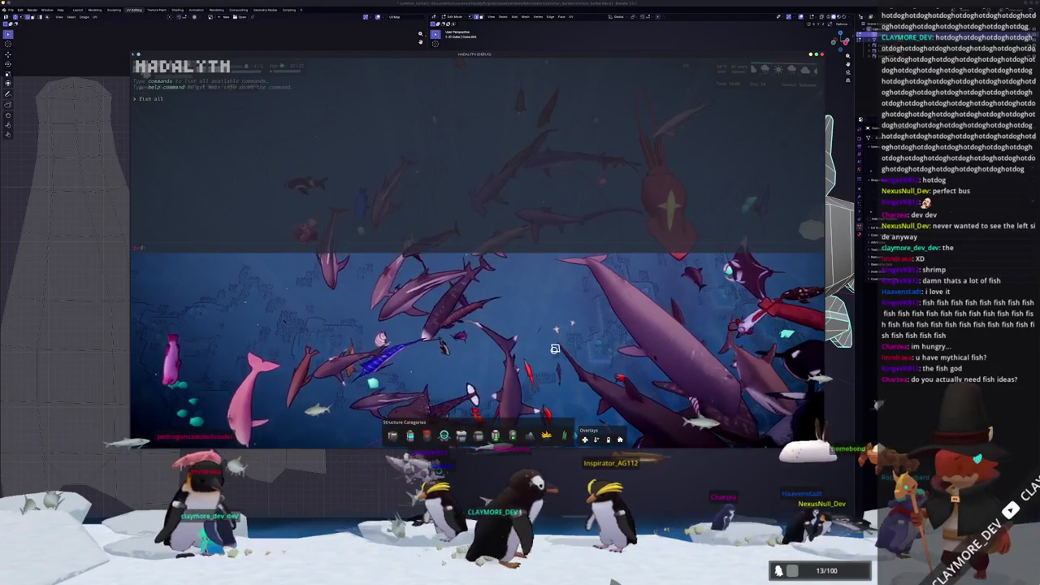
type("fish kill")
key("grave")
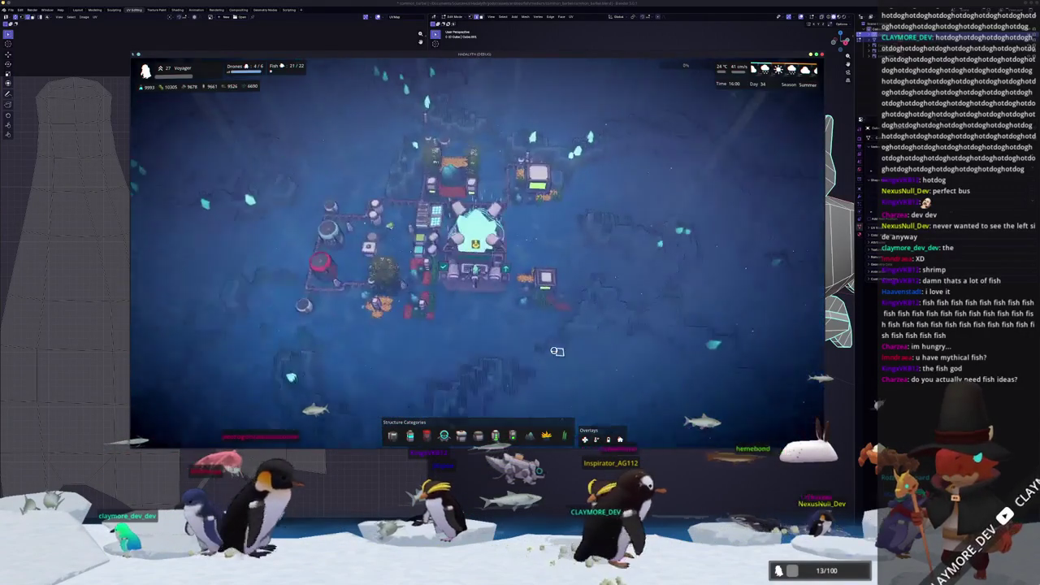
key("d")
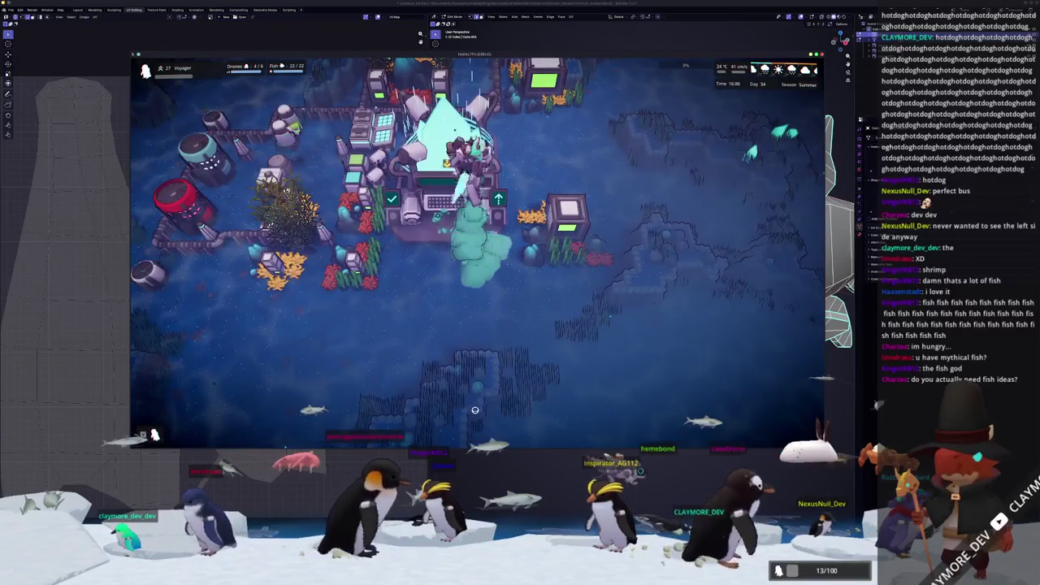
key("e")
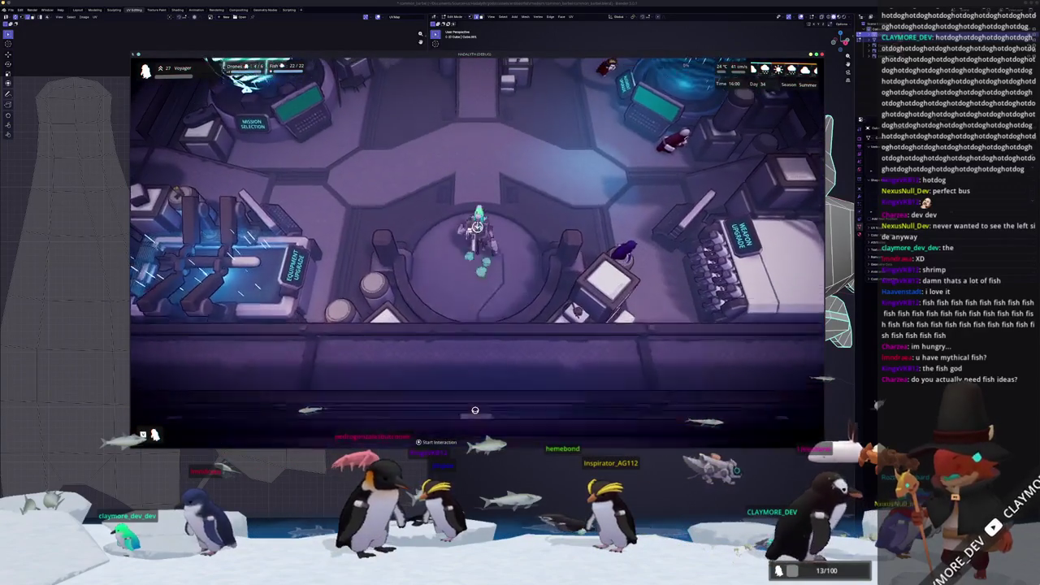
Walk north-east through the base and open the Fish Information Menu.
key("w")
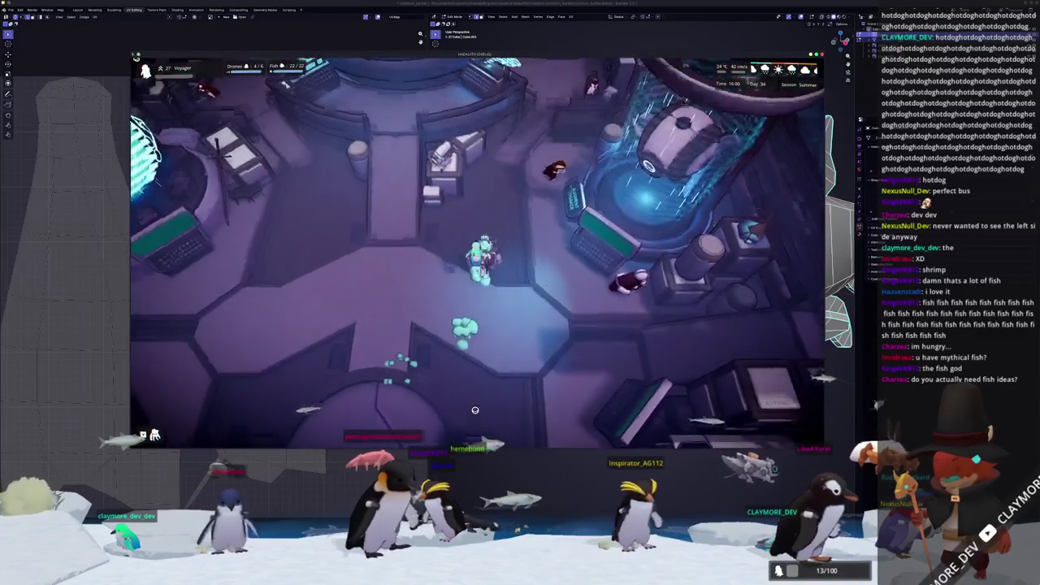
key("w")
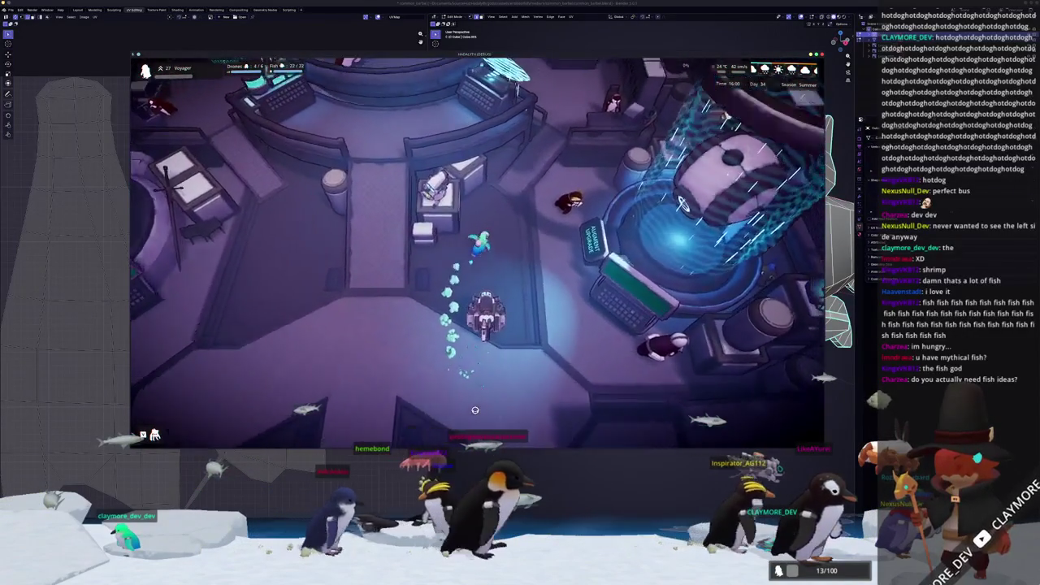
key("w")
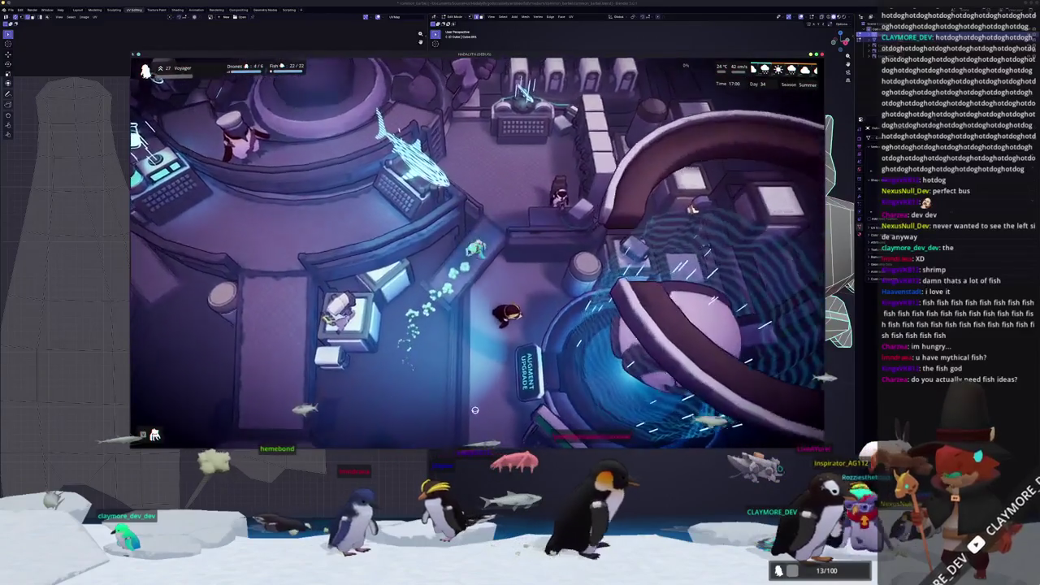
key("s")
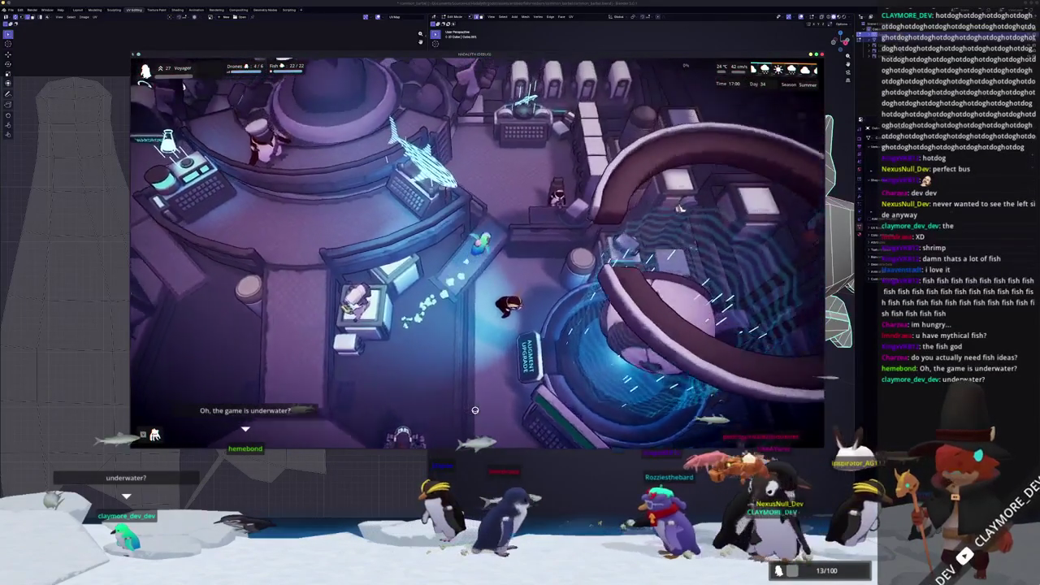
key("w")
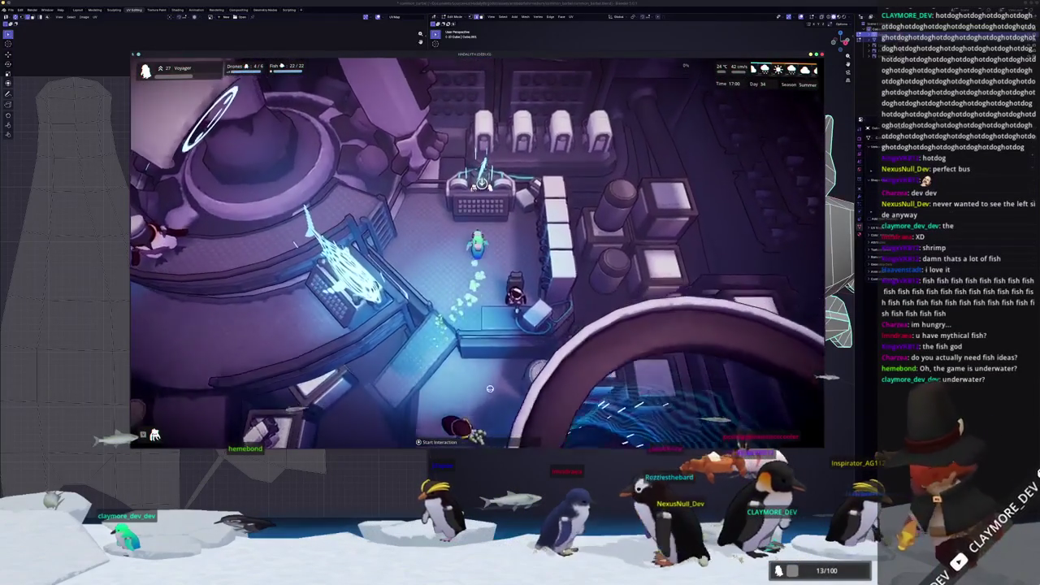
key("e")
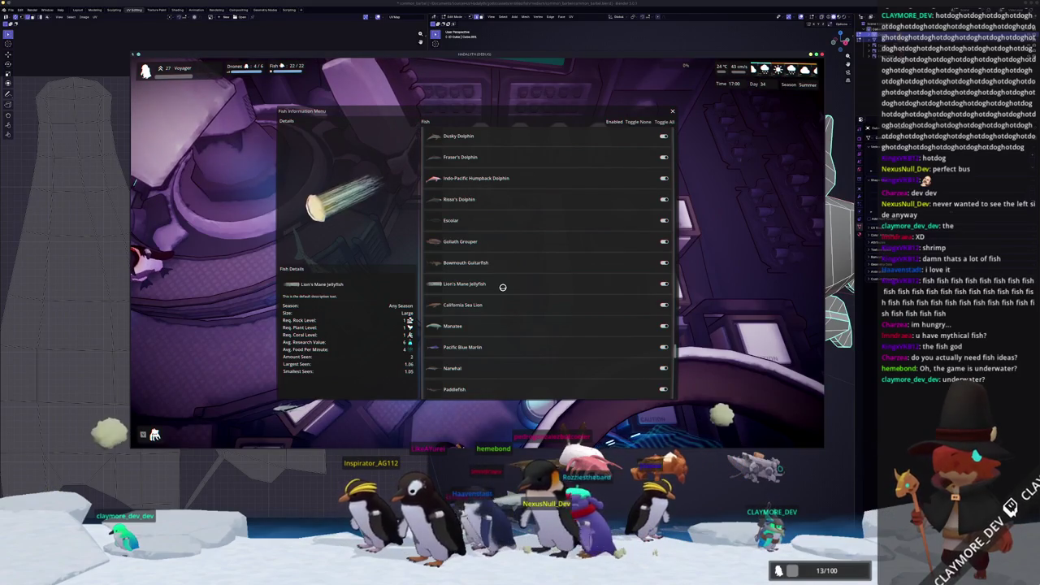
Scroll through the fish species list, then close the Fish Information Menu.
scroll(498, 261, "up", 3)
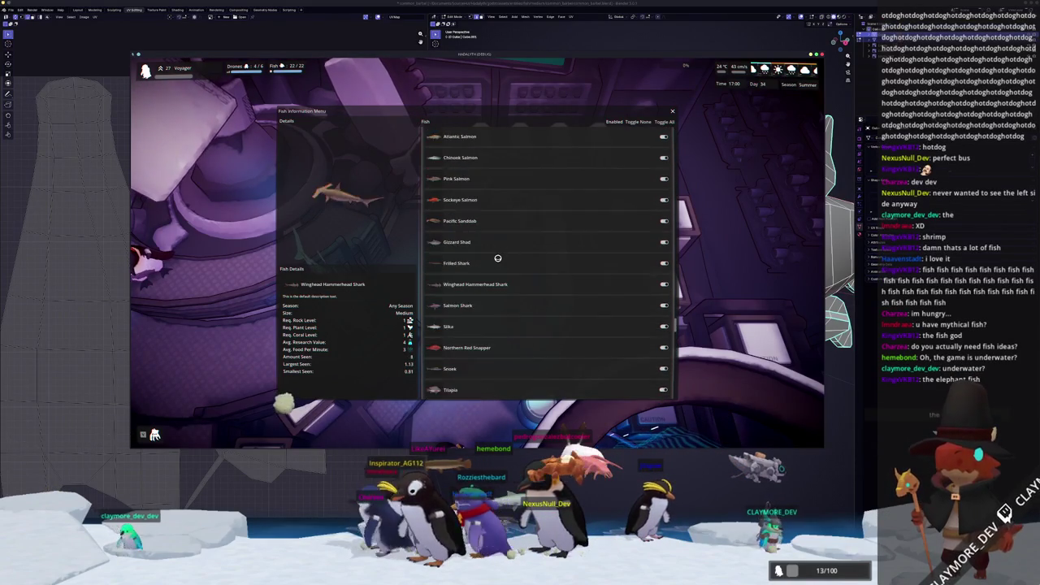
scroll(498, 258, "up", 3)
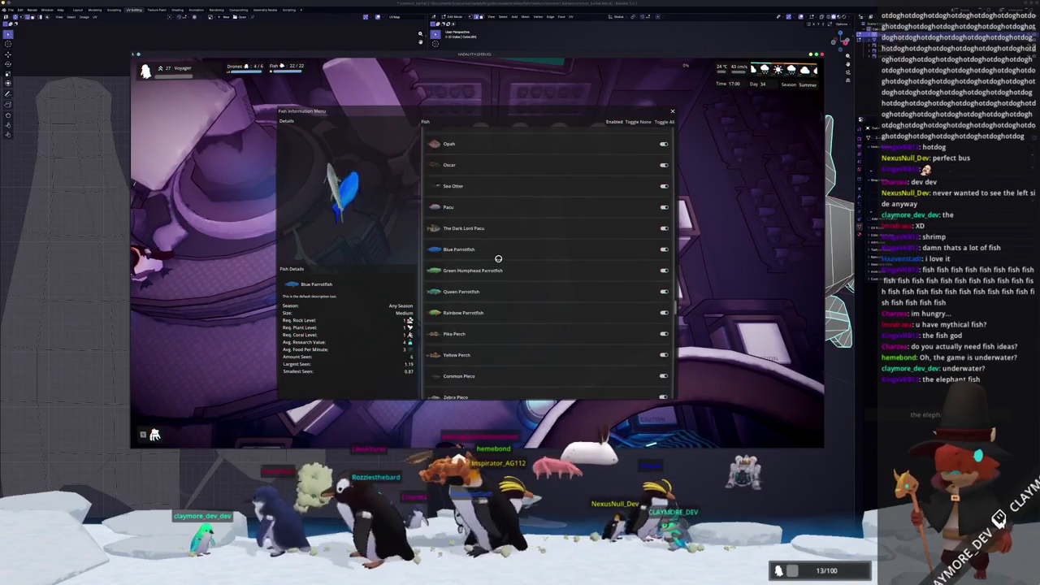
scroll(498, 260, "up", 1)
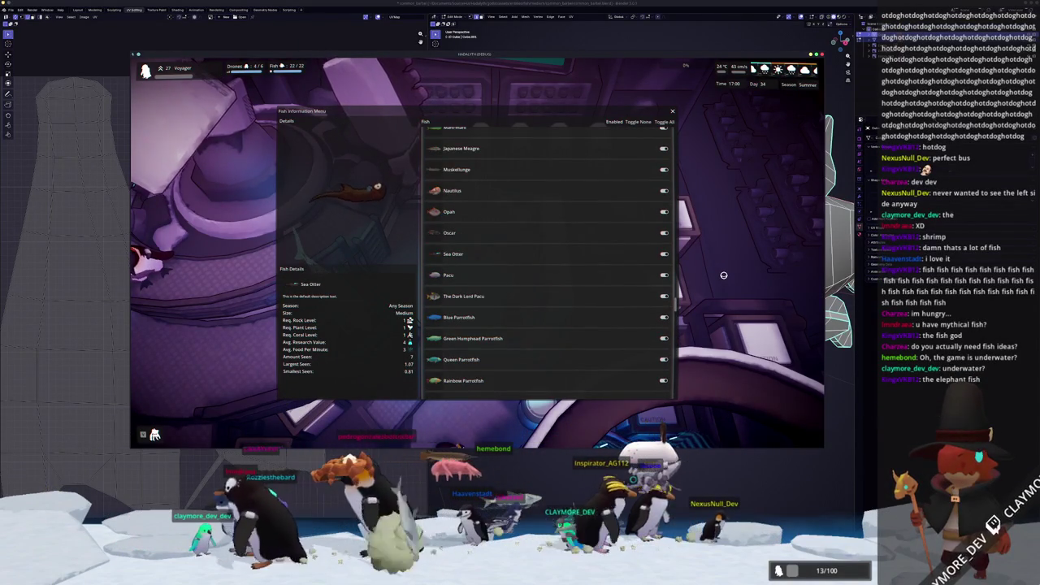
key("Escape")
Walk down through the central platform and out of the base into the sea.
key("s")
key("a")
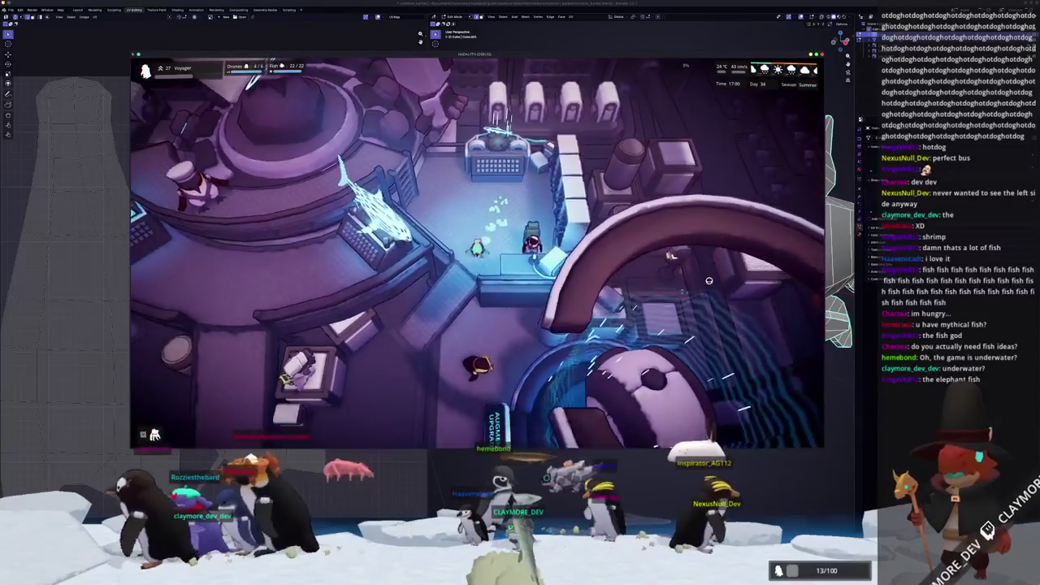
key("s")
key("a")
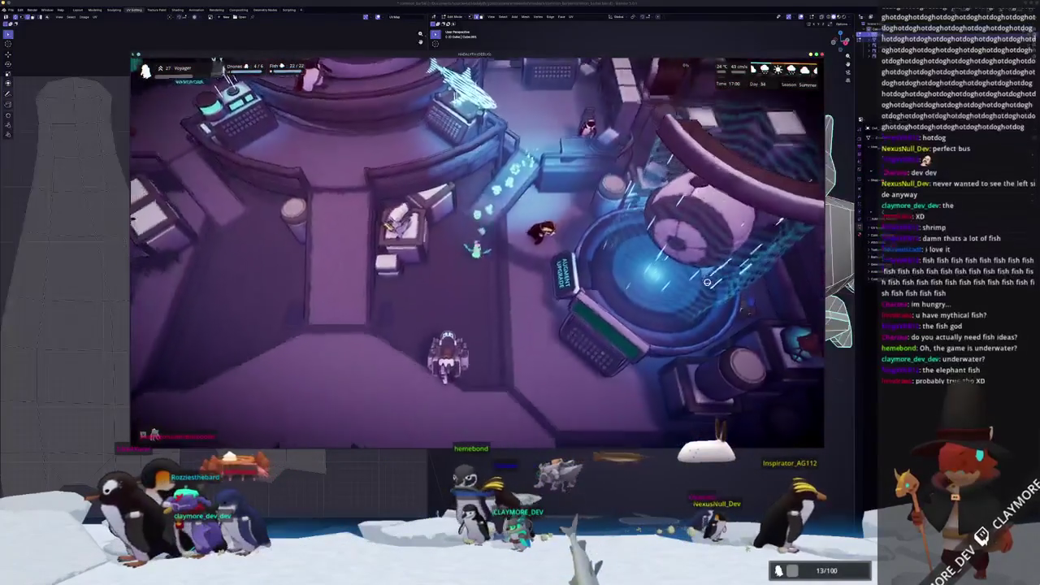
key("s")
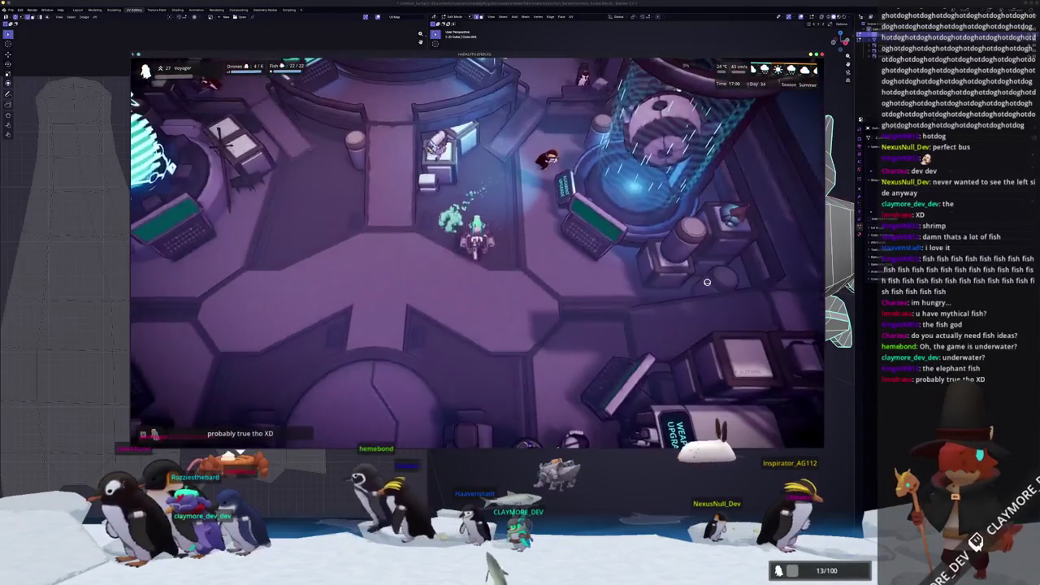
key("s")
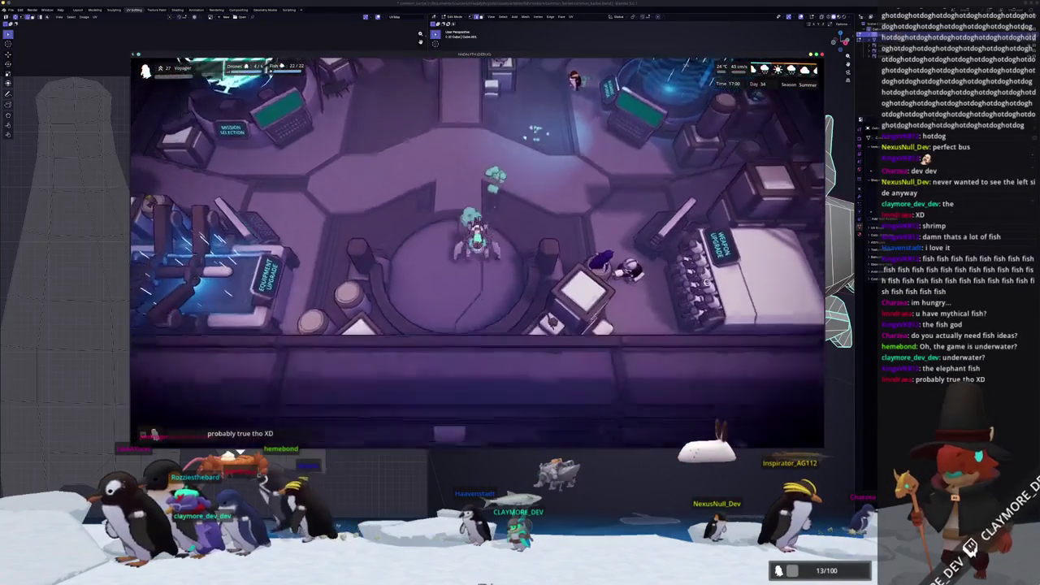
key("s")
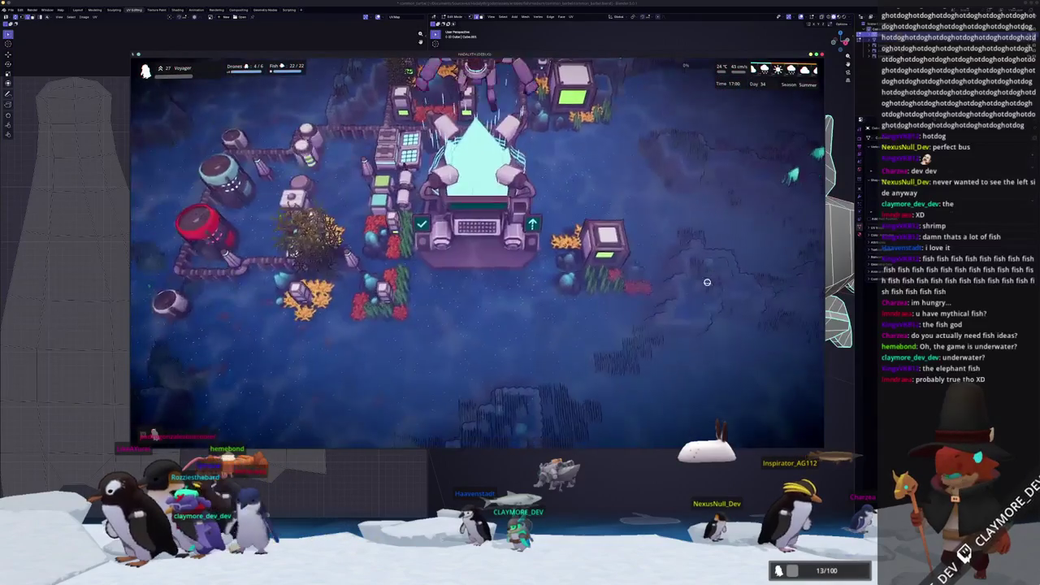
Spawn 100 Elephantnose Fish with the console command fish "Elephantnose Fish" 100.
scroll(707, 282, "down", 3)
key("grave")
type("fish \"Ele")
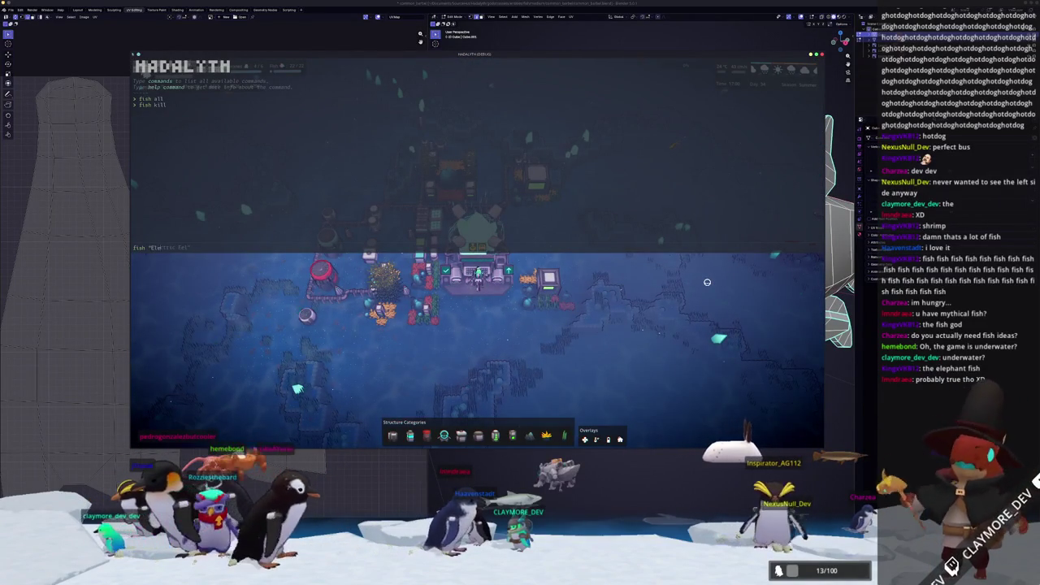
type("phantnose Fish\" 100")
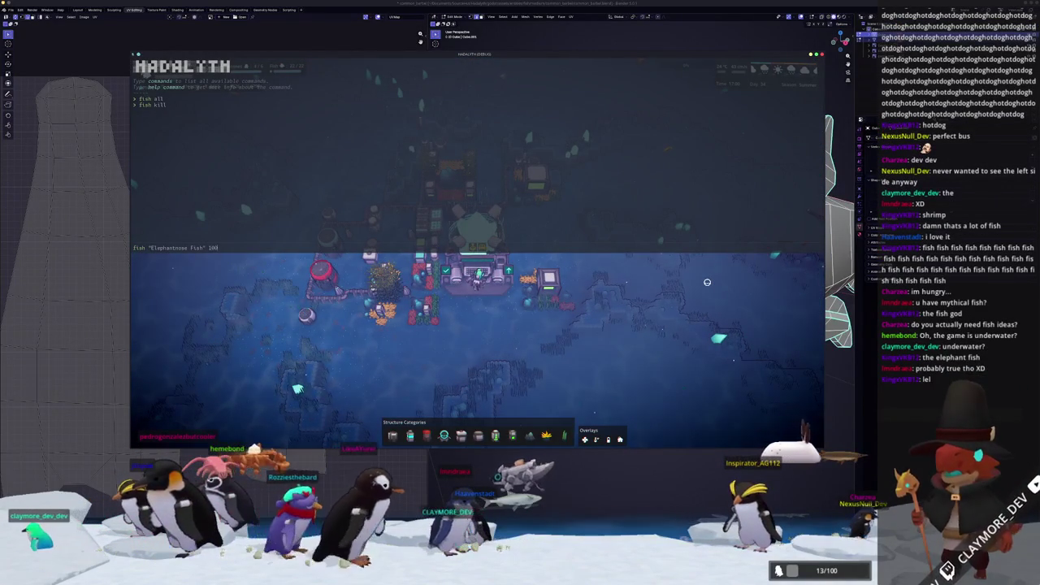
key("Return")
key("grave")
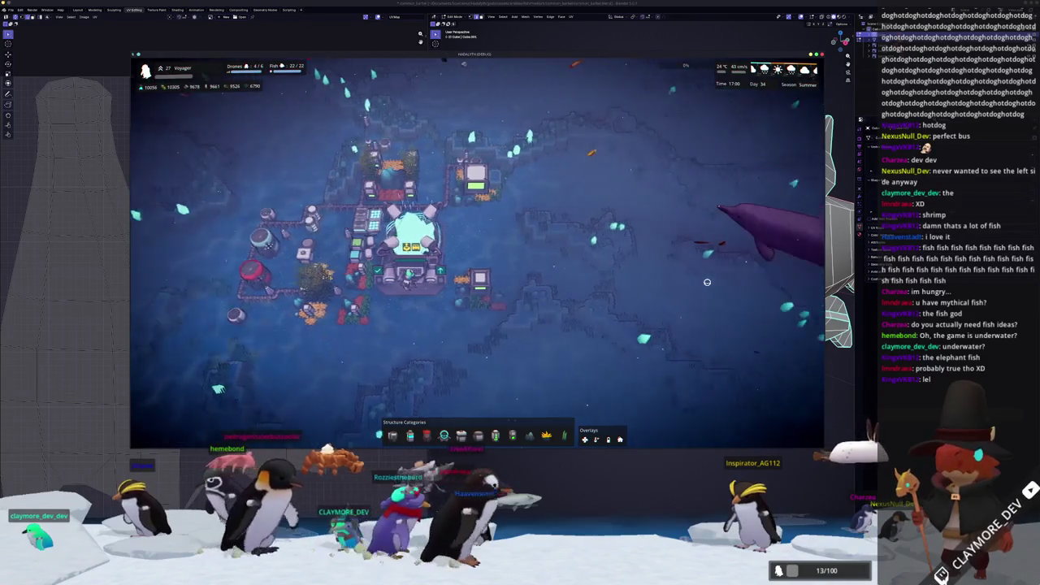
Zoom and pan across the crystals to view the fish, then minimize the game to show Blender.
scroll(705, 268, "up", 2)
scroll(708, 263, "up", 3)
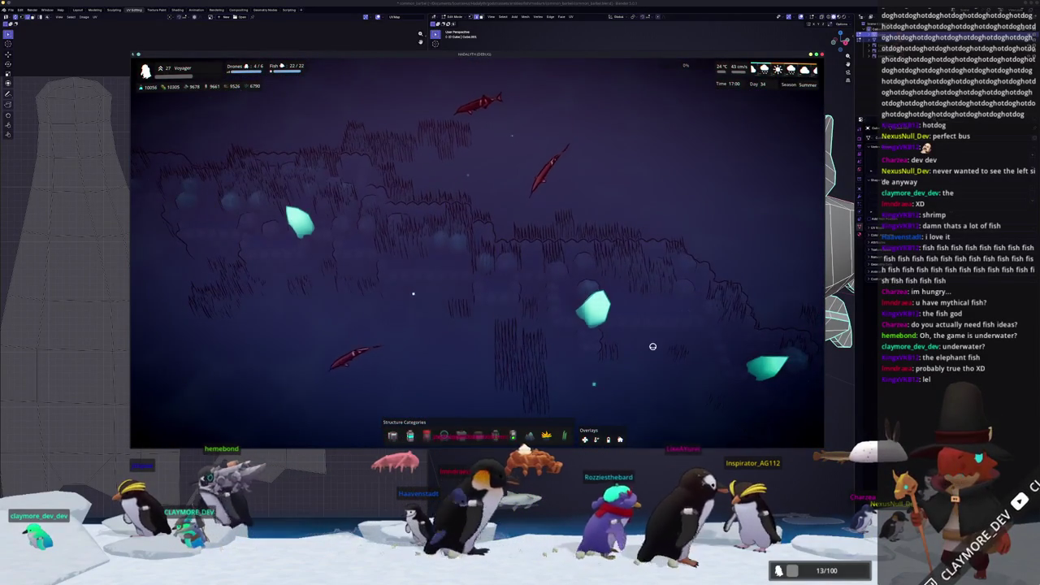
scroll(652, 346, "up", 1)
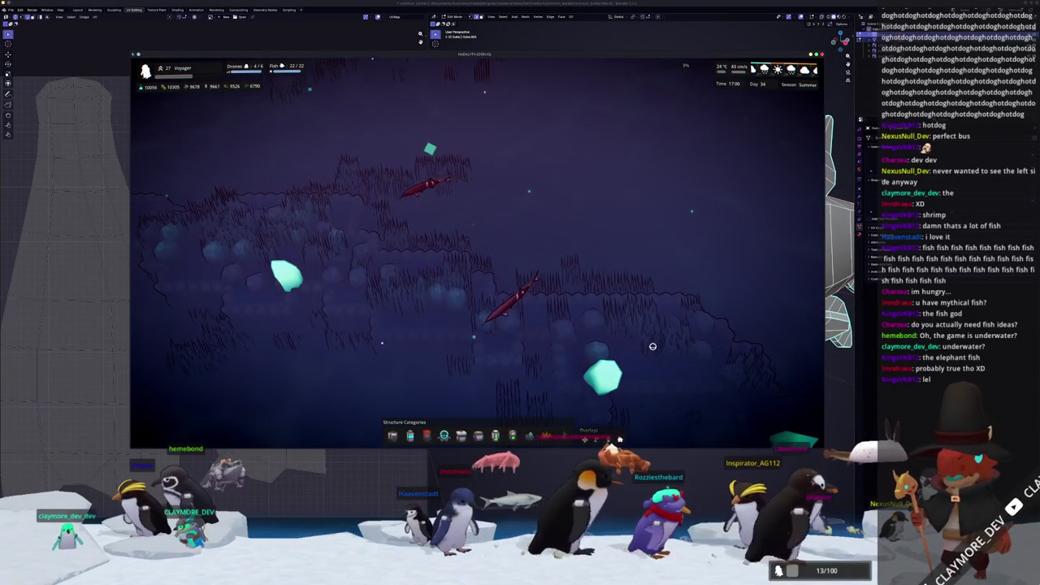
key("a")
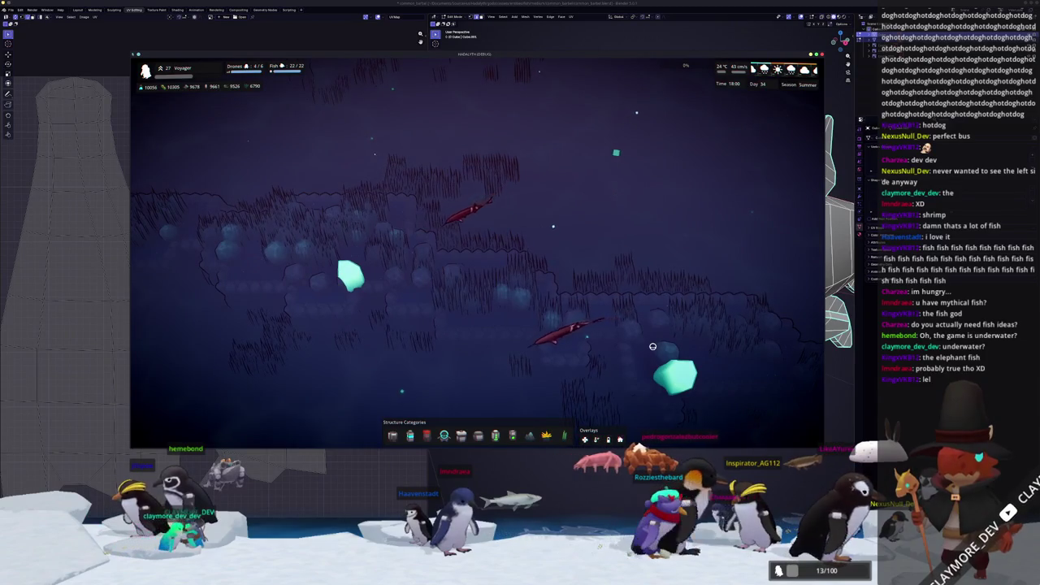
scroll(652, 347, "down", 5)
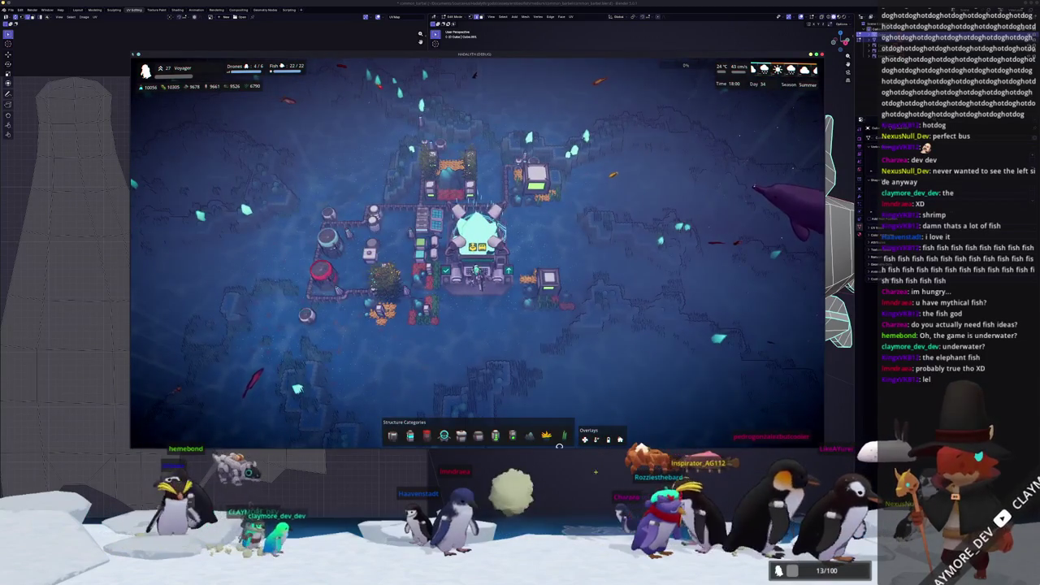
key("alt+Tab")
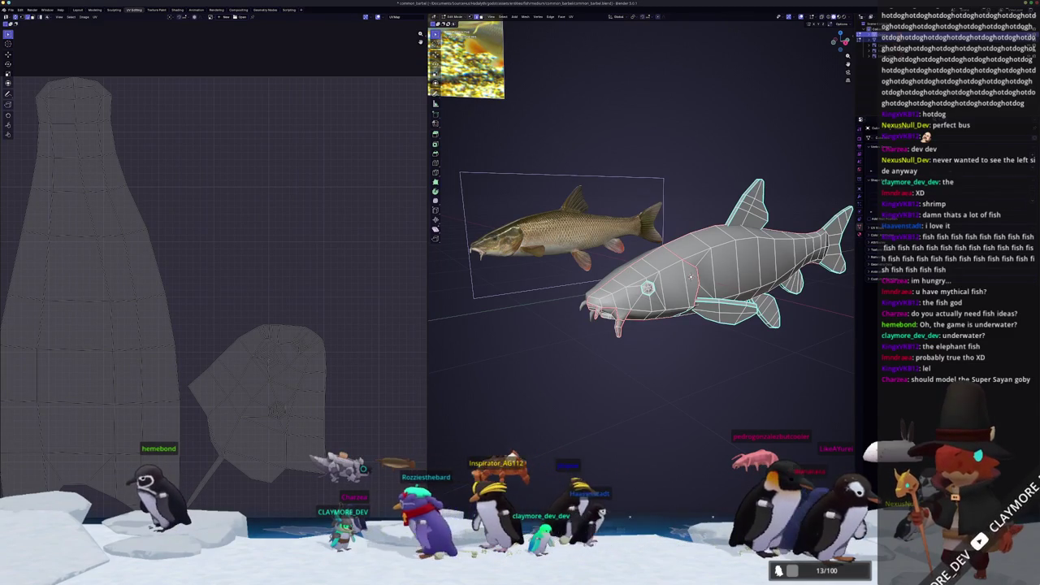
Bring the Hadalyth game window back over Blender and pan the map.
key("alt+Tab")
key("s")
key("d")
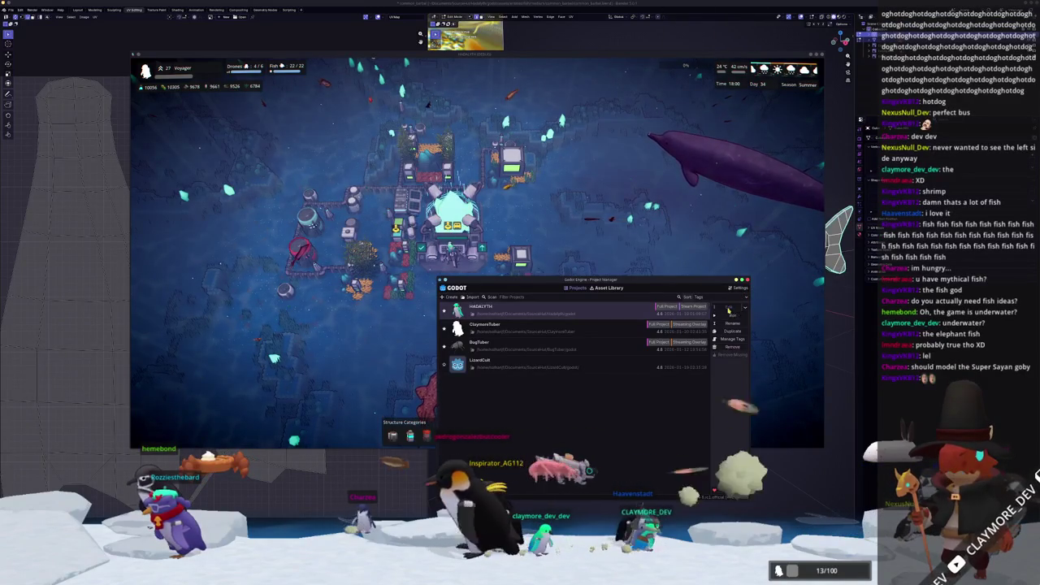
Open the HADALYTH project in the Godot editor, then return to Blender's catfish model.
left_click(728, 308)
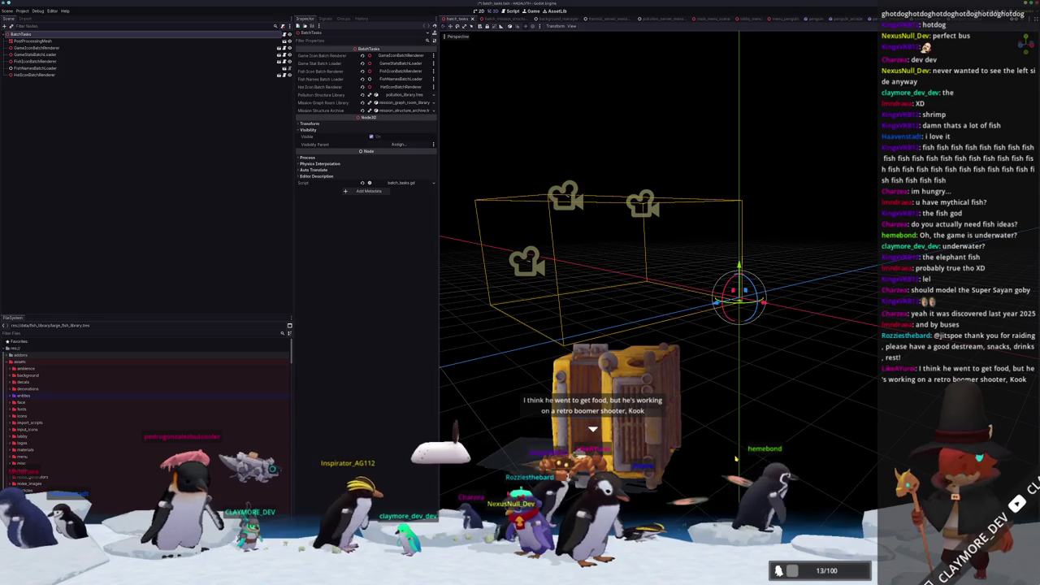
key("alt+Tab")
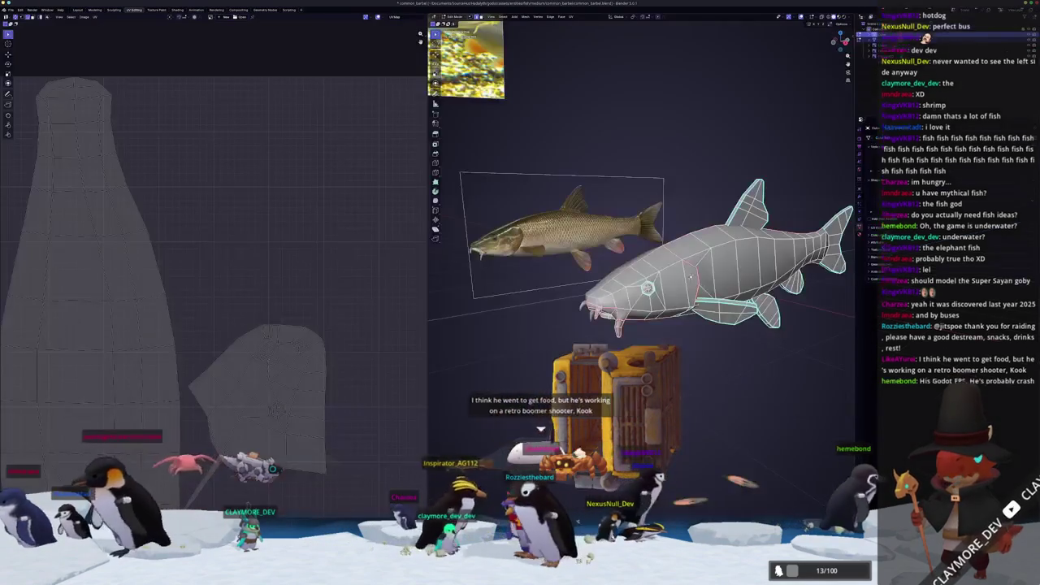
Select faces on the catfish's underside and mark their edges as a seam.
middle_click_drag(699, 274, 667, 276)
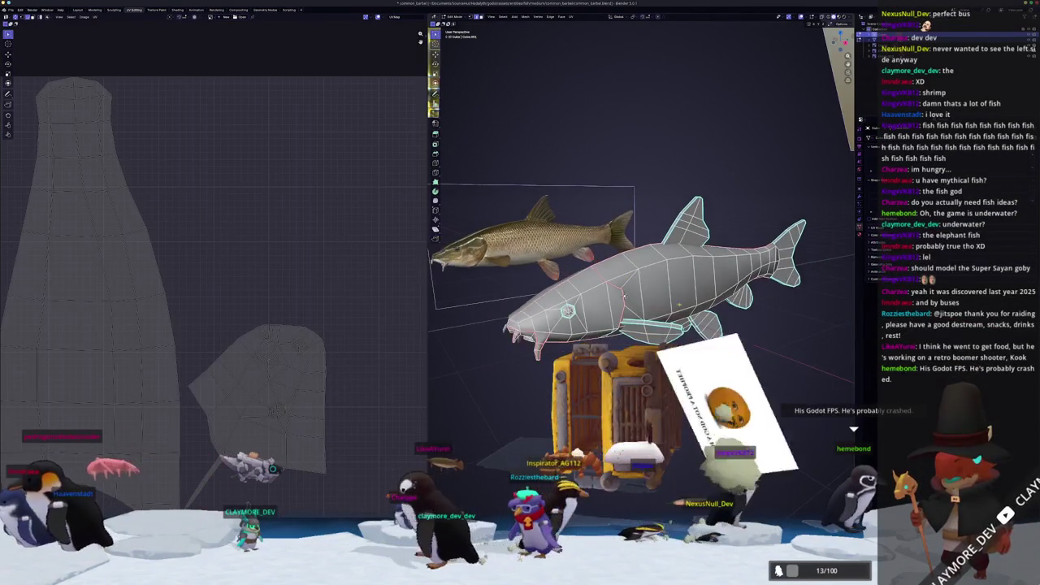
left_click(677, 286)
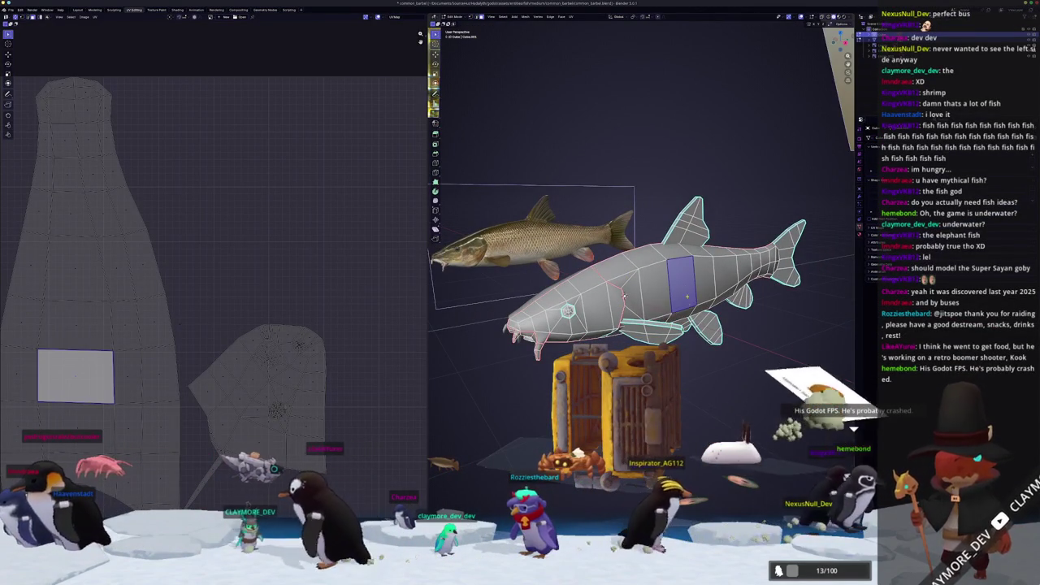
left_click(674, 315)
middle_click_drag(674, 315, 676, 317)
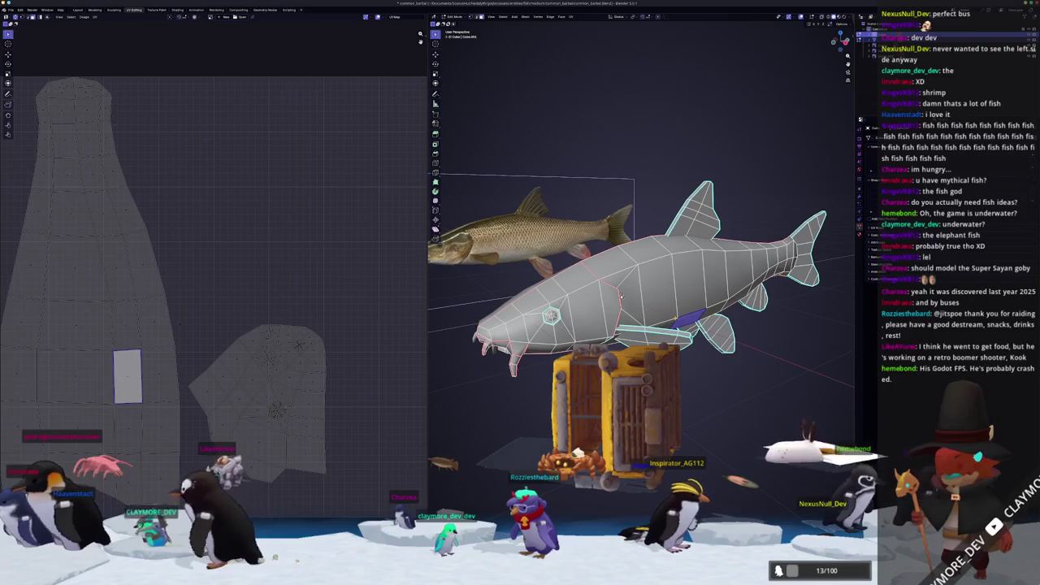
key("ctrl+l")
middle_click_drag(621, 298, 650, 269)
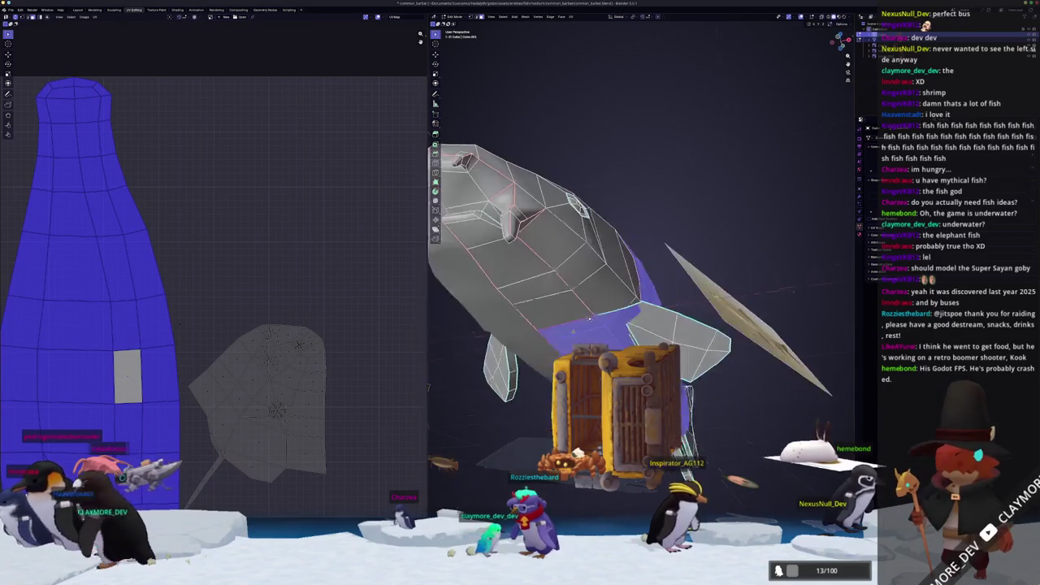
left_click(610, 215)
mouse_move(610, 215)
middle_mouse_down()
mouse_move(689, 283)
mouse_move(703, 278)
middle_mouse_up()
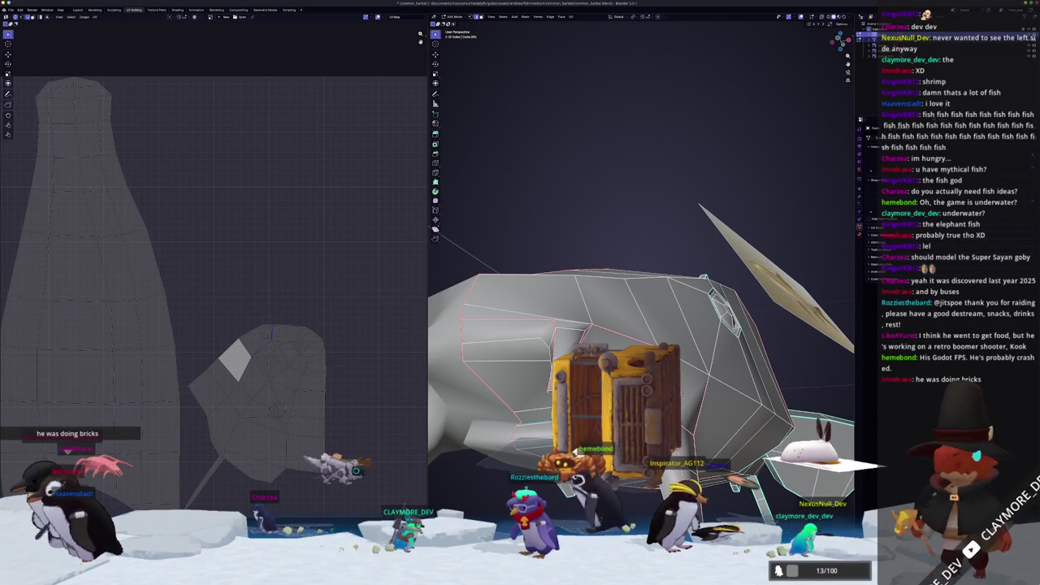
mouse_move(675, 407)
middle_mouse_down()
mouse_move(685, 413)
mouse_move(707, 366)
middle_mouse_up()
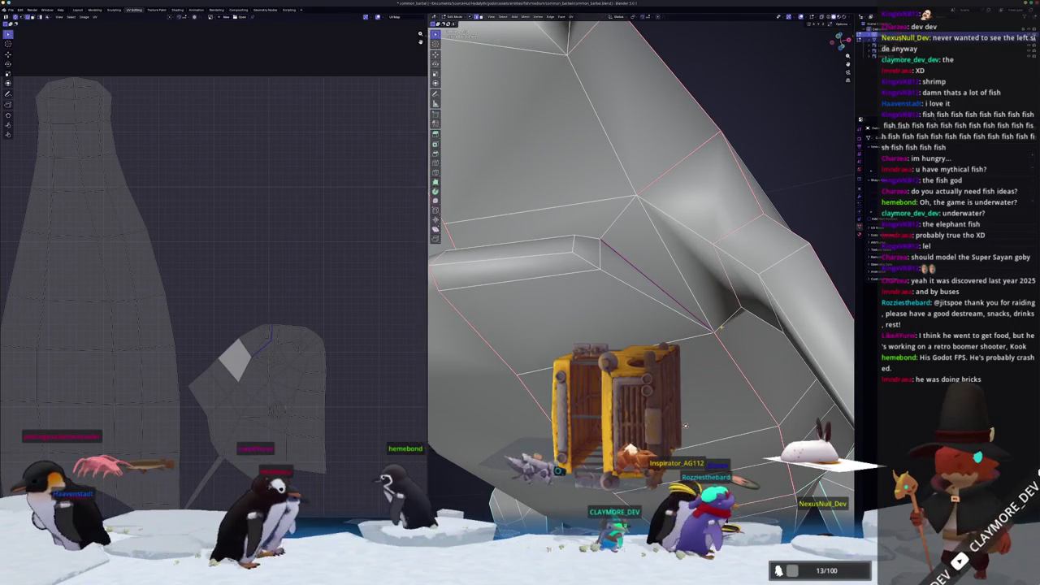
key("ctrl+e")
left_click(721, 329)
scroll(691, 341, "down", 3)
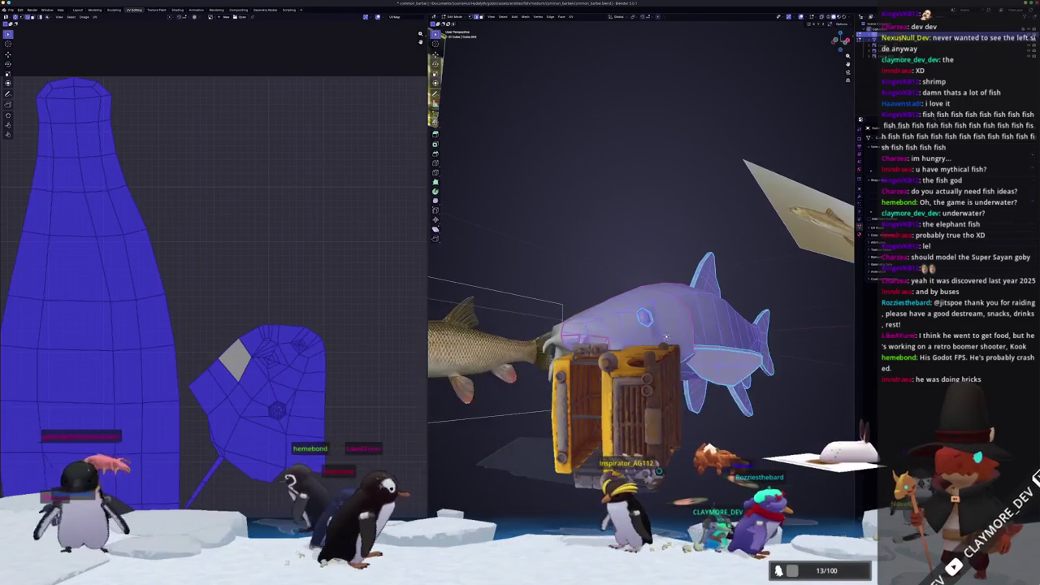
Select the whole catfish mesh, re-unwrap it into new UV islands, then deselect all.
key("l")
middle_click_drag(666, 336, 668, 252)
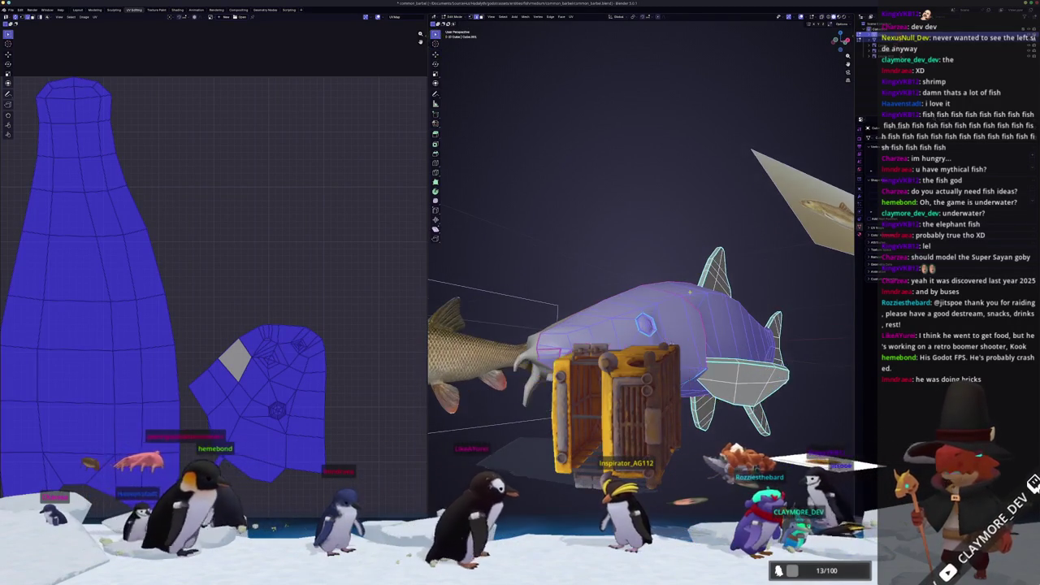
middle_click_drag(662, 328, 643, 298)
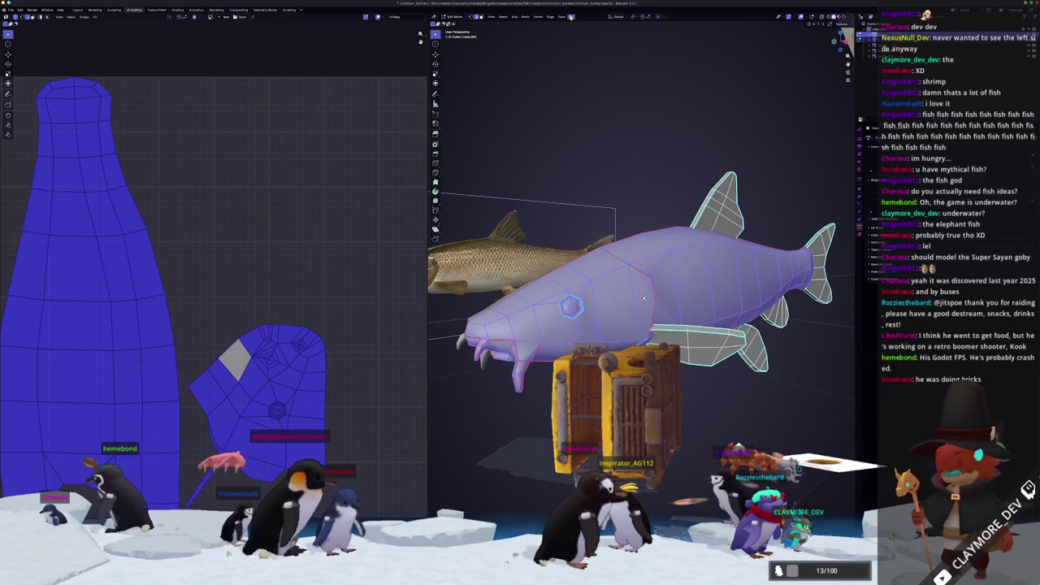
left_click(587, 35)
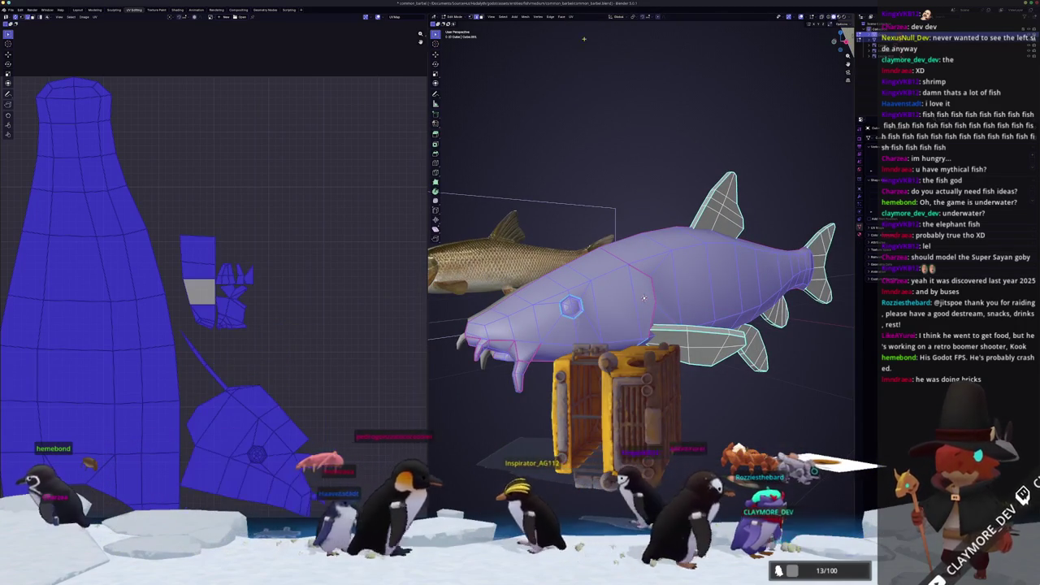
scroll(267, 389, "up", 2)
middle_click_drag(643, 298, 659, 305)
key("alt+a")
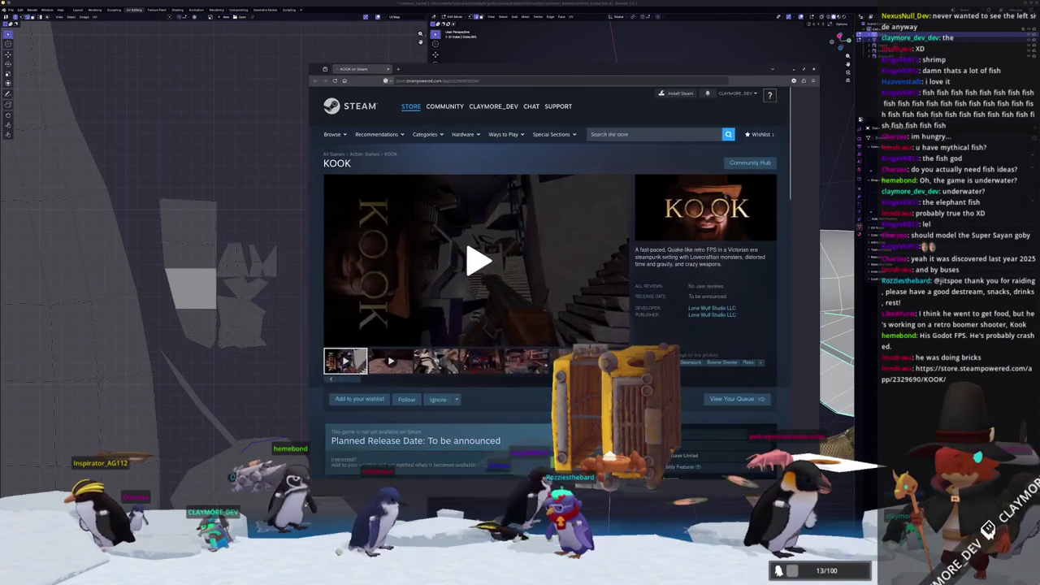
Play the KOOK gameplay trailer on its Steam store page.
left_click(486, 276)
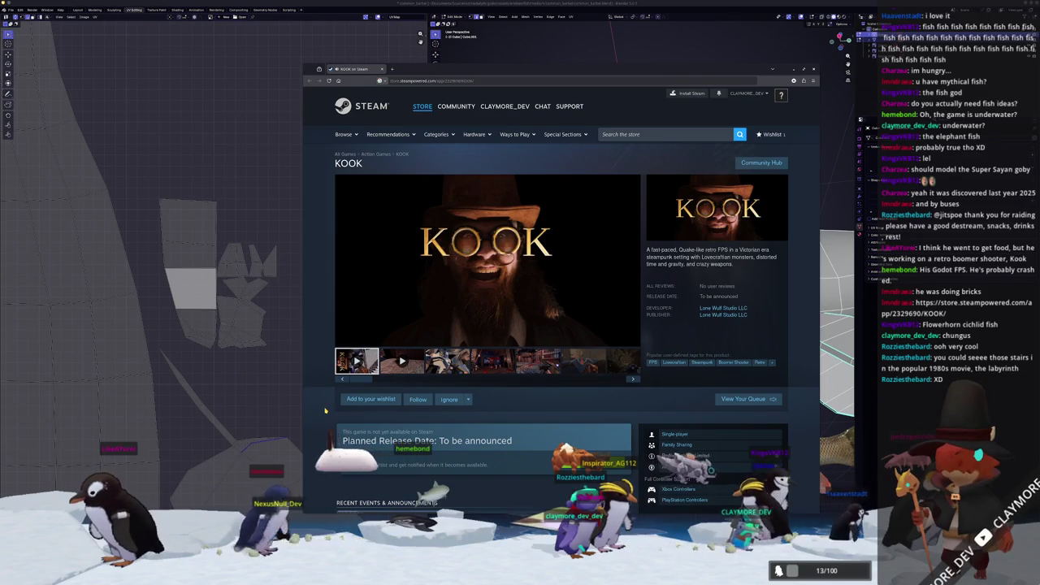
Pause the KOOK trailer at 1:27 and browse through several of the game's screenshots.
left_click(466, 266)
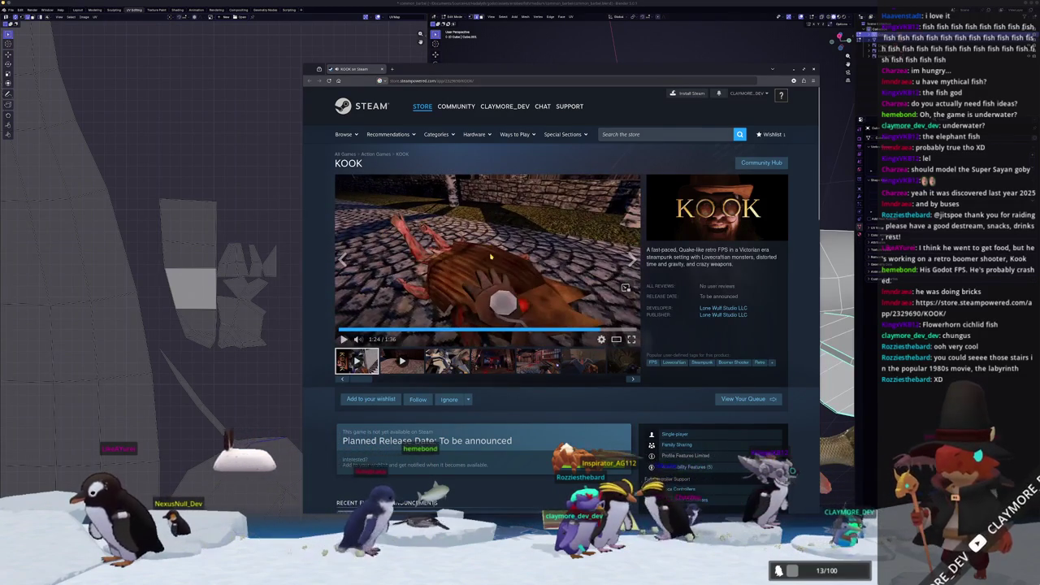
left_click(552, 236)
left_click(628, 366)
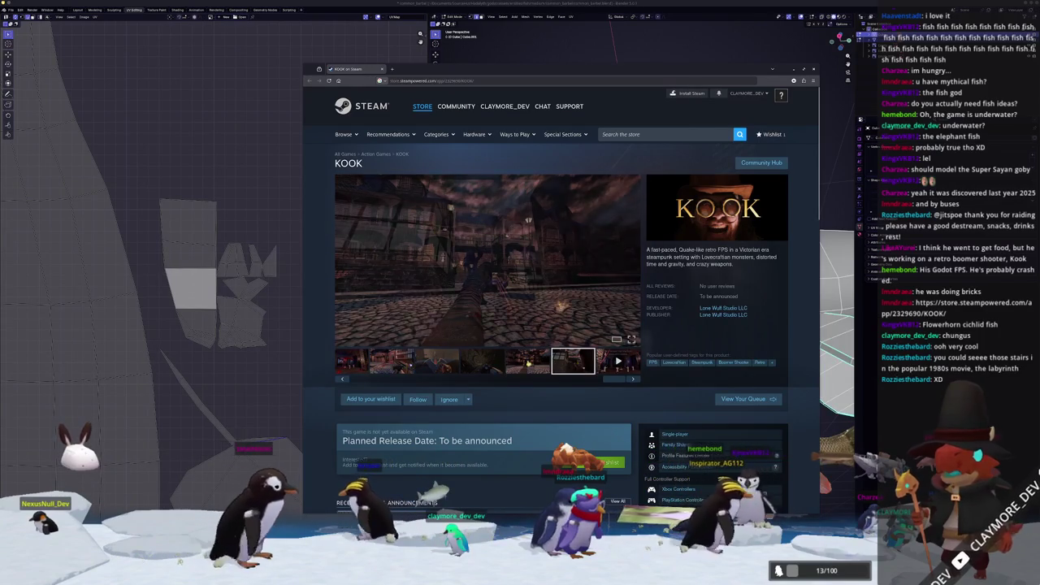
left_click(482, 361)
left_click(439, 360)
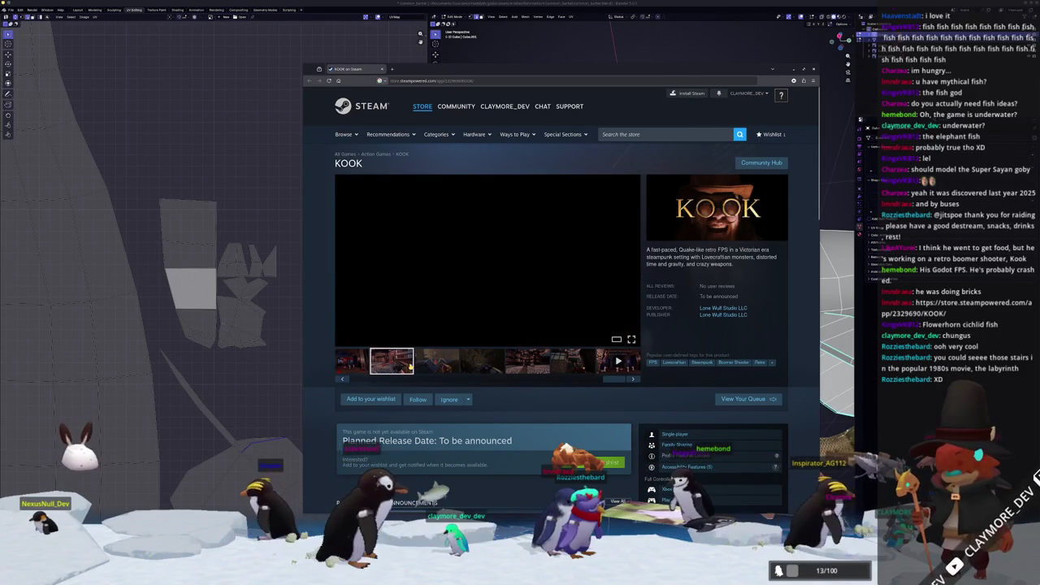
left_click(398, 361)
left_click(357, 361)
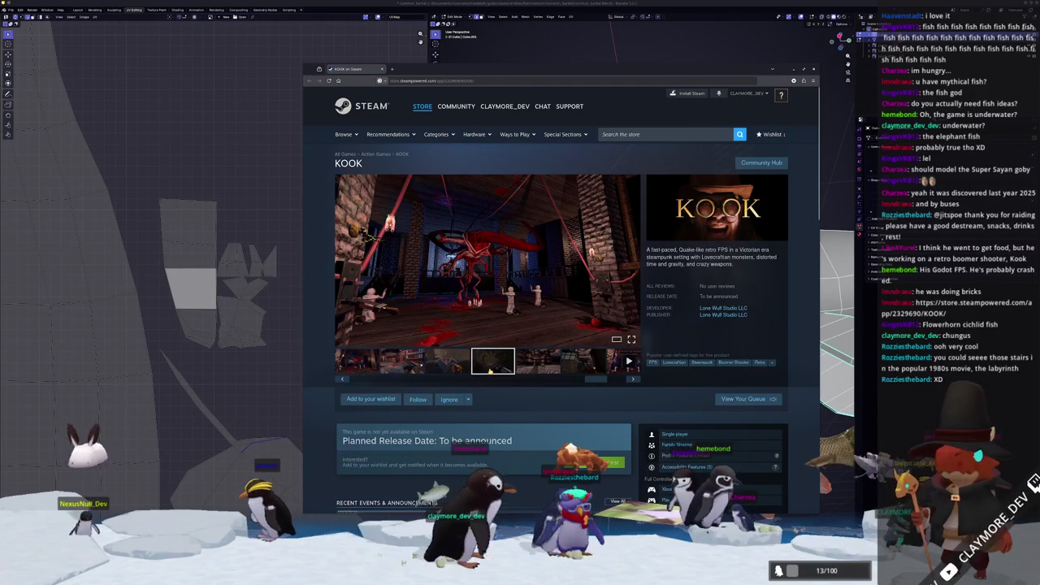
left_click(494, 360)
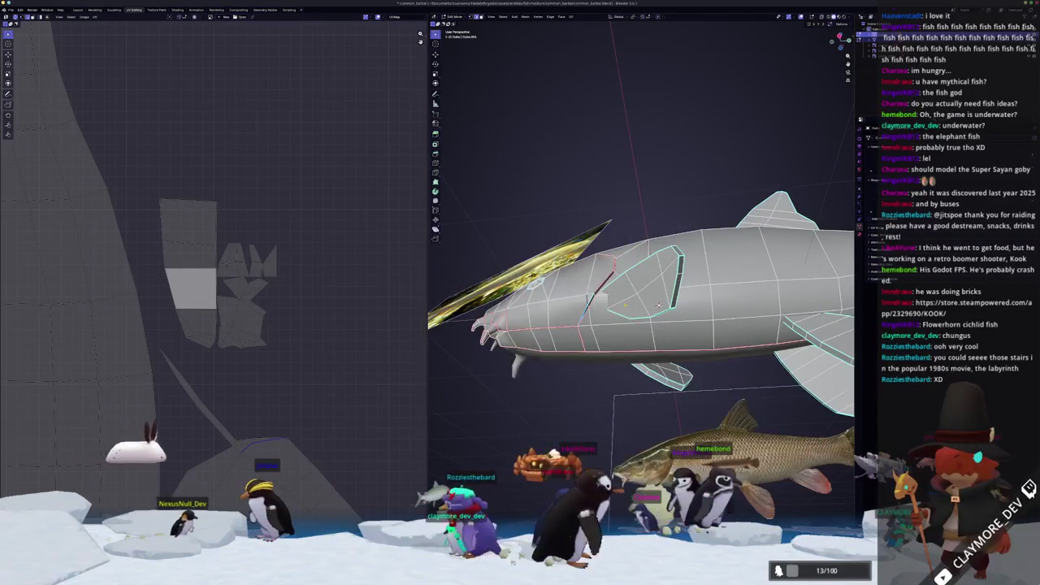
Select a fin face and unwrap its UVs, fitting the full UV square in view.
mouse_move(658, 305)
middle_mouse_down()
mouse_move(640, 298)
mouse_move(642, 309)
middle_mouse_up()
key("Tab")
key("Tab")
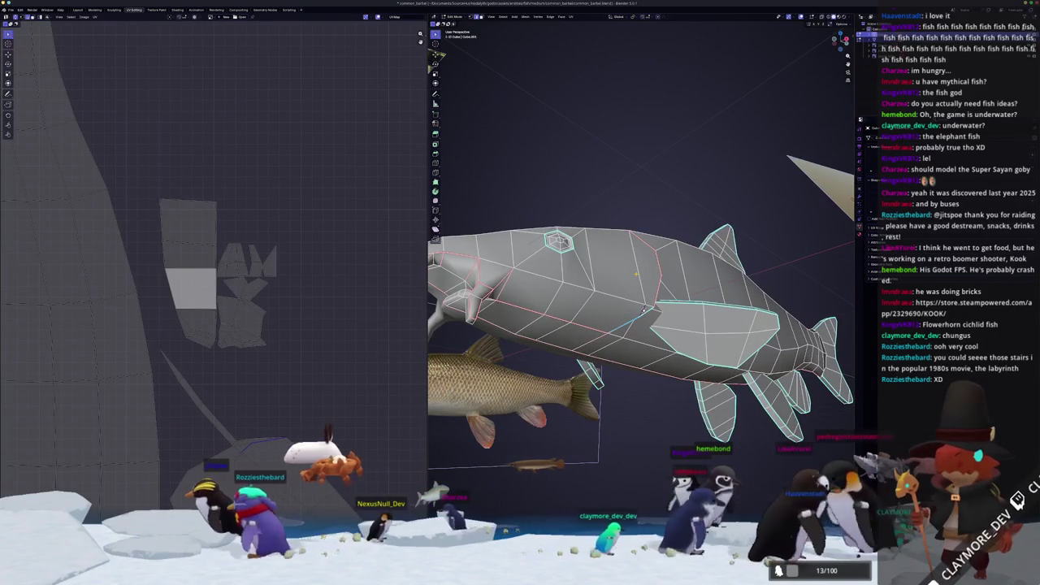
left_click(642, 310)
left_click(571, 17)
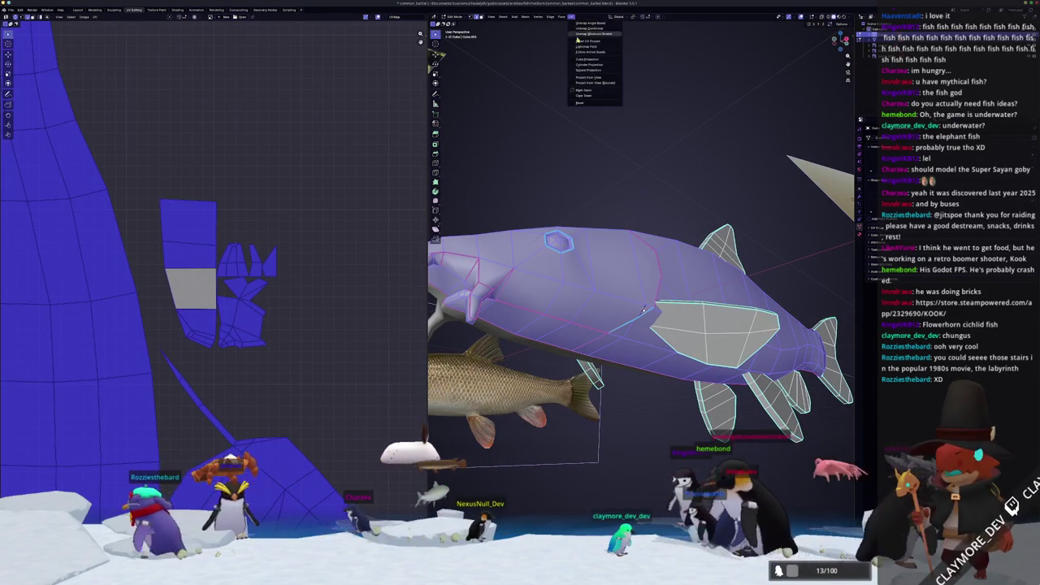
left_click(587, 37)
key("Home")
Select only the fin face and apply an edge operation from the right-click menu.
middle_click_drag(642, 305, 656, 312)
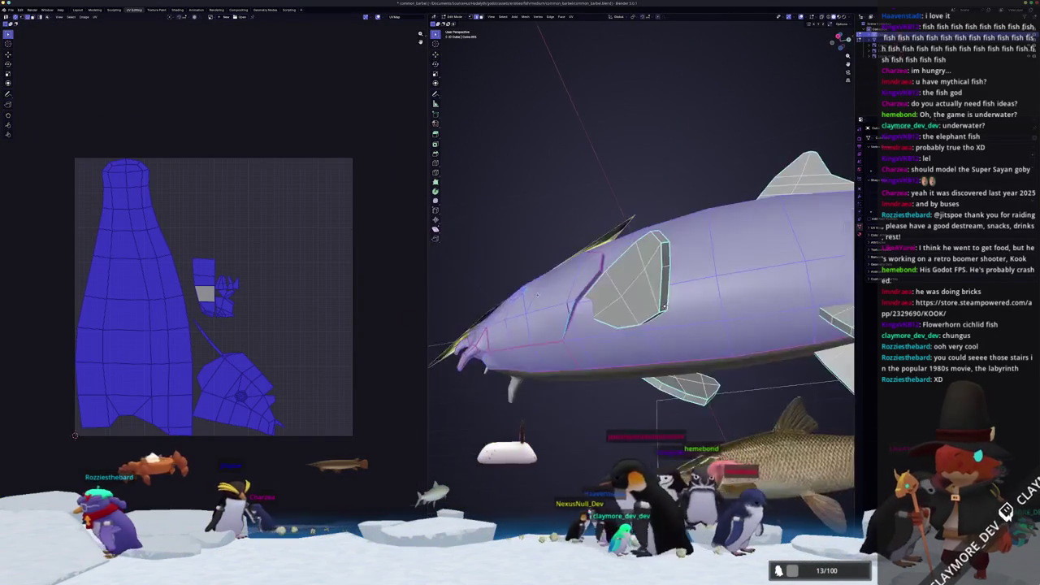
left_click(656, 312)
scroll(666, 329, "up", 3)
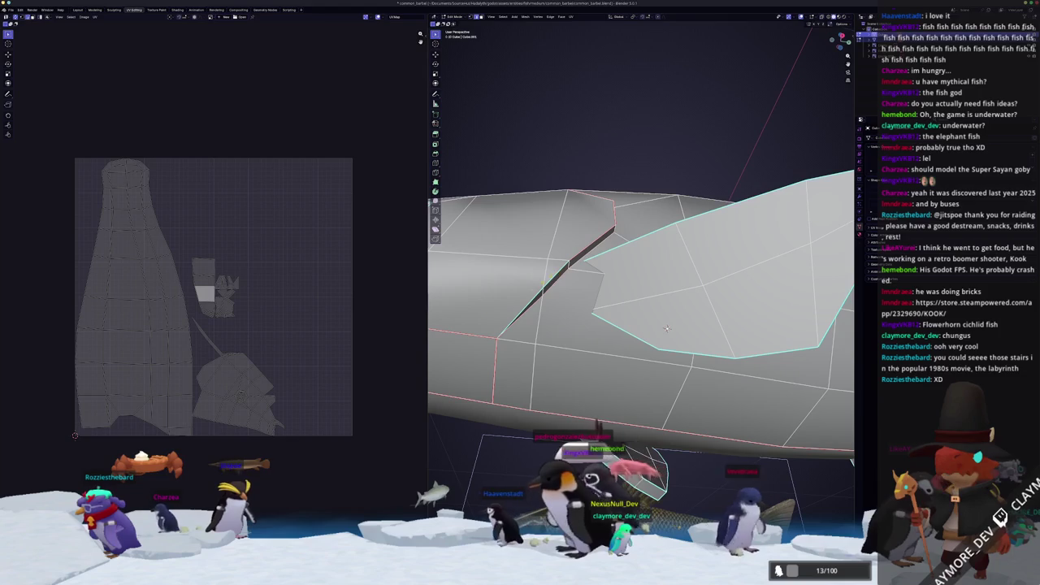
right_click(533, 300)
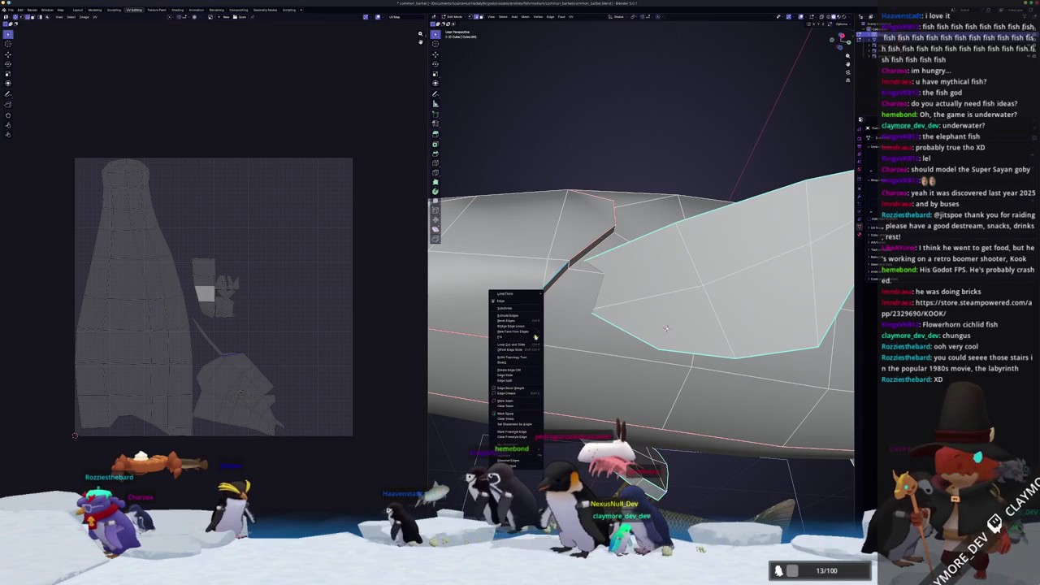
left_click(530, 402)
scroll(530, 402, "down", 5)
scroll(530, 401, "down", 1)
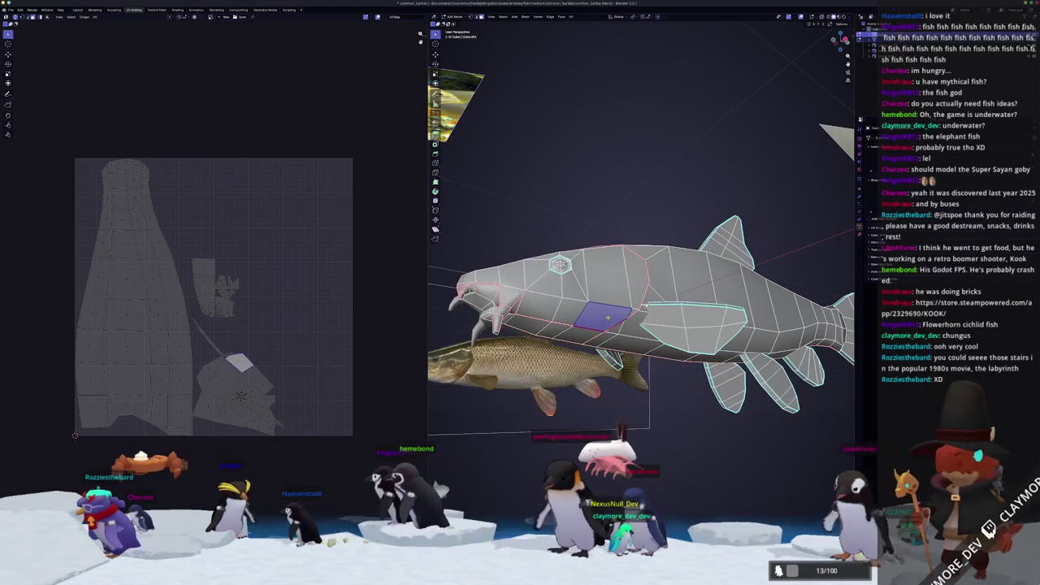
Select the whole fish mesh, re-unwrap its UVs, and switch to Godot.
key("ctrl+l")
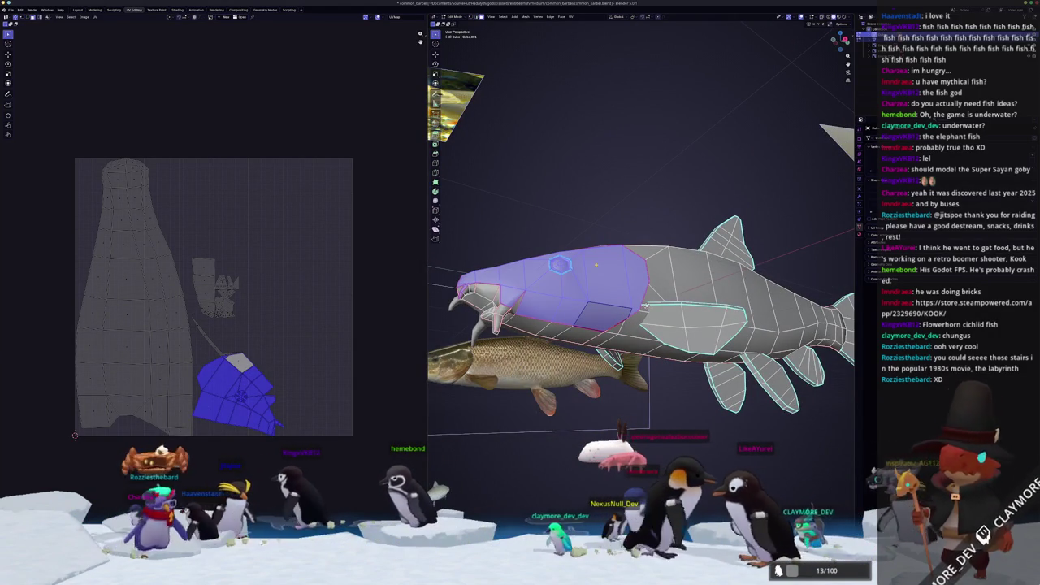
key("l")
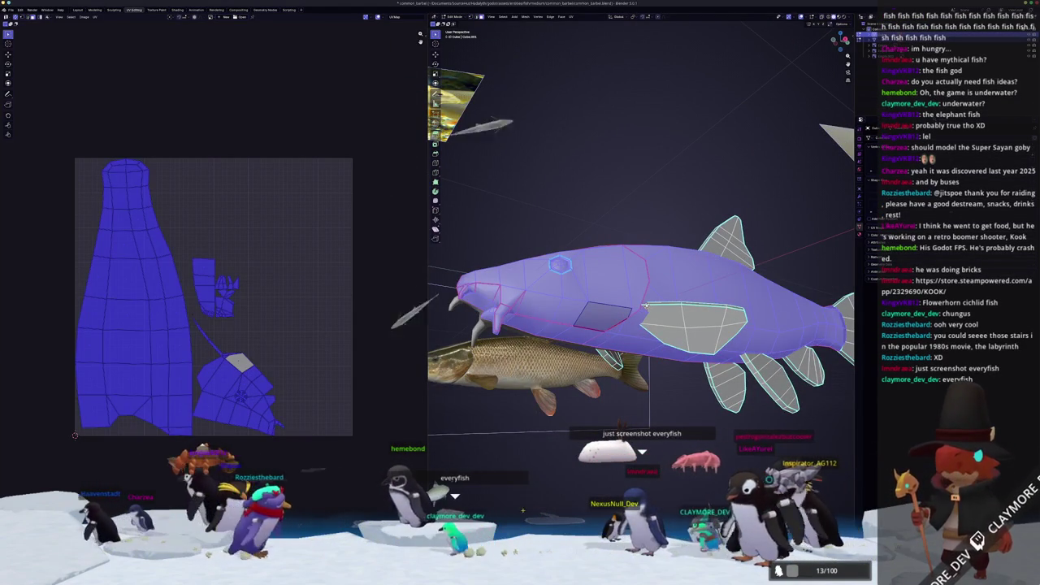
middle_click_drag(644, 307, 648, 298)
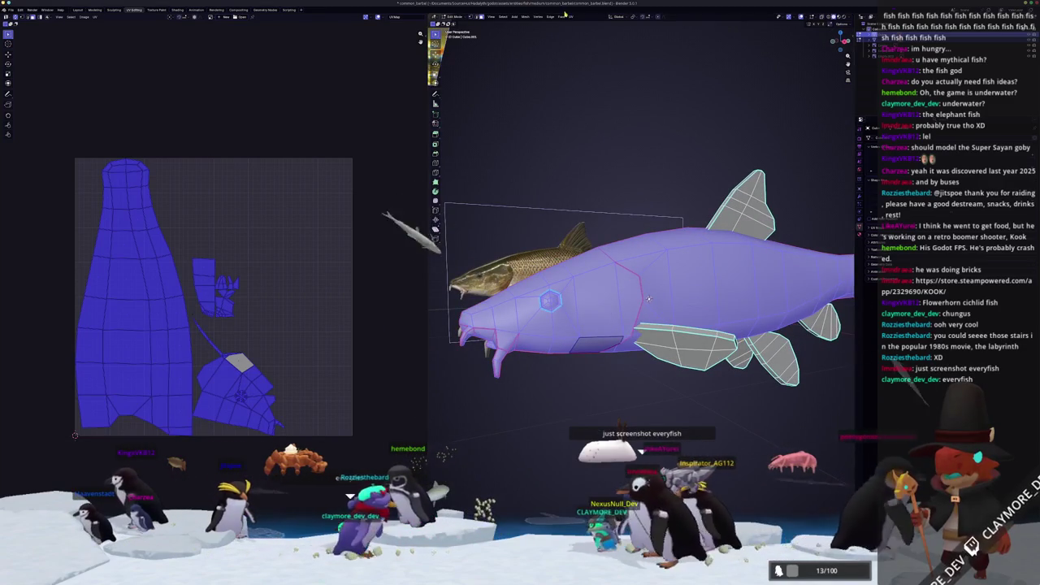
left_click(564, 15)
left_click(596, 40)
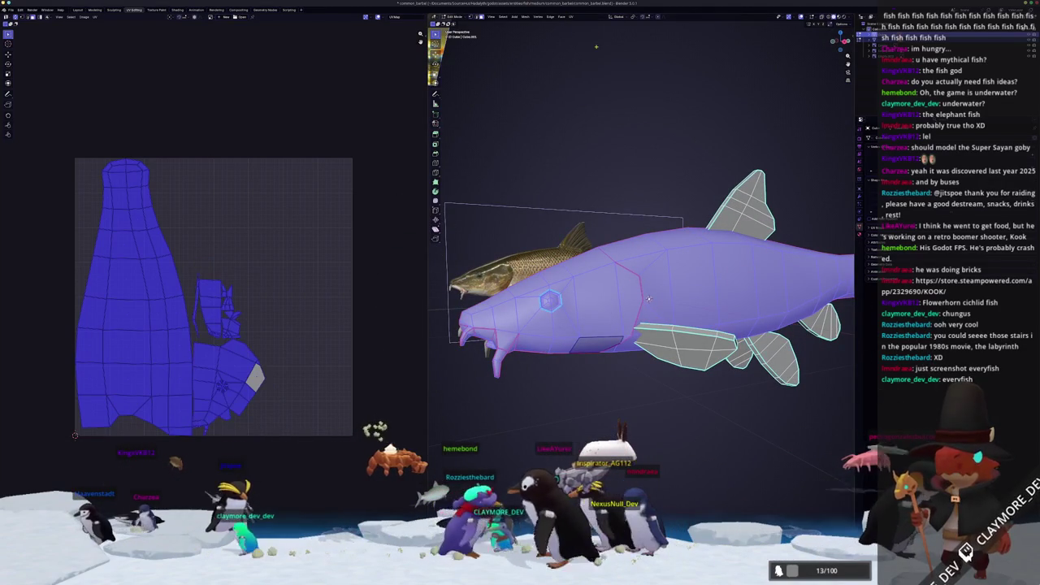
middle_click_drag(648, 298, 638, 301)
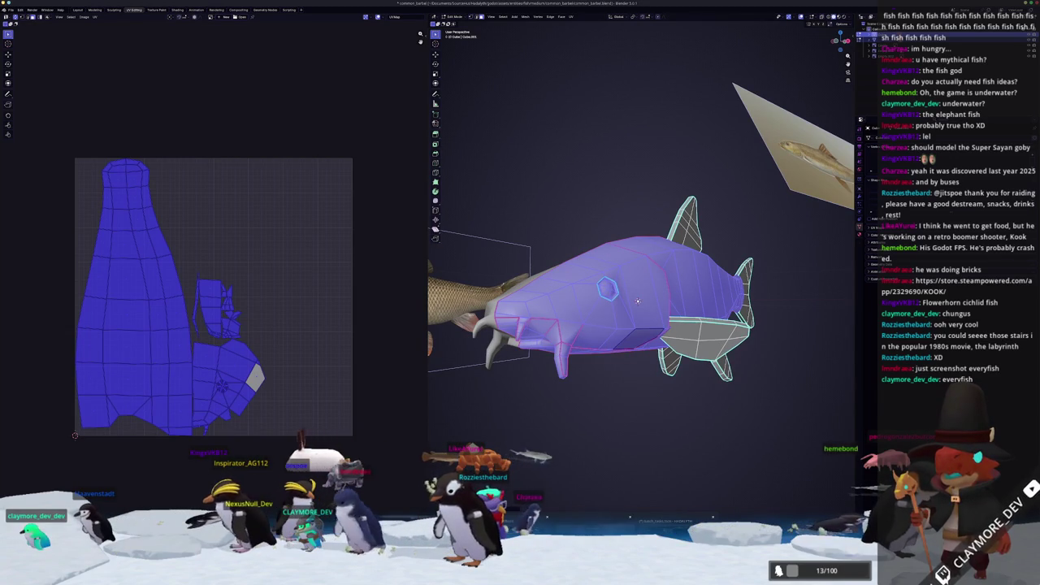
key("alt+Tab")
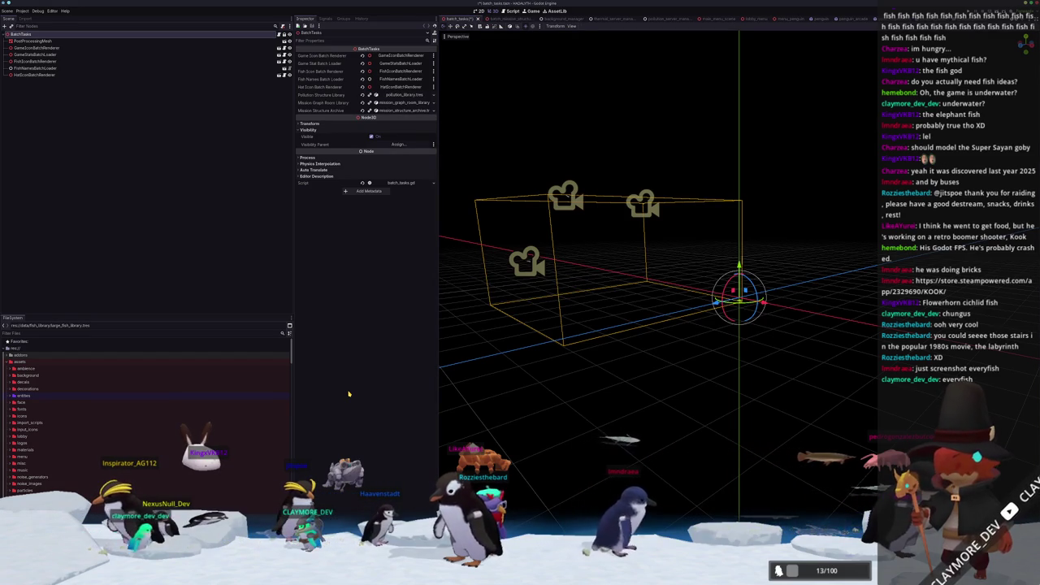
Open anomalocaris.tscn via Quick Open and orbit in for a close side-on view.
key("shift+alt+o")
type("anomalocaris")
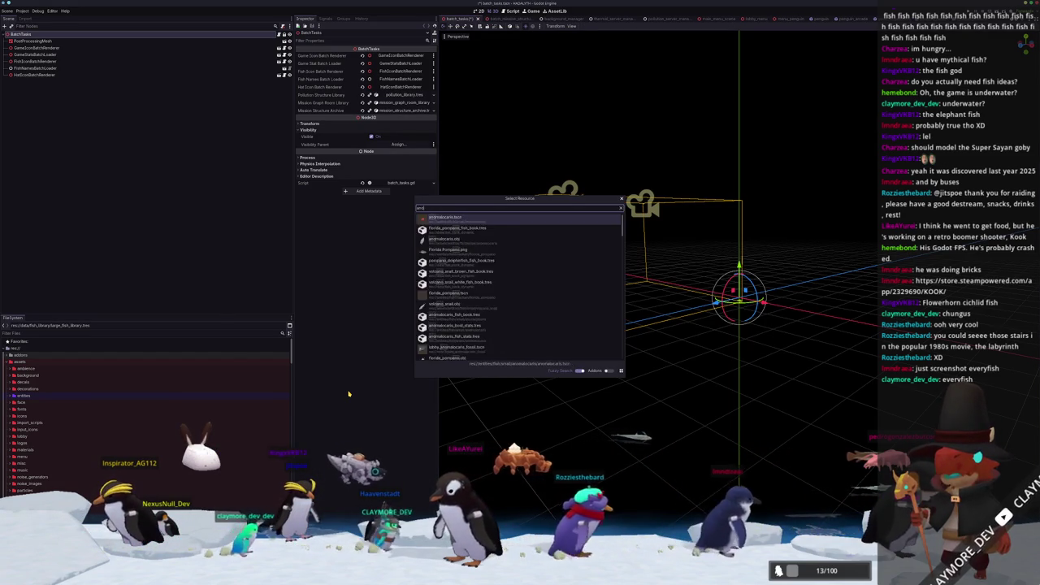
key("Return")
scroll(487, 394, "up", 5)
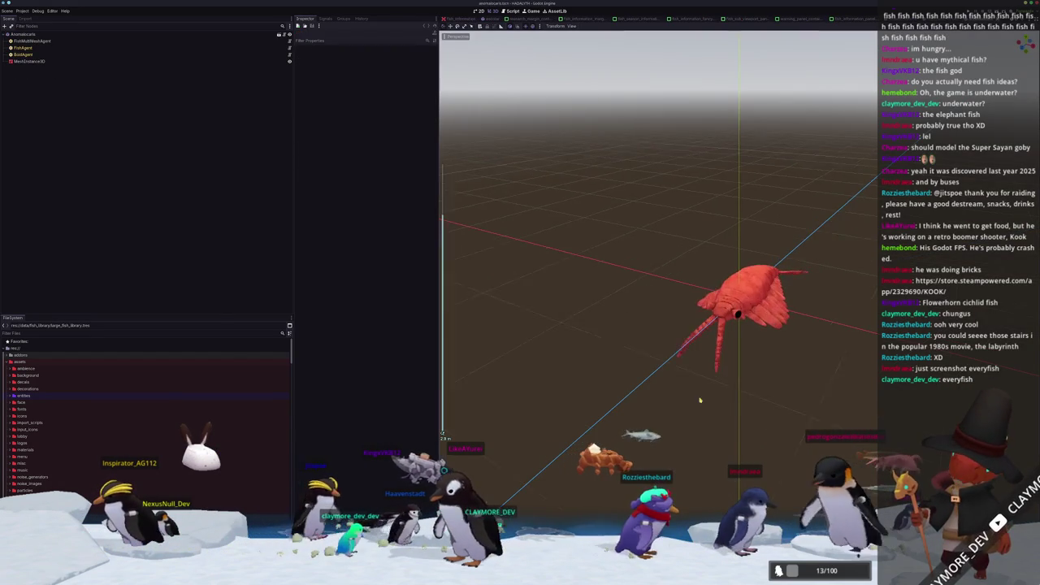
mouse_move(528, 394)
middle_mouse_down()
mouse_move(708, 395)
mouse_move(689, 384)
mouse_move(670, 389)
middle_mouse_up()
Back in Blender, orbit around the catfish and deselect the whole fish mesh.
scroll(699, 390, "down", 2)
key("alt+Tab")
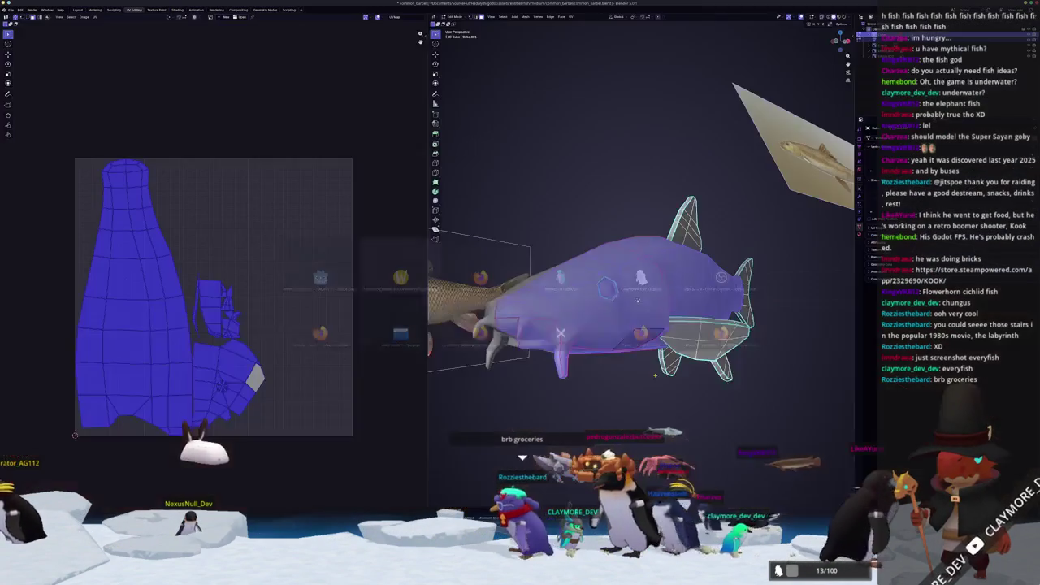
middle_click_drag(636, 295, 601, 317)
scroll(238, 366, "up", 3)
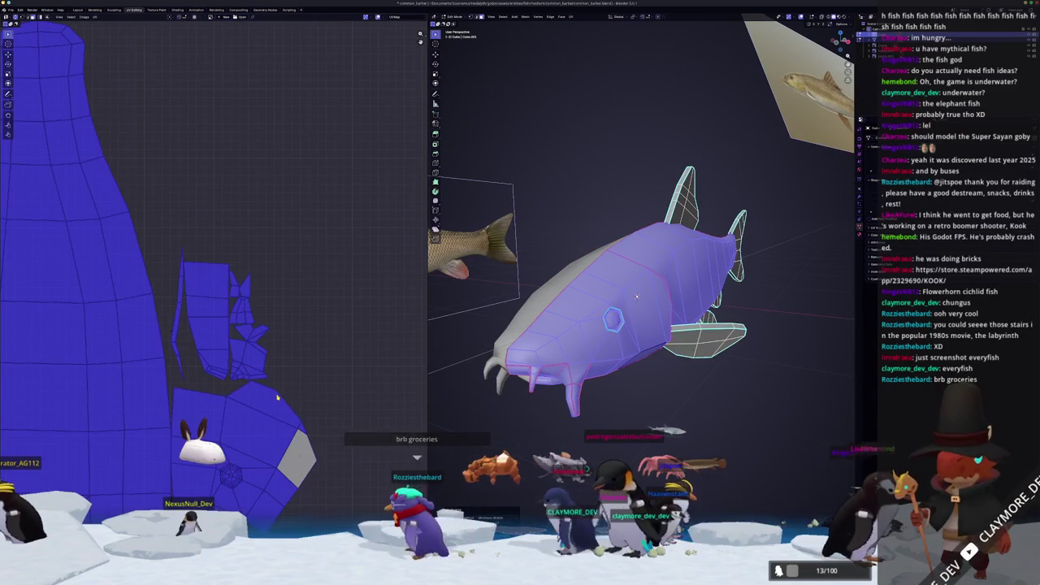
scroll(278, 398, "down", 2)
middle_click_drag(637, 297, 660, 306)
scroll(660, 305, "down", 4)
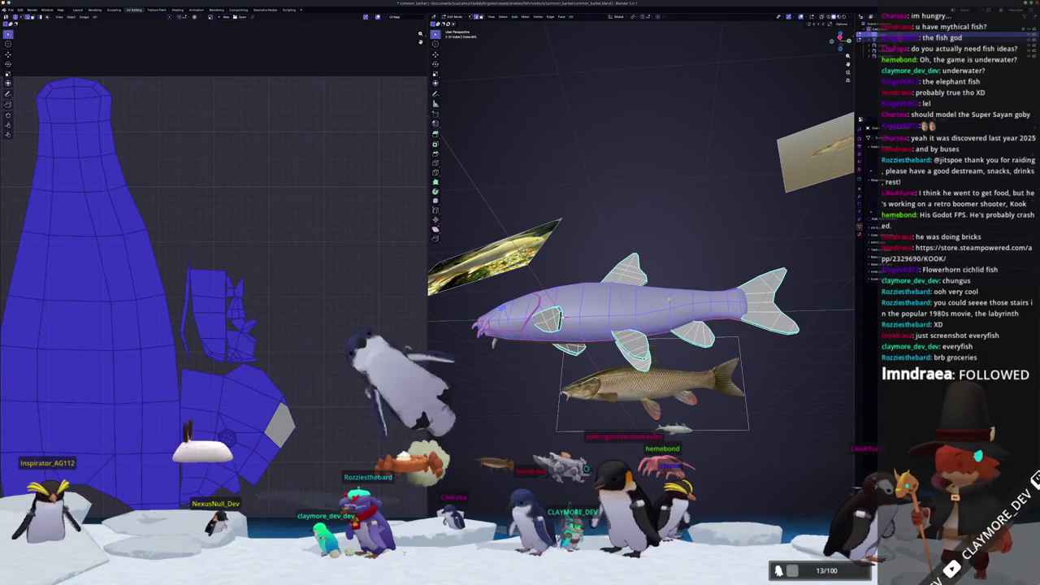
key("alt+a")
scroll(536, 313, "up", 2)
Leave edit mode and make the small fish Cube.003 the active object.
middle_click_drag(536, 313, 609, 344)
right_click(609, 344)
mouse_move(609, 390)
middle_mouse_down()
mouse_move(609, 404)
mouse_move(677, 394)
middle_mouse_up()
key("Tab")
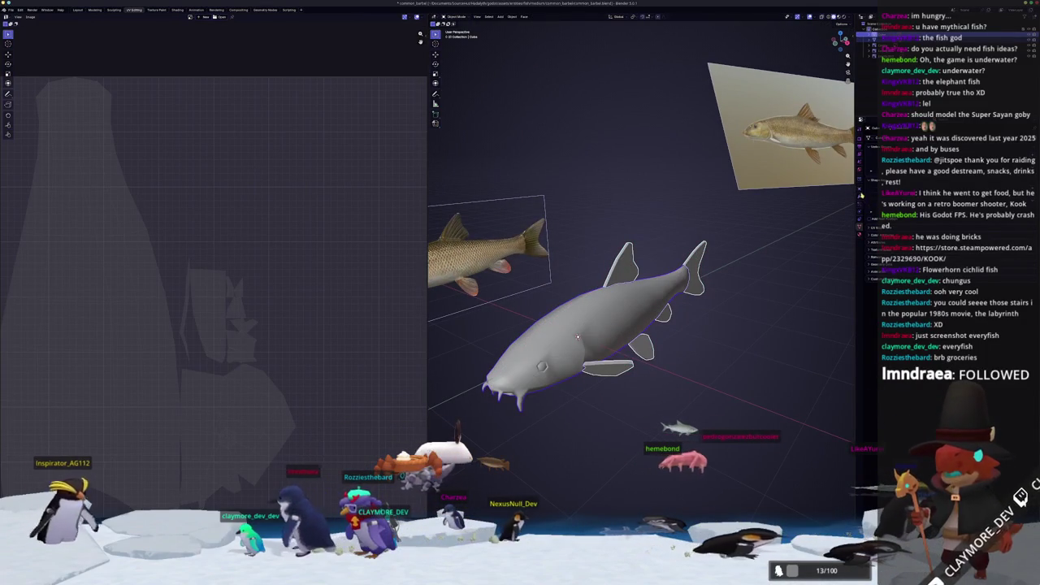
mouse_move(578, 336)
middle_mouse_down()
mouse_move(751, 273)
mouse_move(617, 325)
middle_mouse_up()
left_click(606, 331)
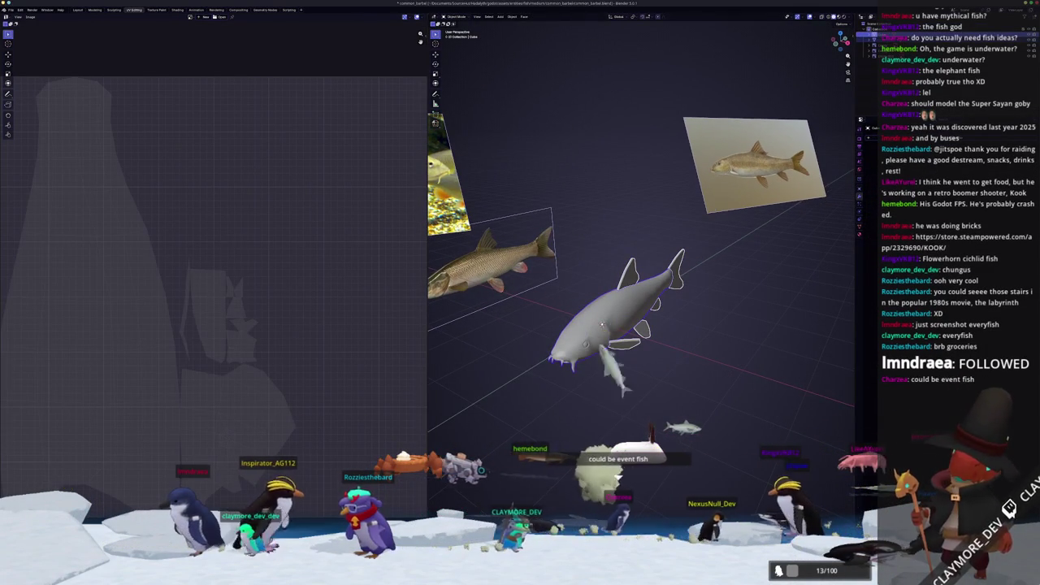
key("Return")
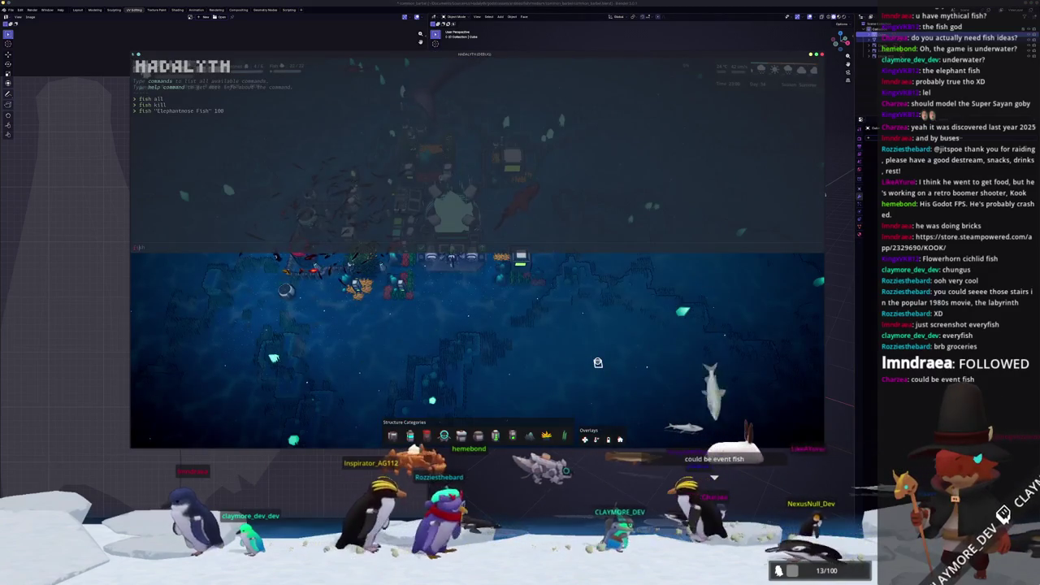
Spawn a Flowerhorn fish with the console command fish "Flowerhorn".
type("fish \"Flo")
key("Tab")
key("Return")
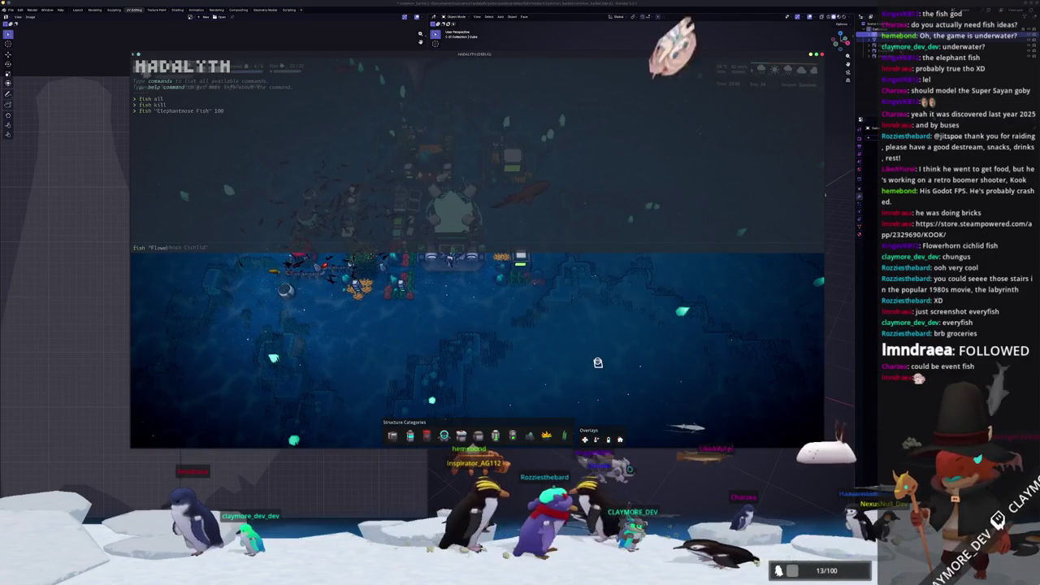
key("Escape")
Pan around the base, inspect the Core, then close the game window.
key("d")
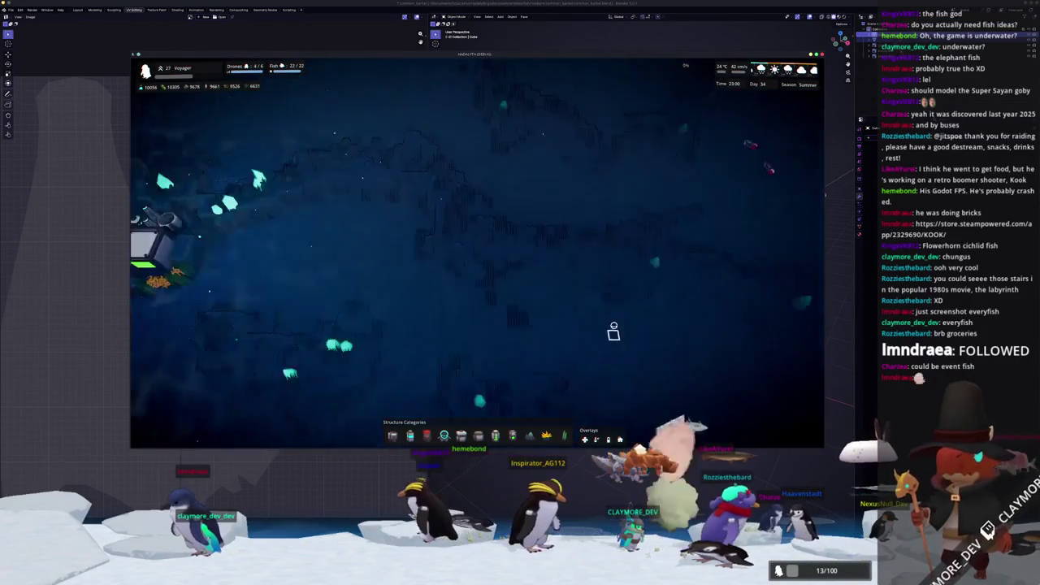
key("d")
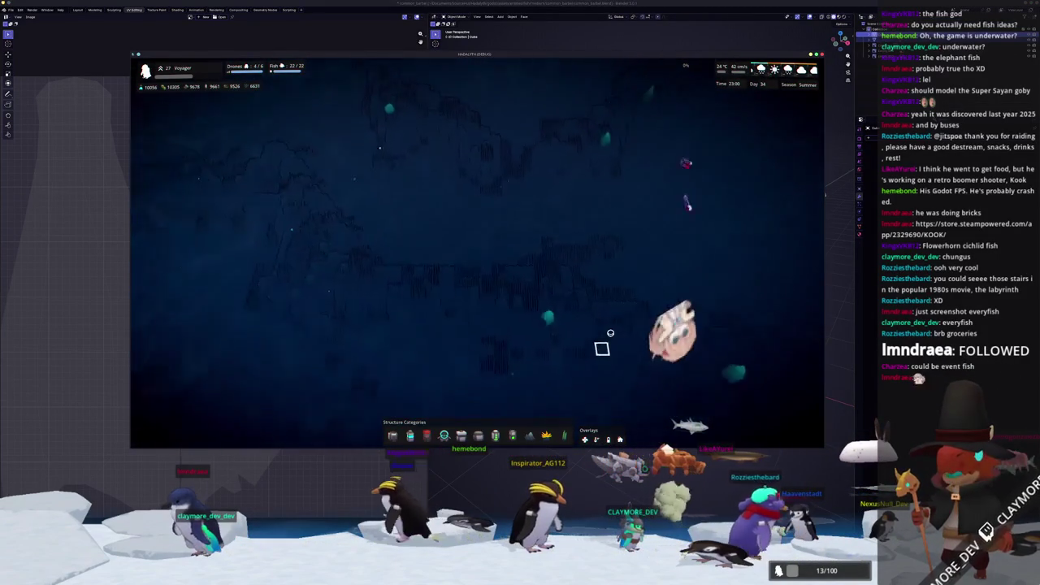
scroll(607, 338, "up", 4)
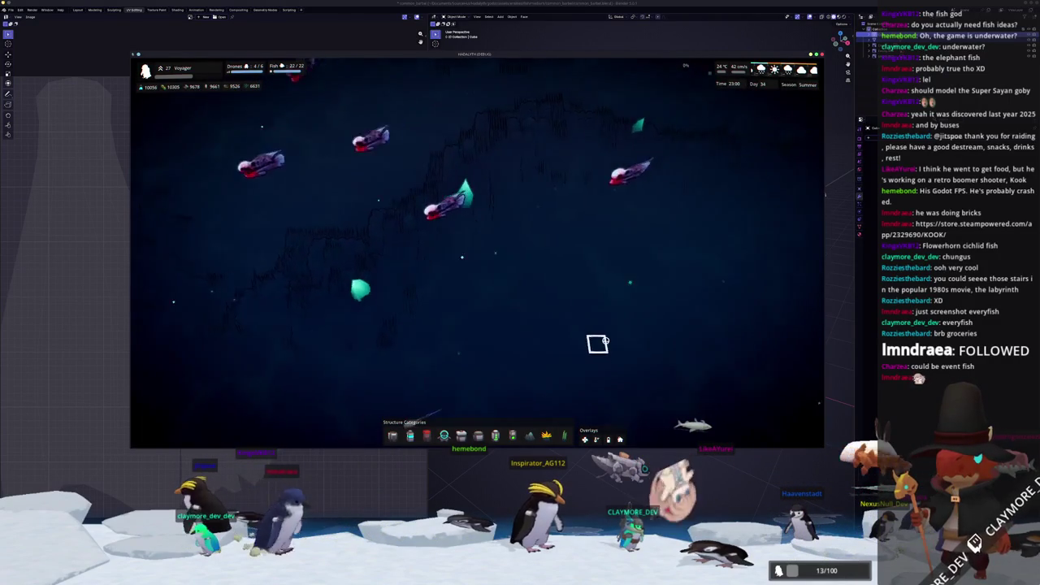
key("h")
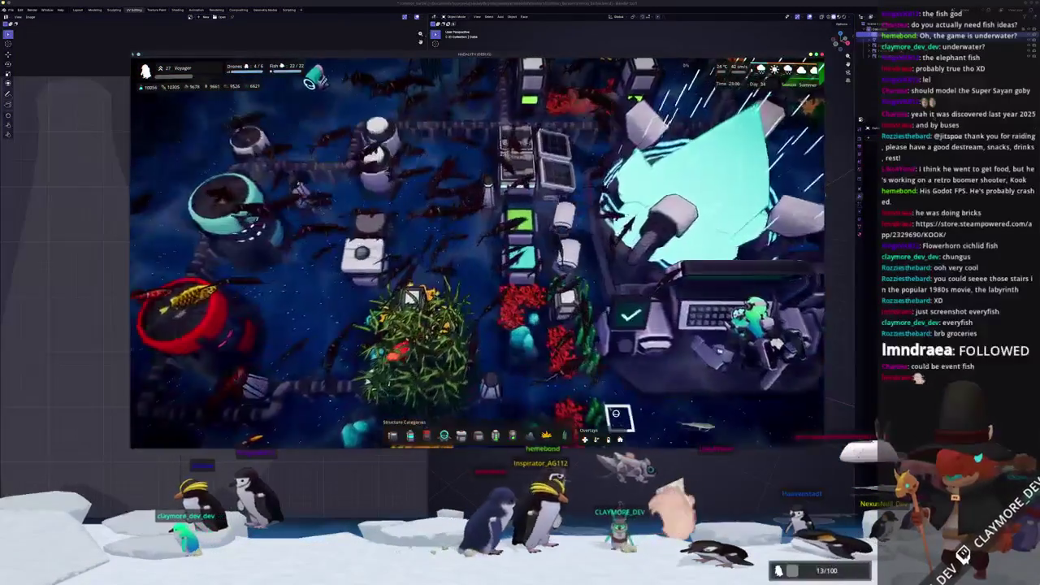
scroll(607, 399, "down", 5)
left_click(519, 284)
key("Escape")
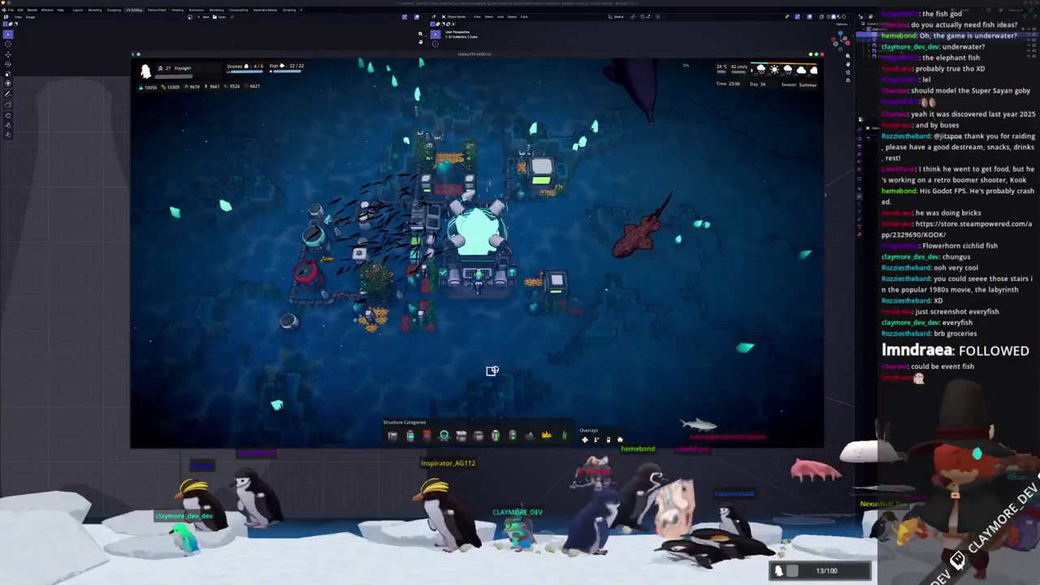
key("alt+F4")
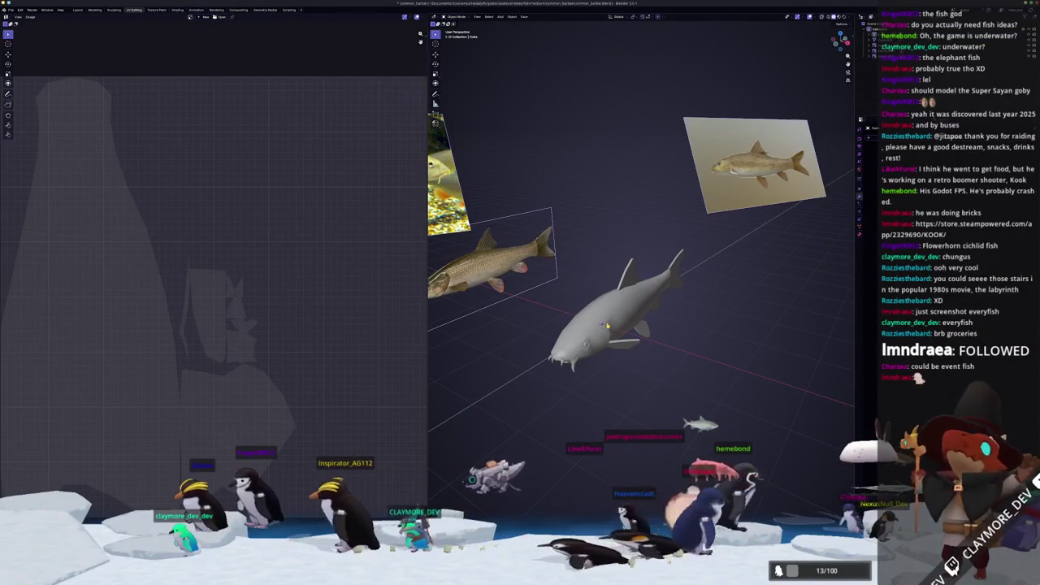
Enter edit mode, select the whole catfish mesh and unwrap its UVs.
key("Tab")
middle_click_drag(642, 325, 569, 325)
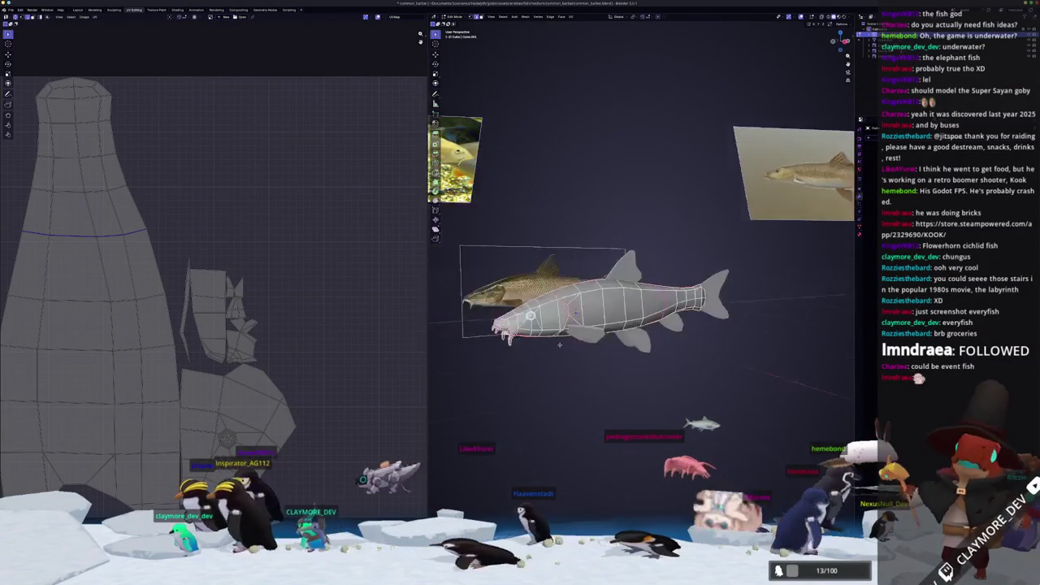
scroll(214, 296, "down", 3)
middle_click_drag(642, 325, 618, 325)
key("a")
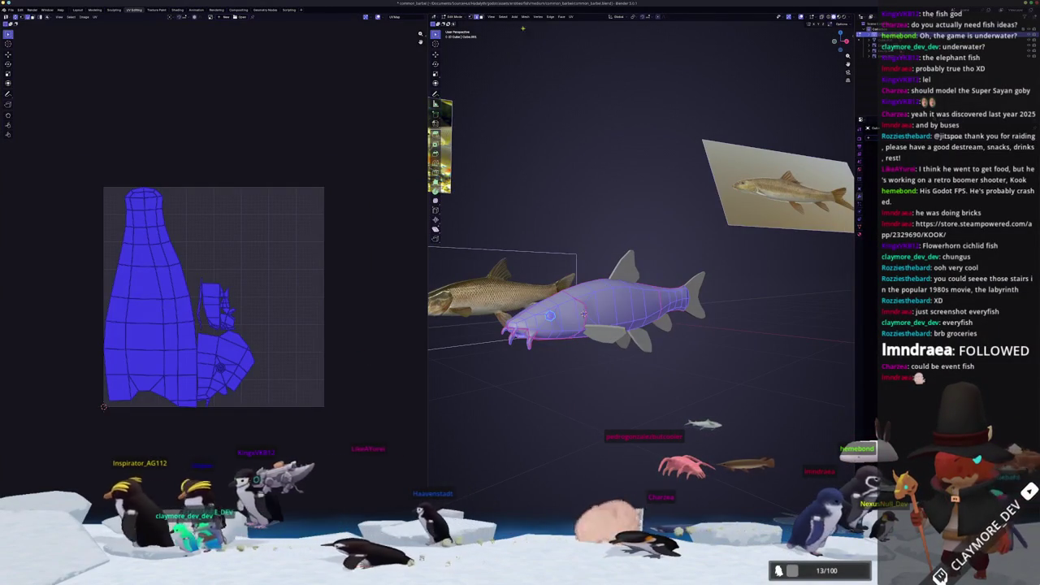
left_click(572, 16)
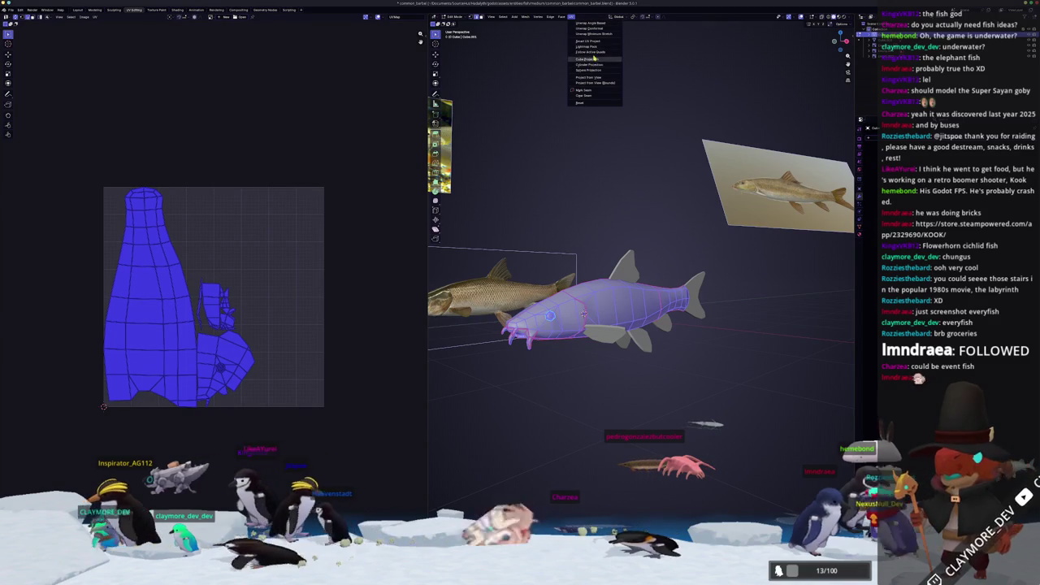
left_click(600, 34)
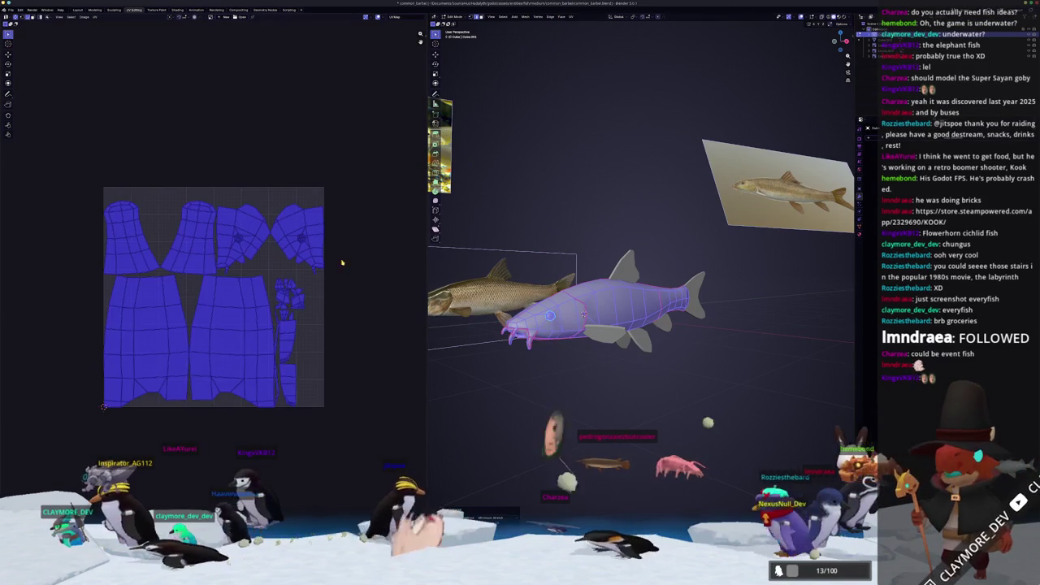
scroll(348, 284, "up", 1)
Smart UV Project the selected fin faces, then toggle object and edit mode to check the UVs.
key("alt+a")
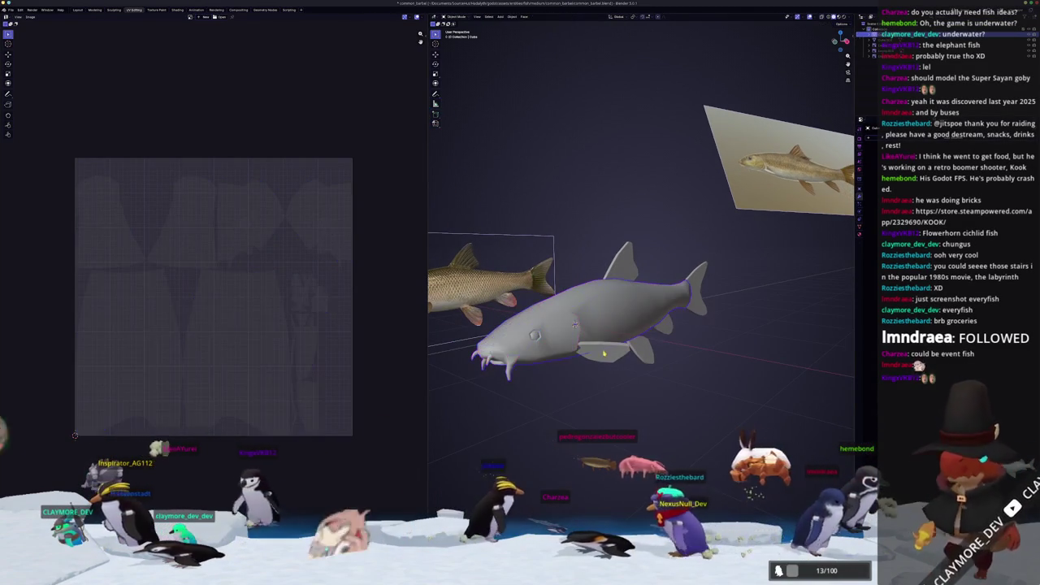
key("l")
middle_click_drag(573, 321, 534, 57)
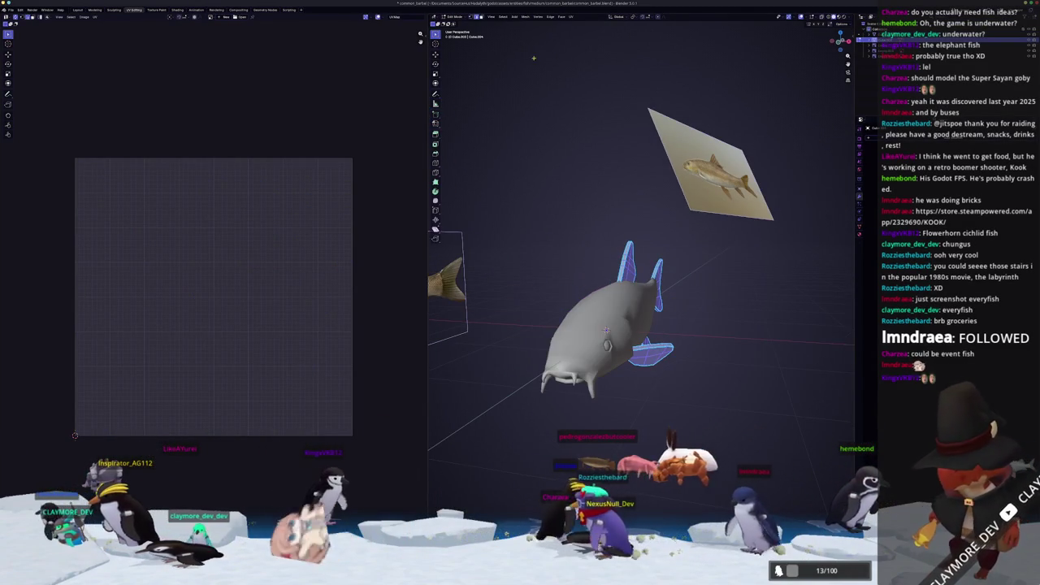
left_click(571, 16)
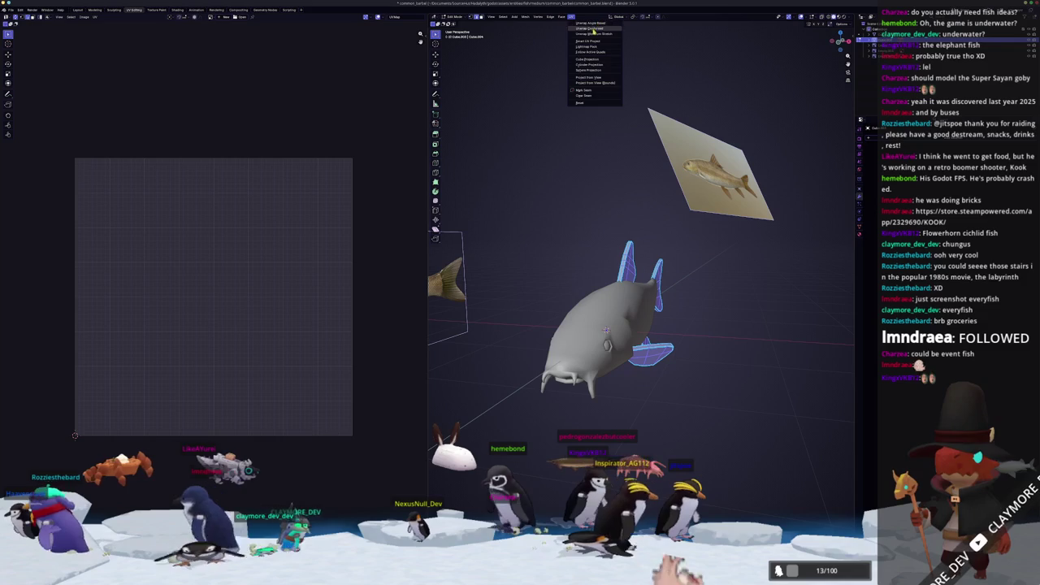
left_click(590, 43)
left_click(580, 94)
key("Tab")
key("Tab")
key("Tab")
scroll(663, 368, "down", 2)
key("Tab")
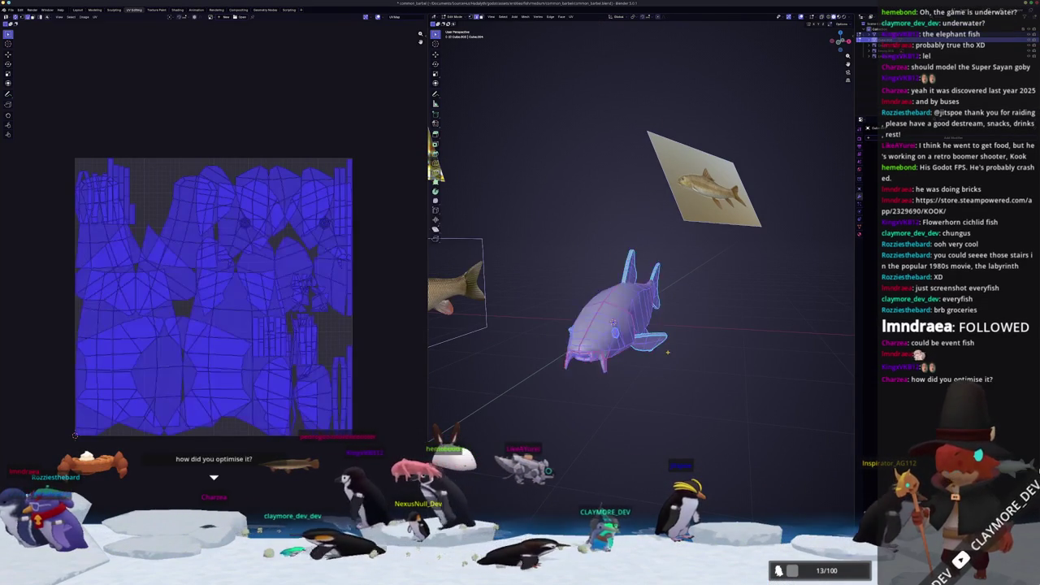
Pack the catfish UV islands with UVPackmaster's Pack in the N panel, then leave edit mode.
scroll(719, 323, "up", 3)
middle_click_drag(719, 324, 824, 281)
scroll(824, 281, "down", 2)
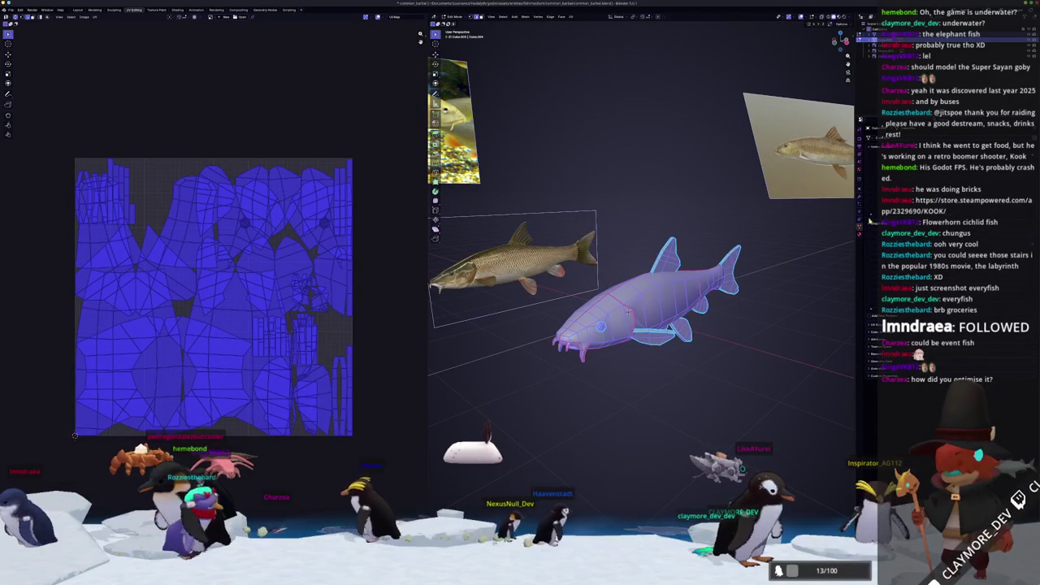
middle_click_drag(627, 312, 616, 297, "shift")
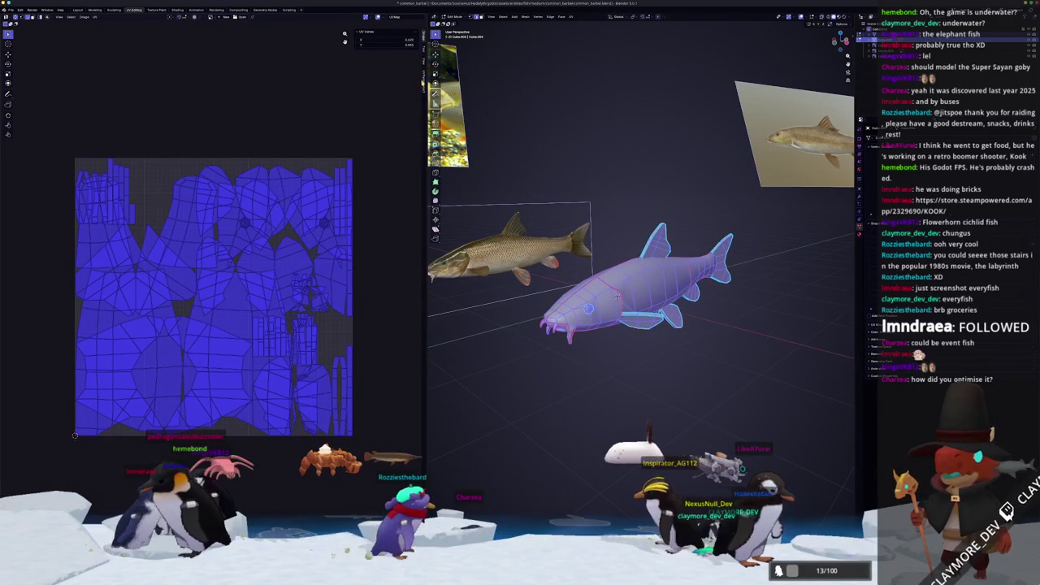
key("n")
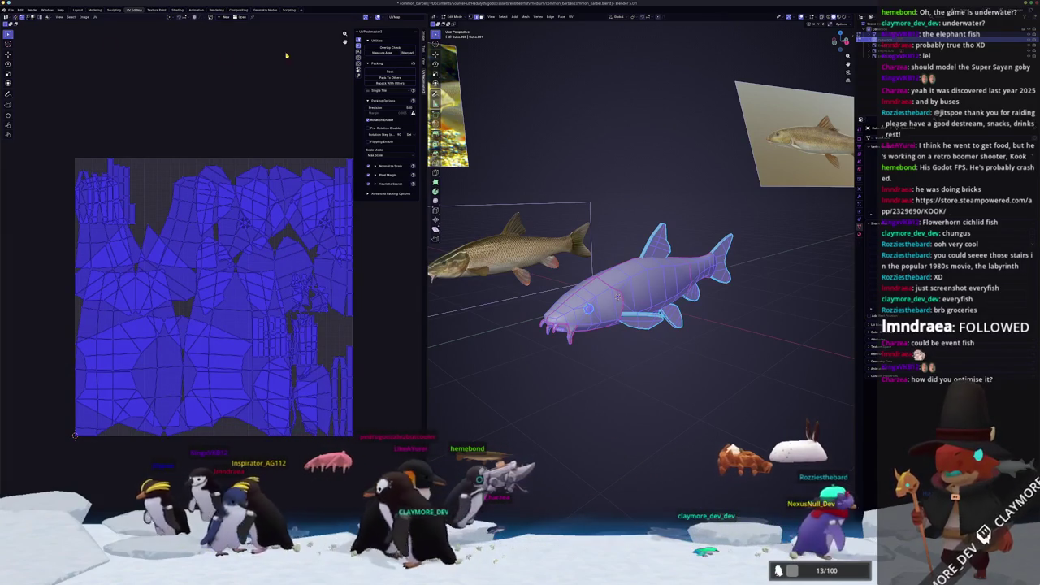
left_click(390, 74)
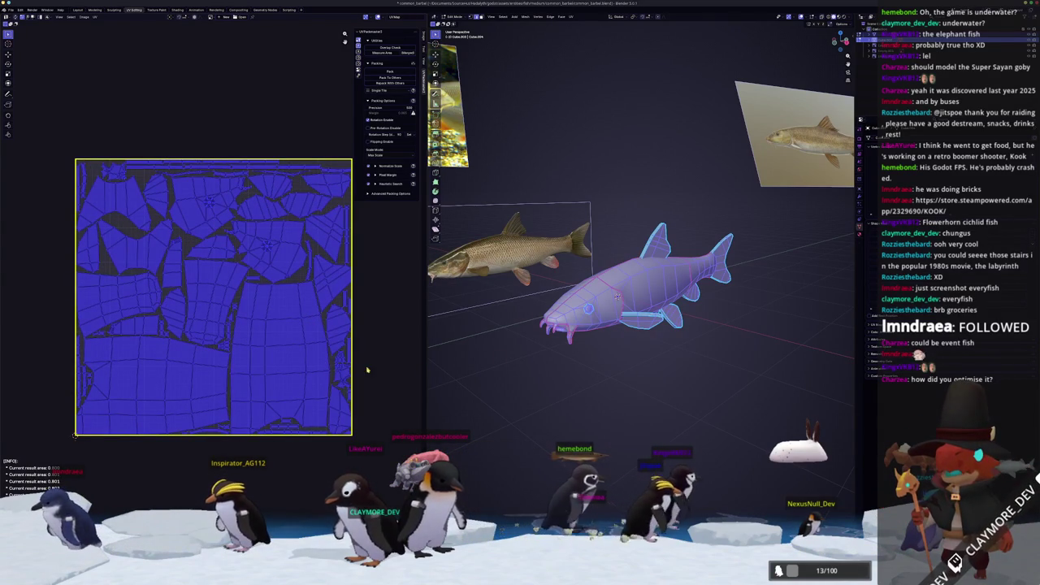
key("Tab")
scroll(622, 393, "up", 2)
scroll(619, 392, "up", 2)
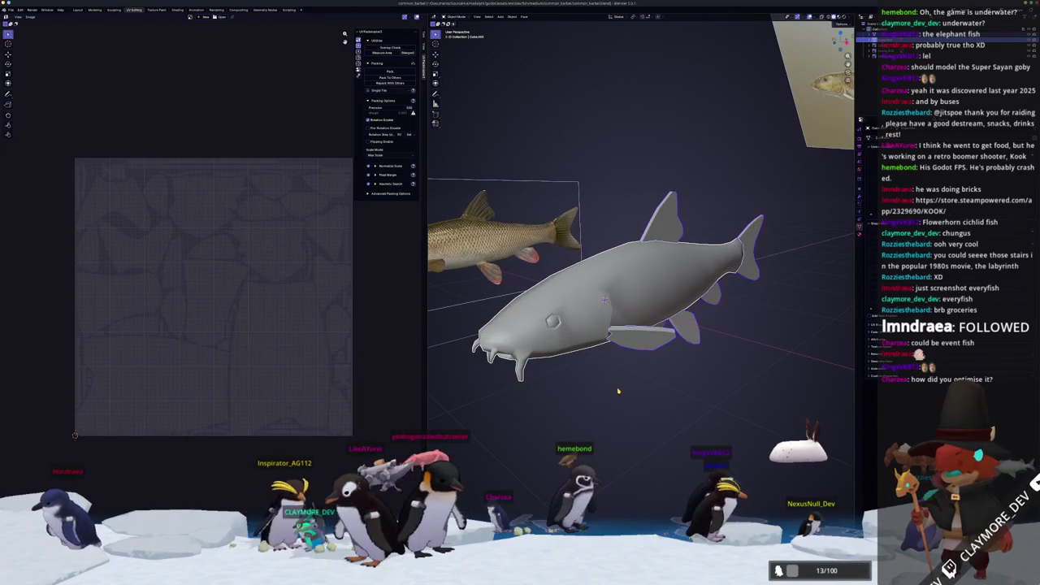
Scale the catfish down to about 0.558 and check it from the top orthographic view.
scroll(617, 391, "down", 2)
middle_click_drag(655, 335, 775, 289)
key("n")
key("s")
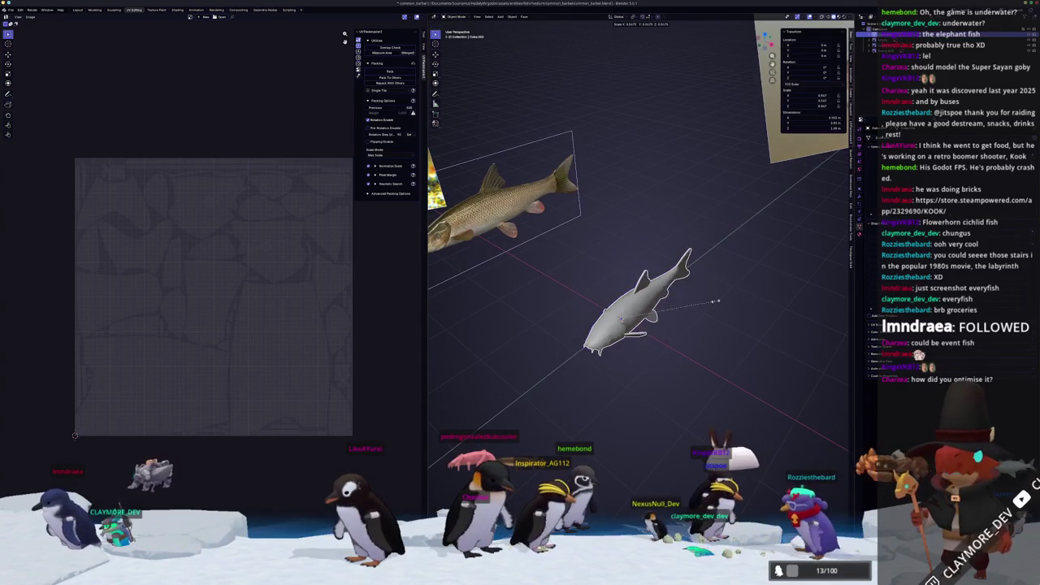
left_click(698, 298)
key("KP_7")
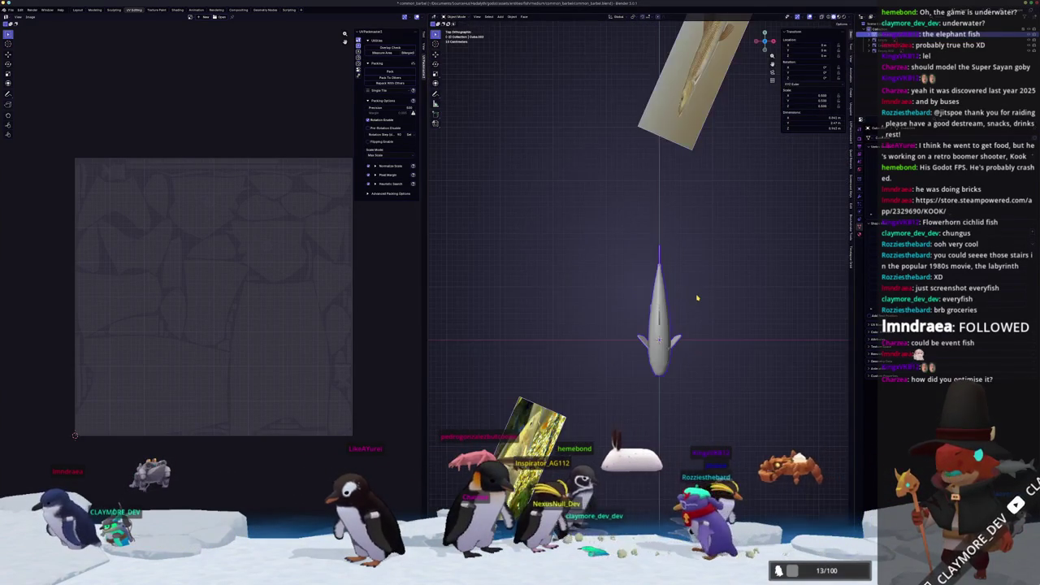
scroll(715, 296, "up", 3)
scroll(729, 295, "up", 3)
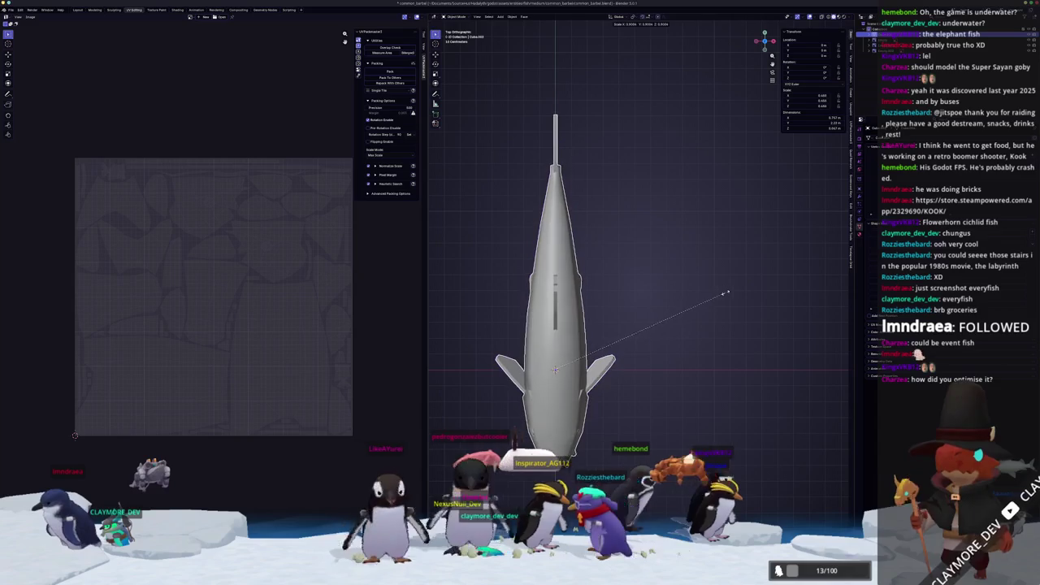
Cancel a second scale, return to a perspective view, check the UVs, and open Shading workspace.
key("s")
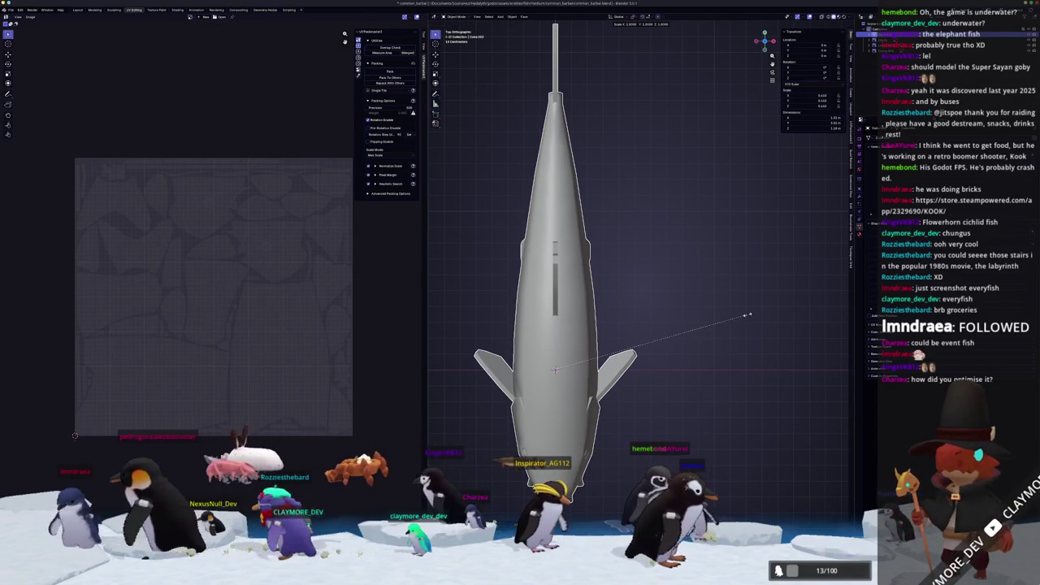
right_click(734, 319)
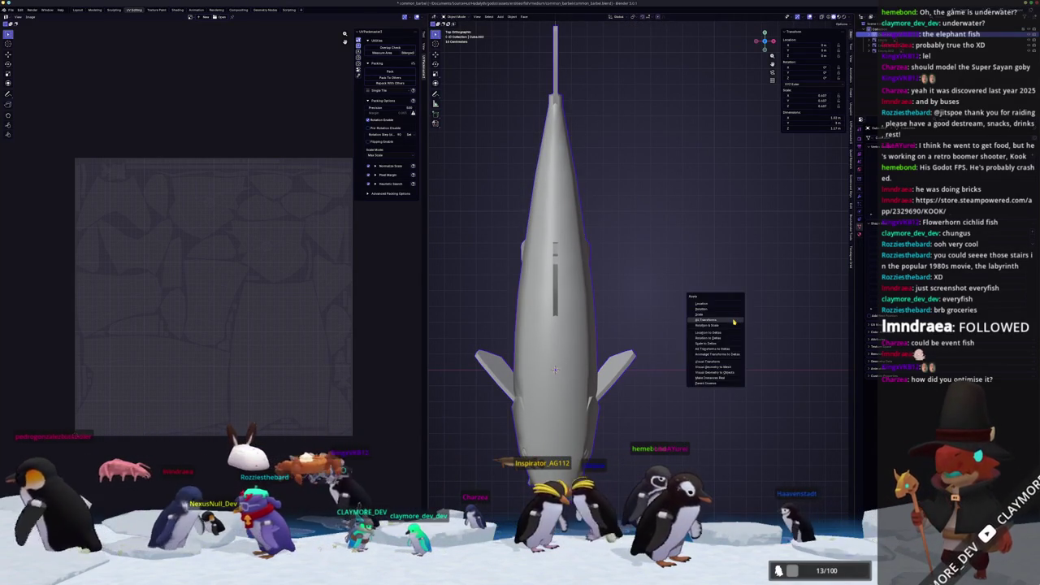
middle_click_drag(715, 325, 637, 308)
scroll(637, 308, "up", 3)
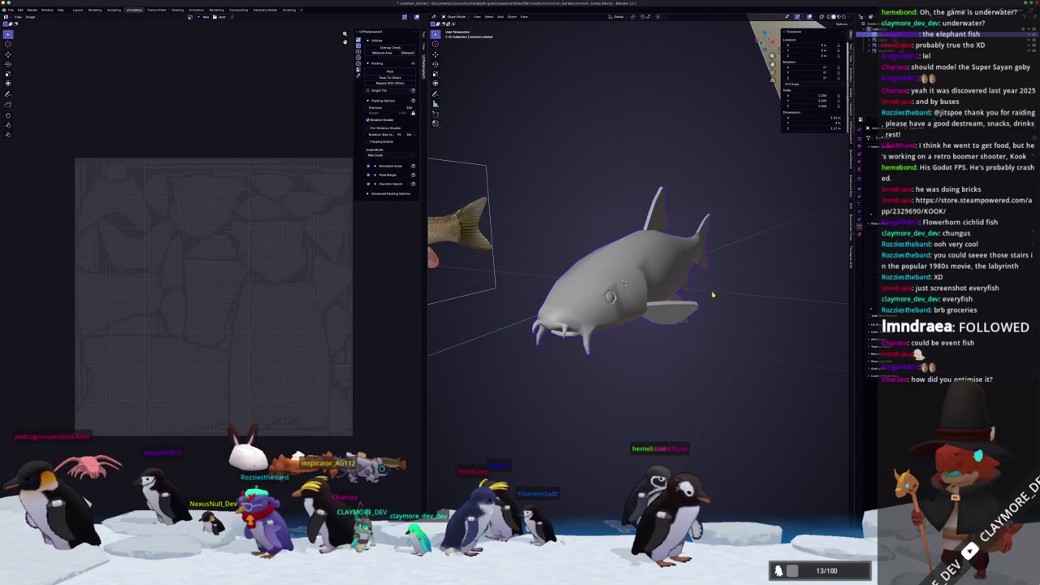
middle_click_drag(713, 295, 804, 225)
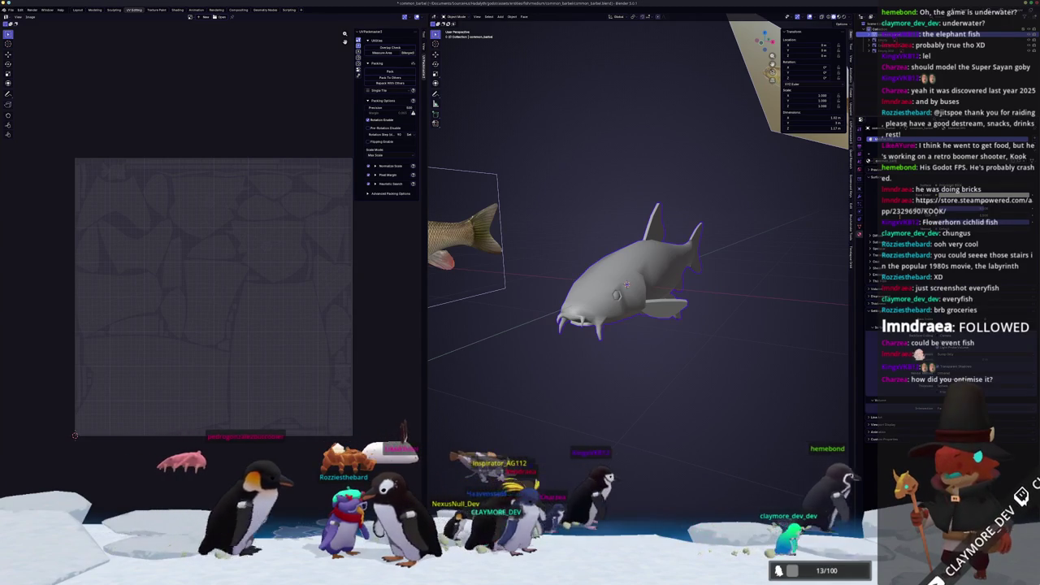
key("Tab")
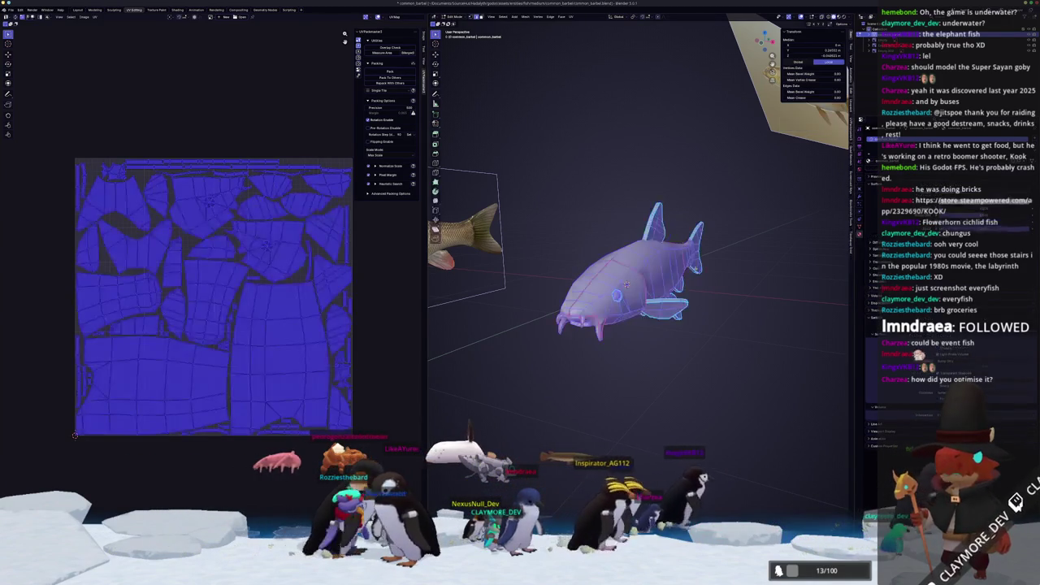
key("Tab")
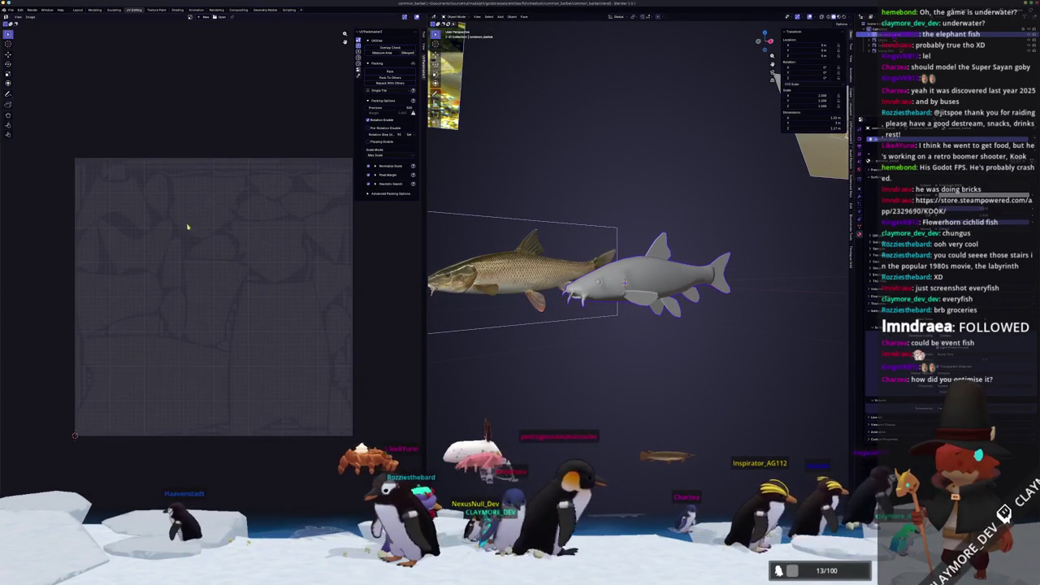
scroll(260, 230, "up", 1)
left_click(177, 9)
Add a Texture Coordinate node and link its Generated output to the material Surface.
key("Tab")
key("KP_Decimal")
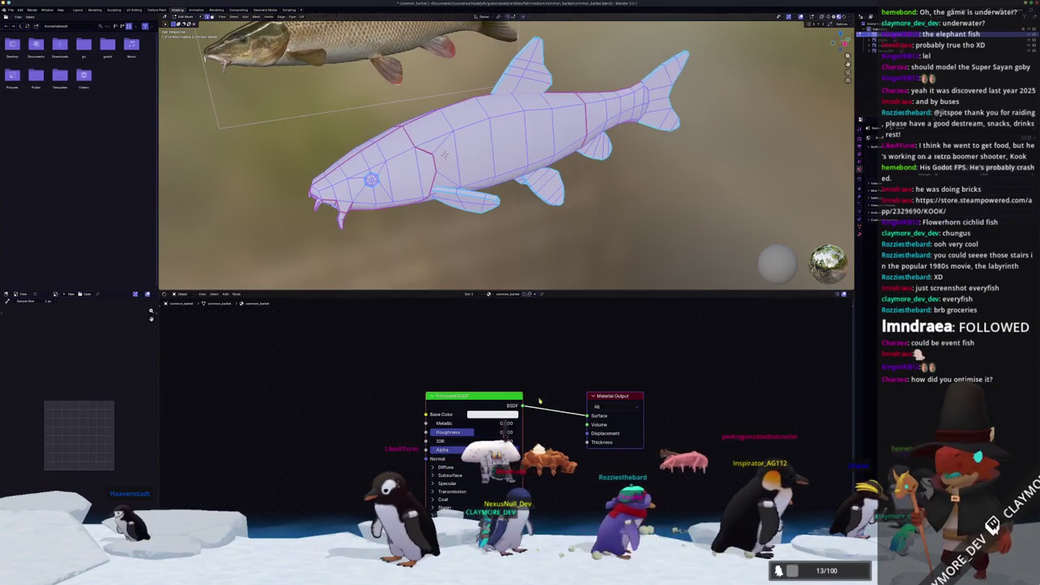
key("a")
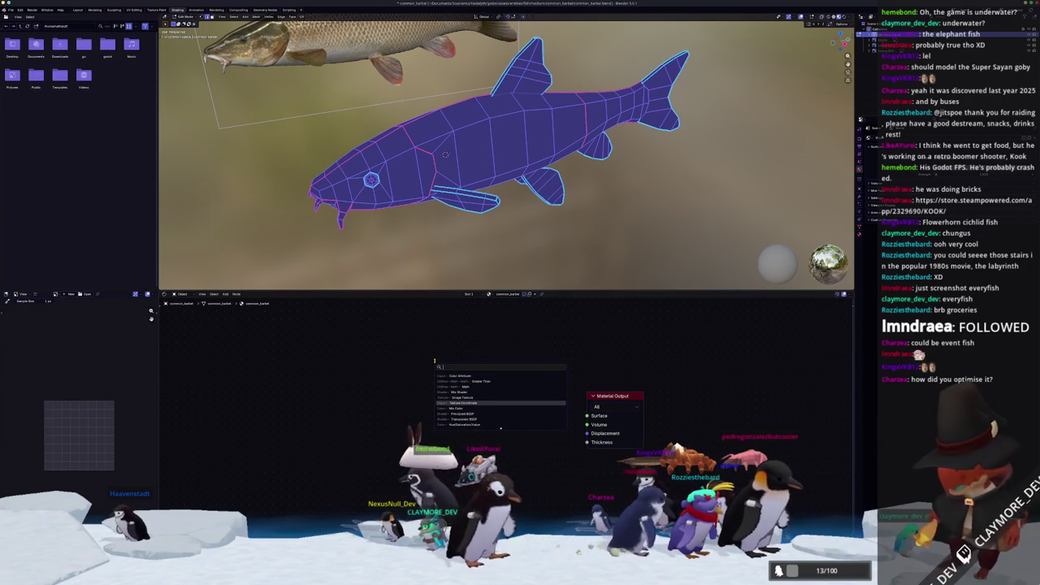
key("Return")
left_click(339, 338)
left_click_drag(393, 348, 586, 415)
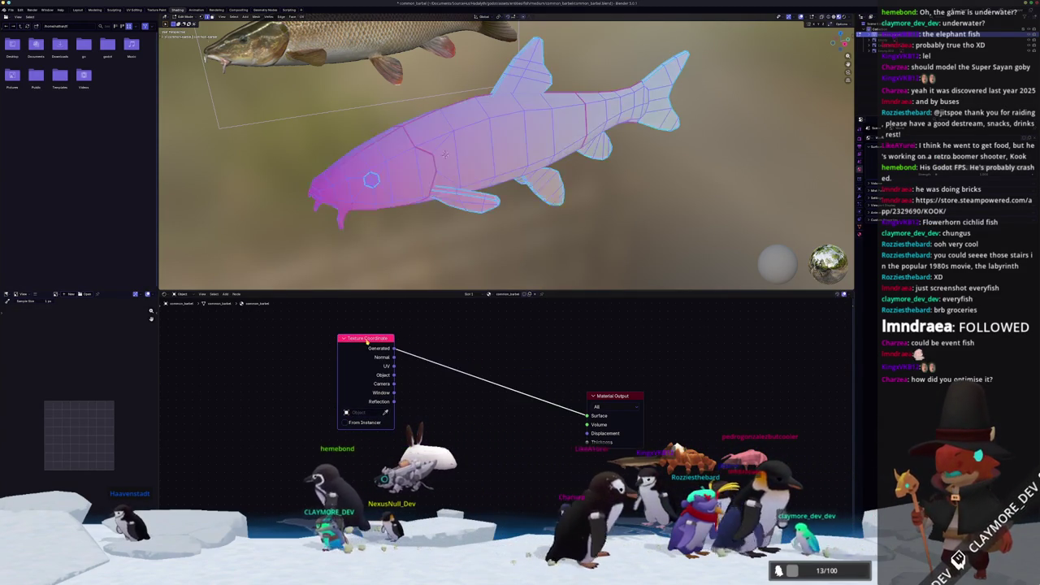
scroll(569, 439, "down", 2)
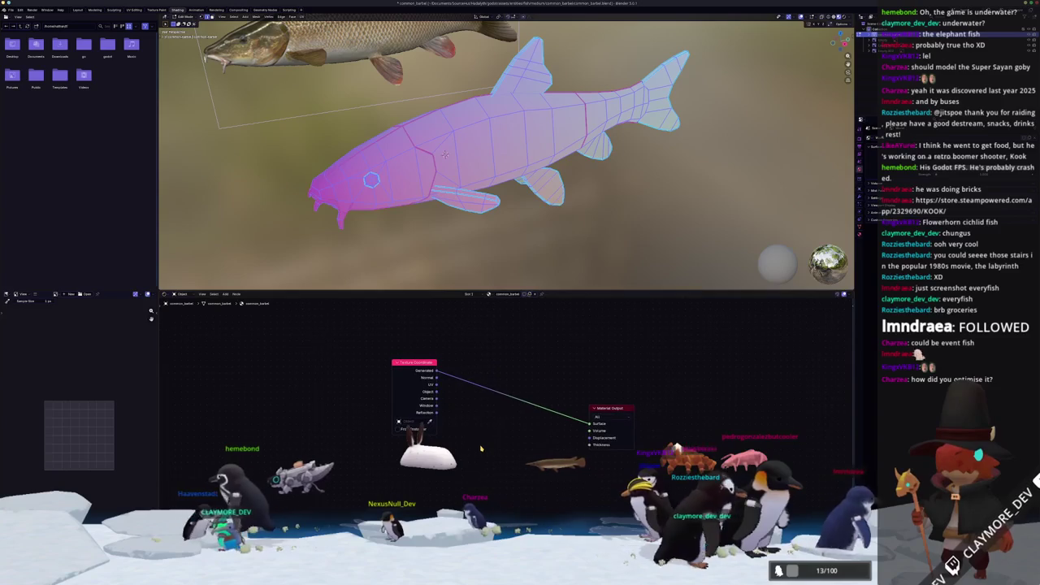
Add a Color Attribute node and check its available colour attributes.
key("shift+a")
type("color attr")
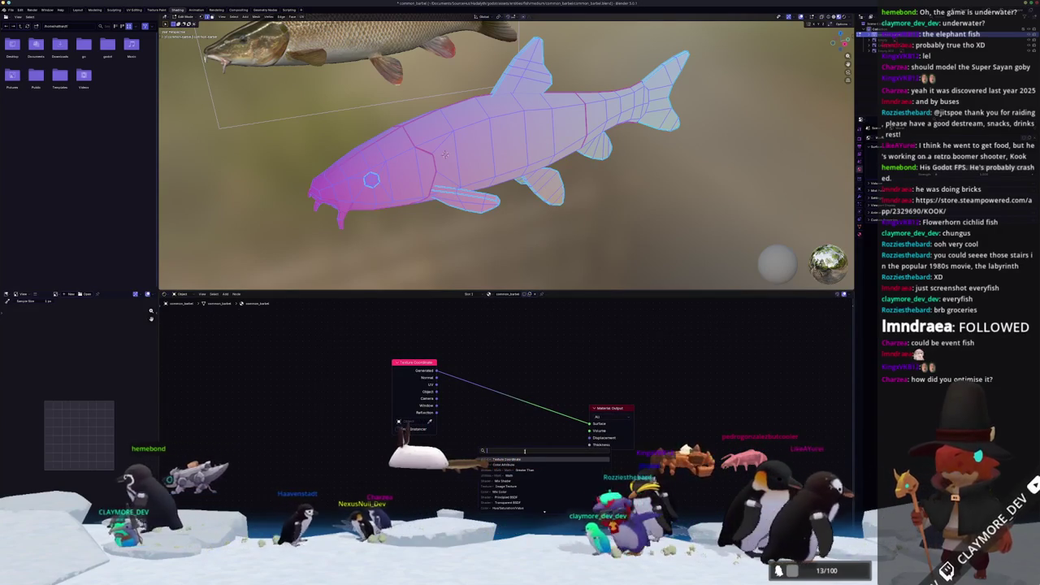
key("Return")
left_click(543, 328)
left_click(553, 353)
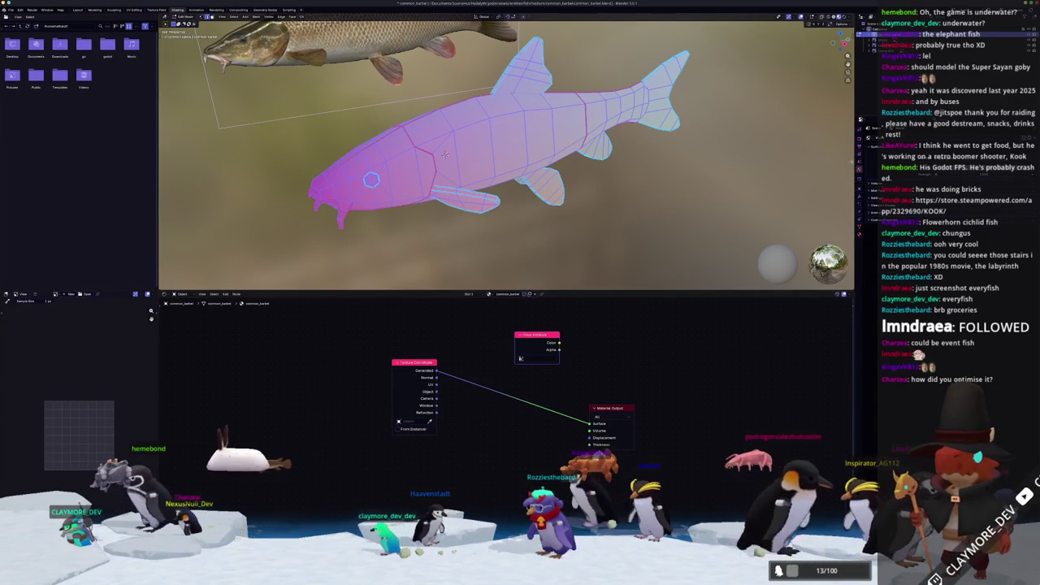
Return to object mode and apply all transforms to the catfish.
key("Tab")
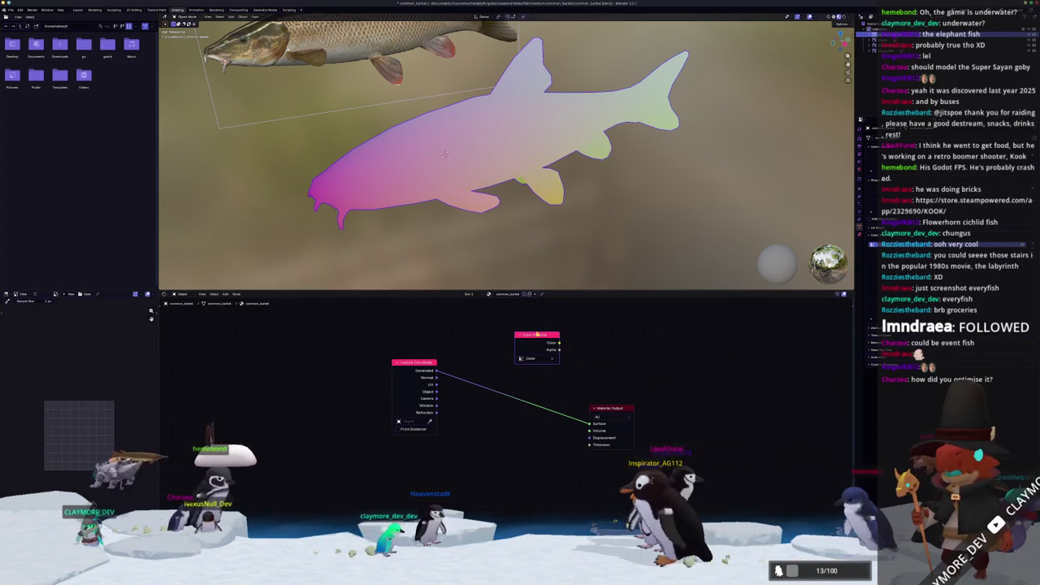
left_click_drag(533, 342, 528, 348)
key("ctrl+a")
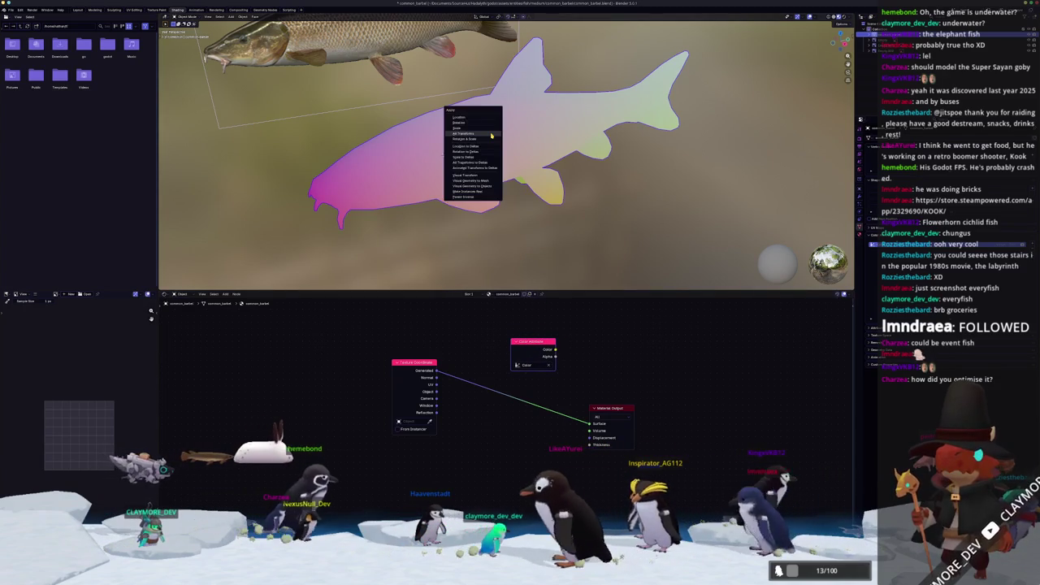
left_click(494, 137)
middle_click_drag(494, 137, 841, 162)
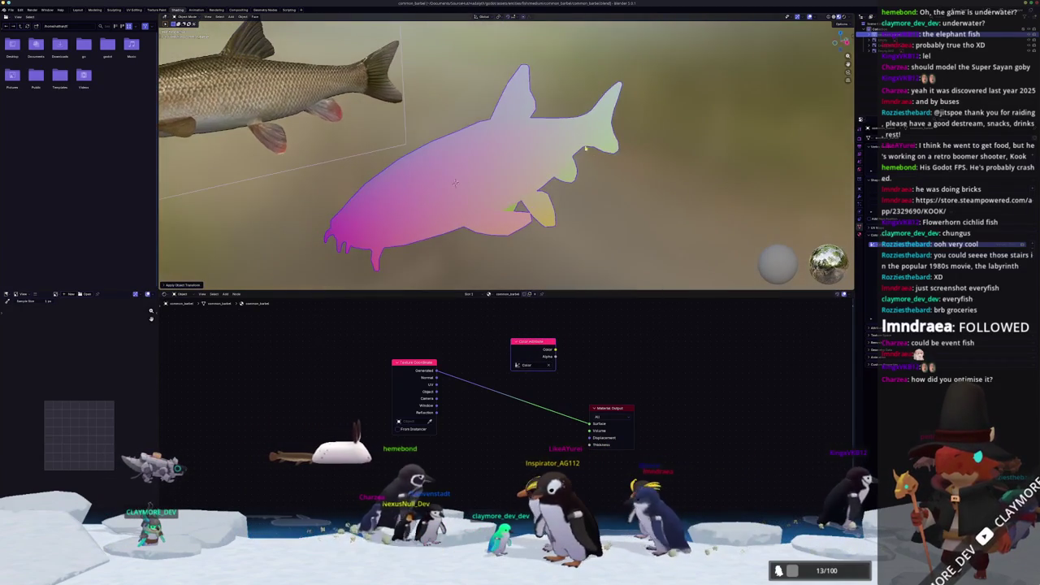